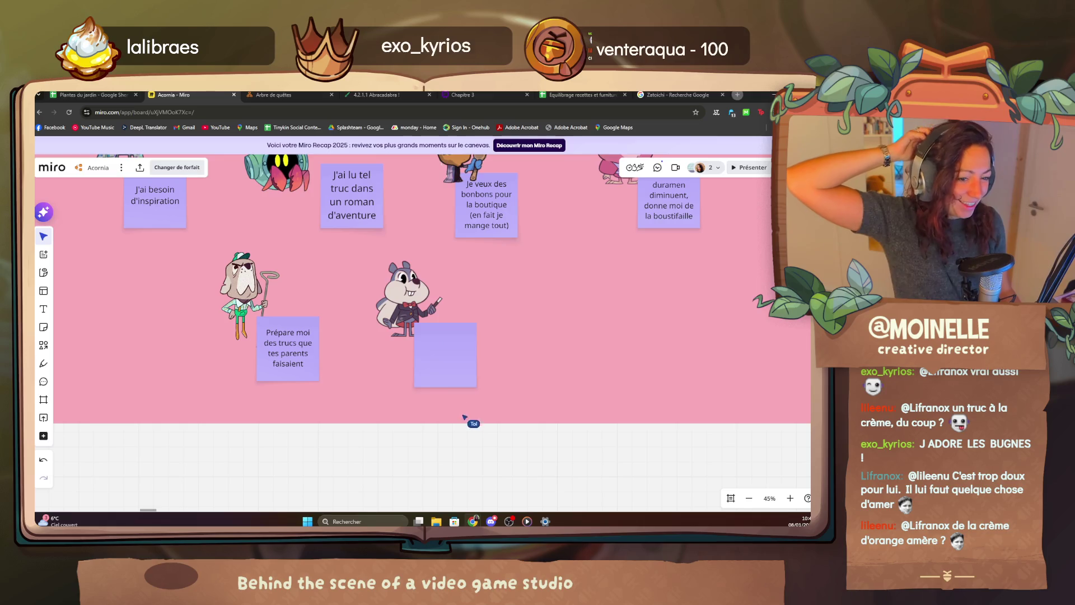
pyautogui.scroll(-3, 301, 297)
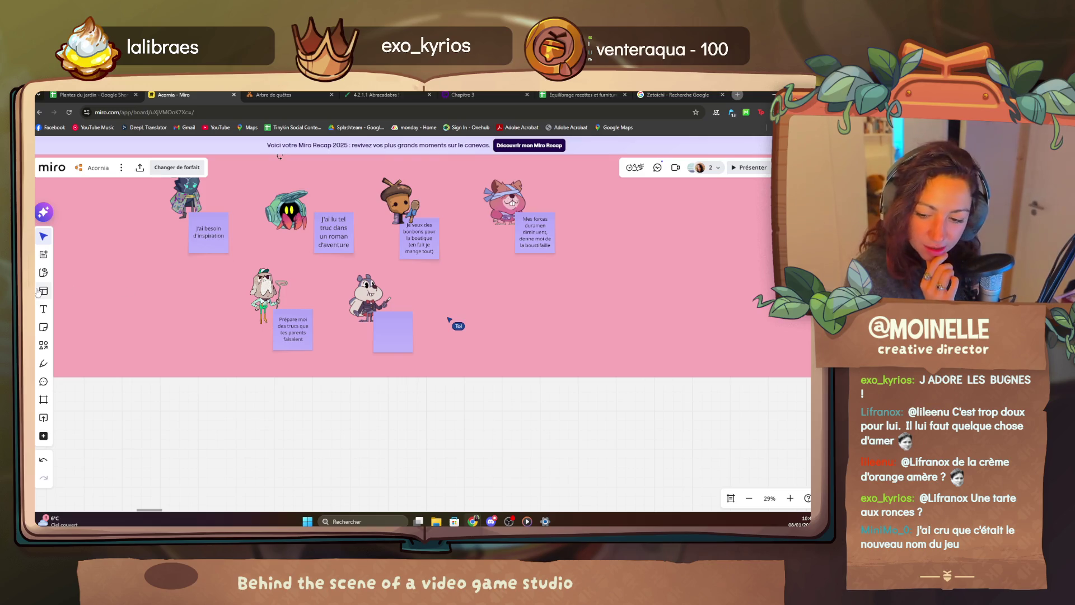
pyautogui.scroll(-2, 103, 370)
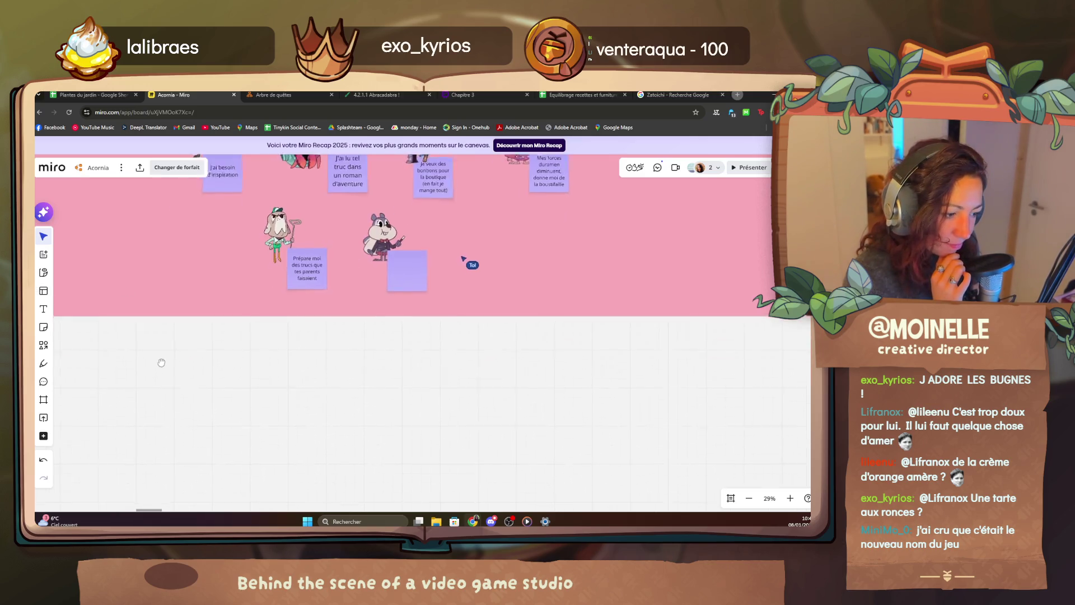
# Add a size-288 text box below the frame reading the ACORNIA title and position it.
pyautogui.click(43, 308)
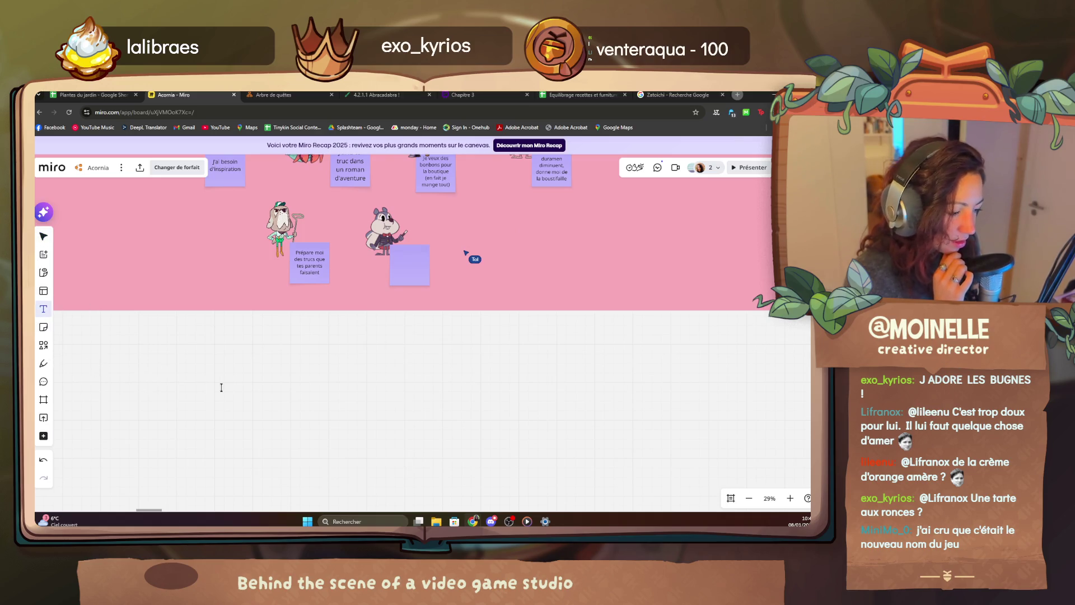
pyautogui.click(252, 376)
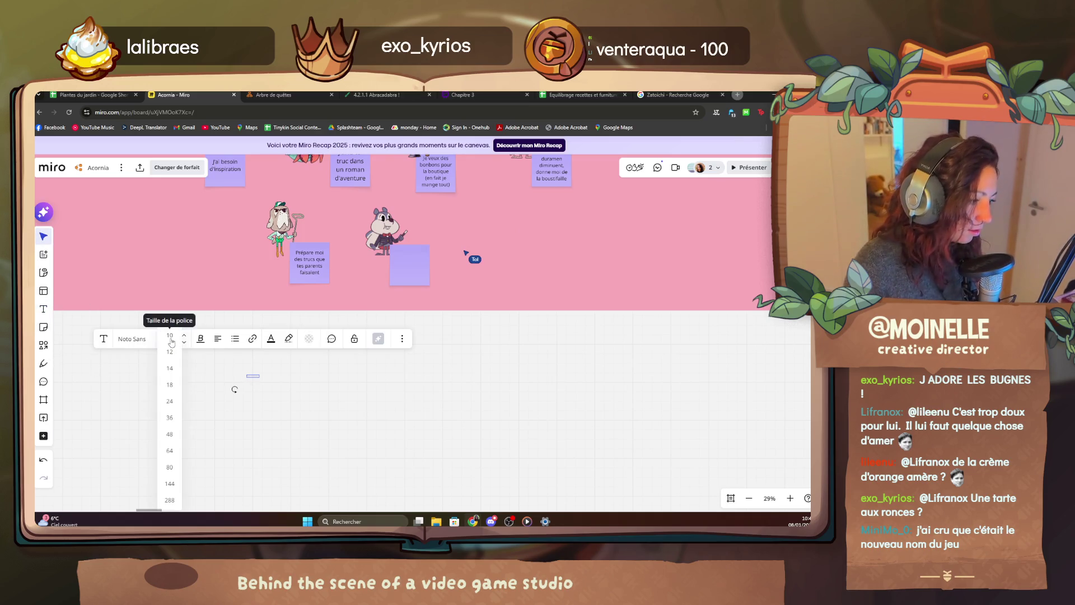
pyautogui.scroll(2, 234, 390)
pyautogui.scroll(3, 234, 389)
pyautogui.scroll(2, 210, 398)
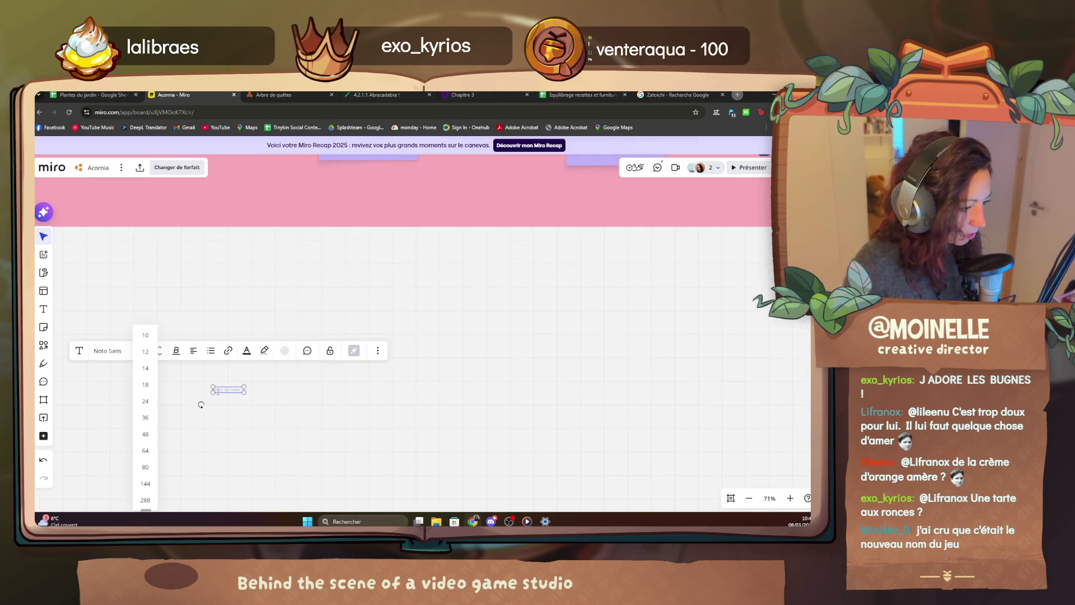
pyautogui.click(145, 500)
pyautogui.scroll(-3, 250, 443)
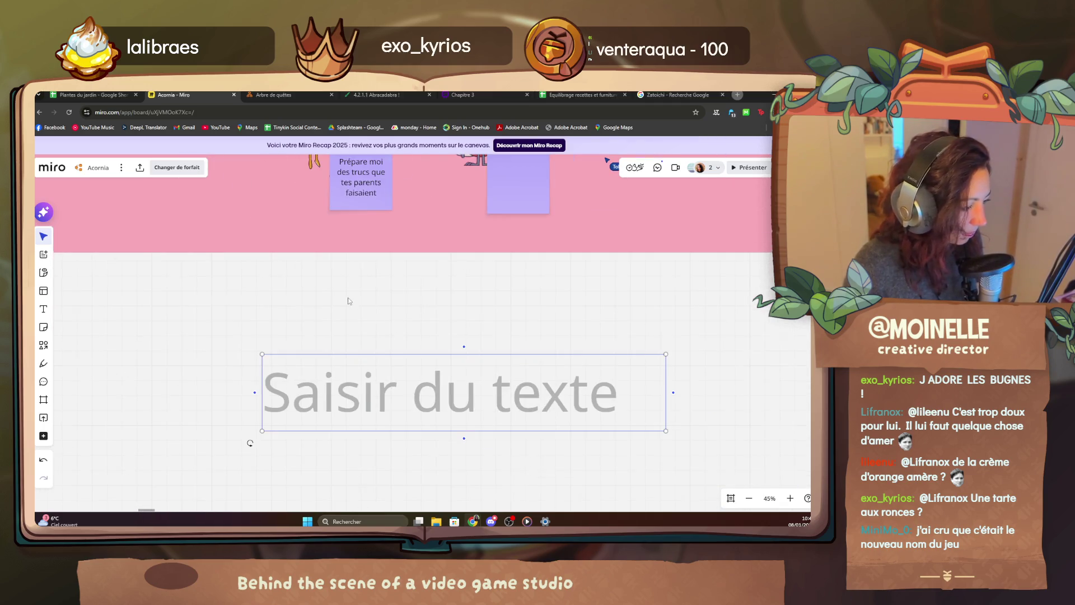
pyautogui.write('ACORN')
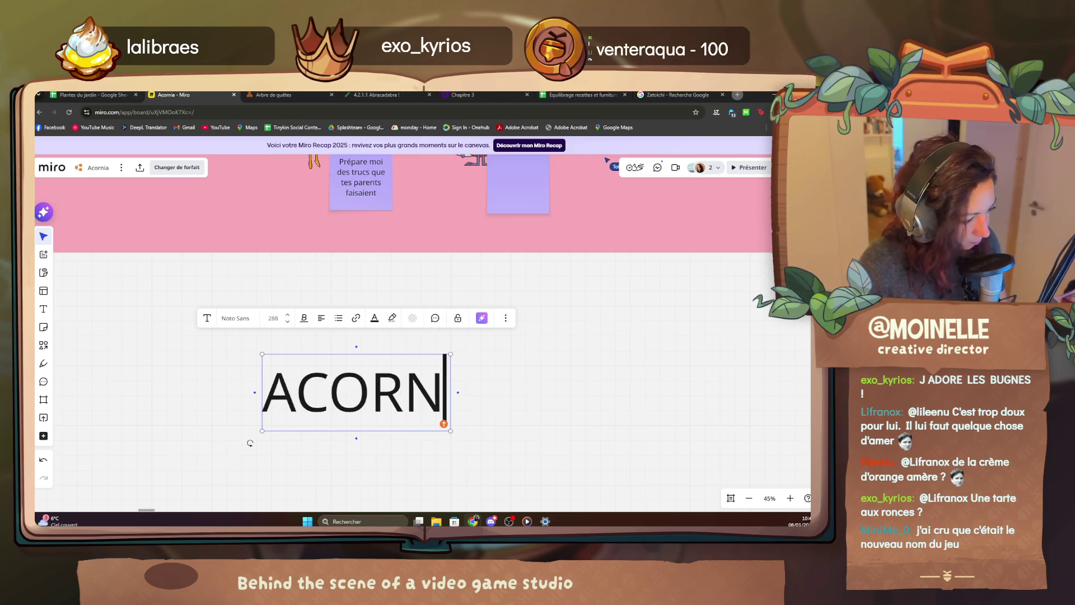
pyautogui.write('IA : ')
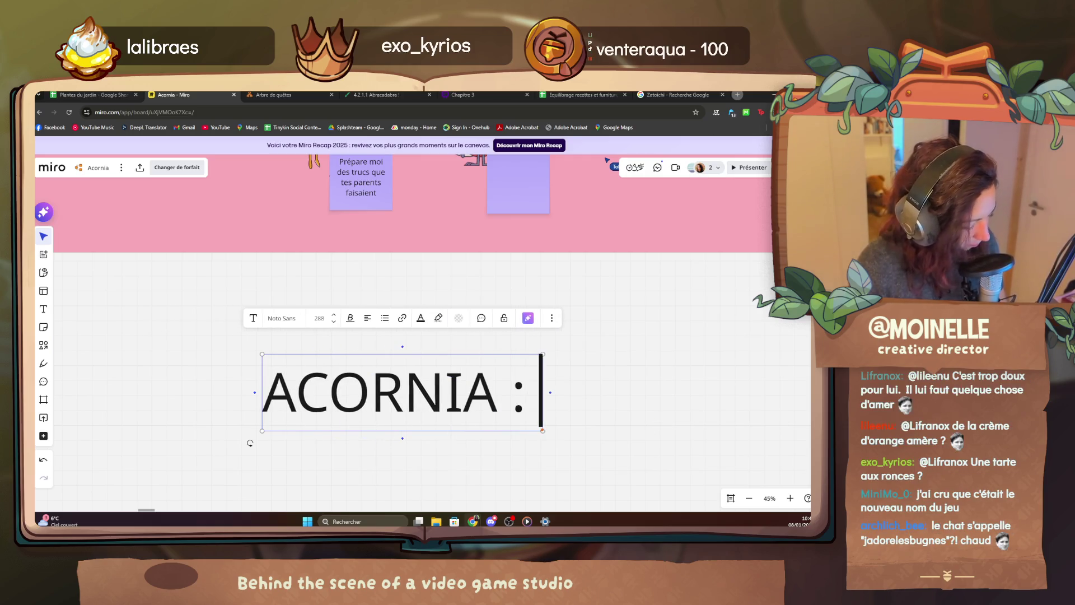
pyautogui.write('MIRRO WORLS')
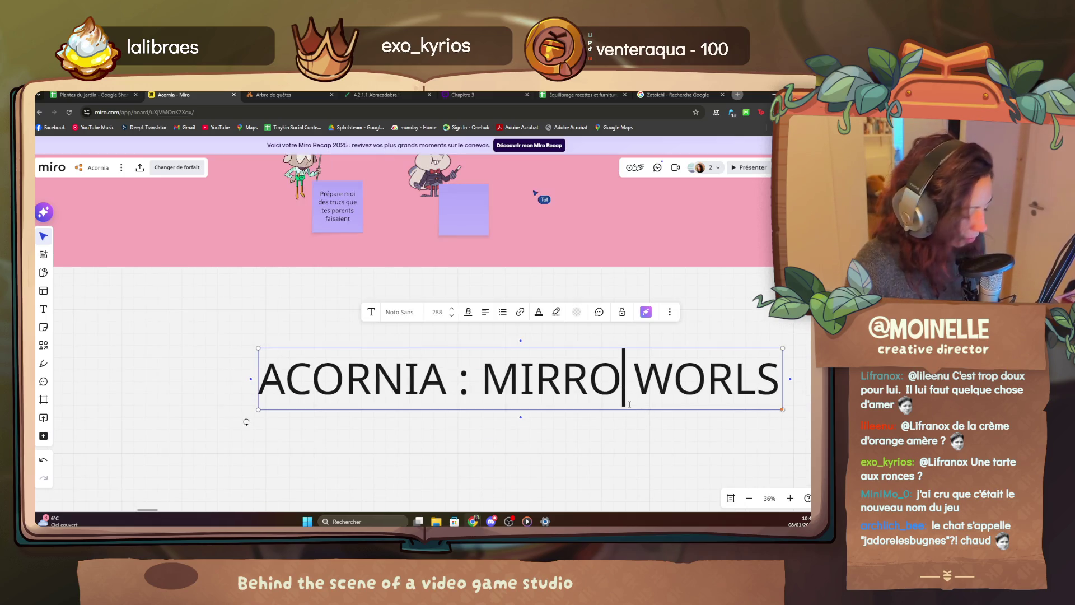
pyautogui.write('R')
pyautogui.click(439, 276)
pyautogui.moveTo(559, 382)
pyautogui.mouseDown()
pyautogui.moveTo(450, 366)
pyautogui.moveTo(463, 367)
pyautogui.mouseUp()
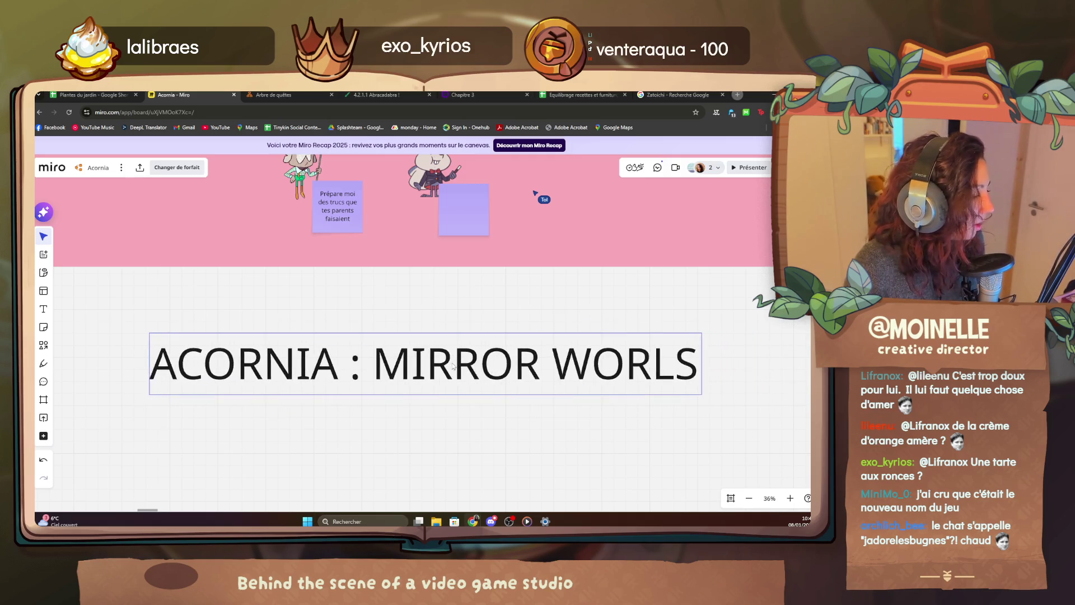
pyautogui.click(451, 385)
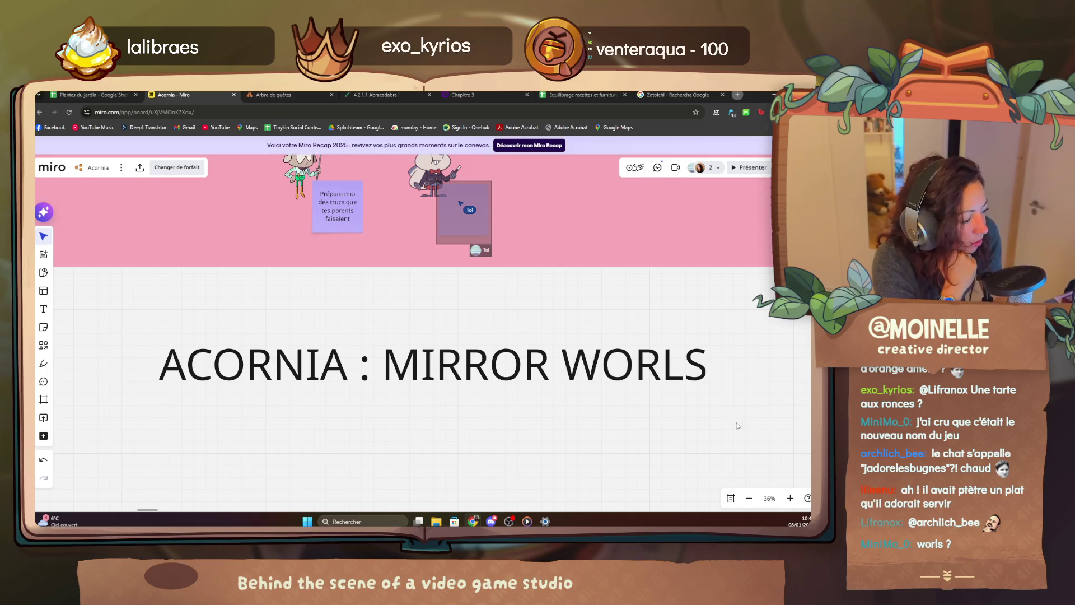
# Correct the misspelling and swapped letters so the title reads ACORNIA : MIRROR WORLDS.
pyautogui.doubleClick(657, 368)
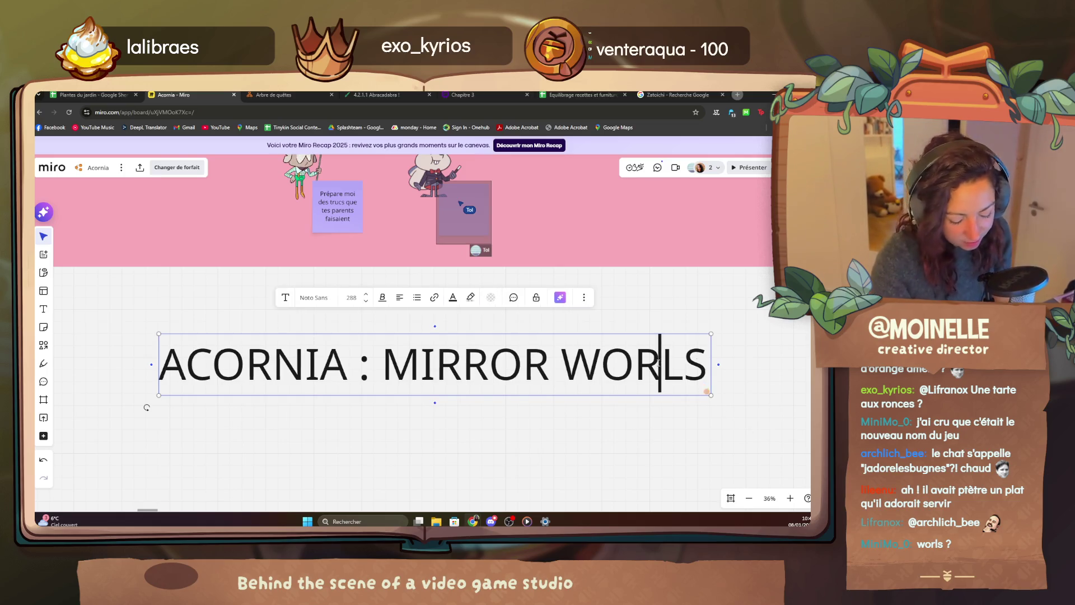
pyautogui.write('D')
pyautogui.click(623, 434)
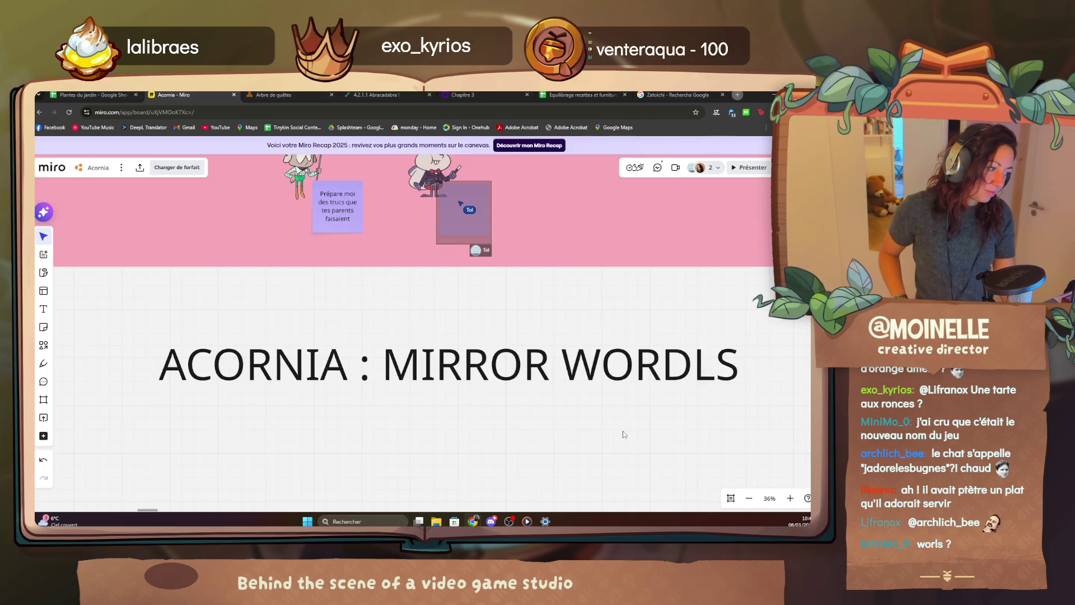
pyautogui.doubleClick(680, 369)
pyautogui.hotkey('shift', 'Left')
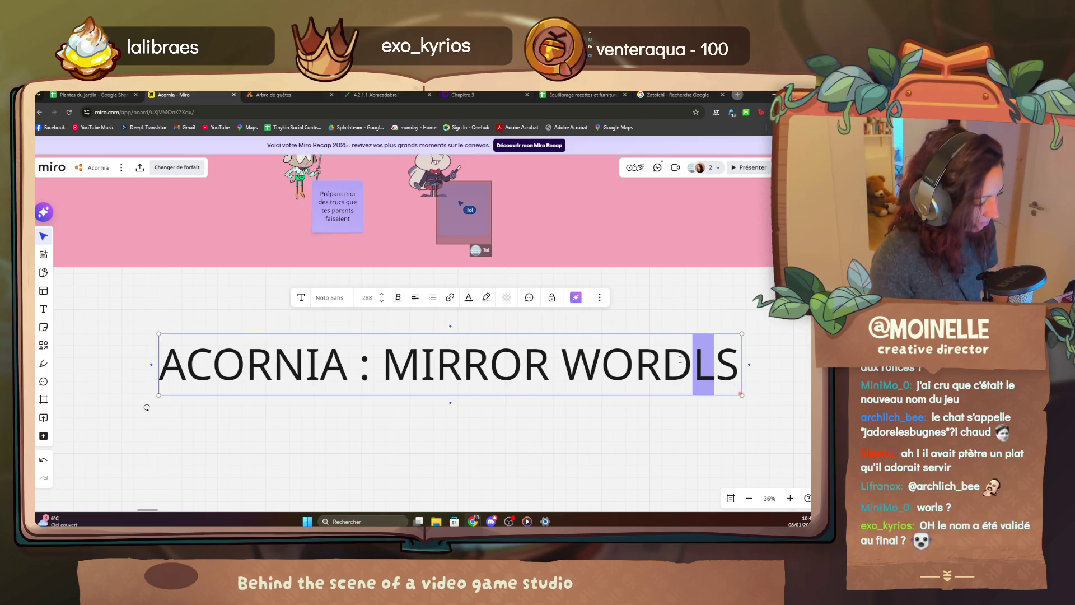
pyautogui.hotkey('shift', 'Left')
pyautogui.write('LD')
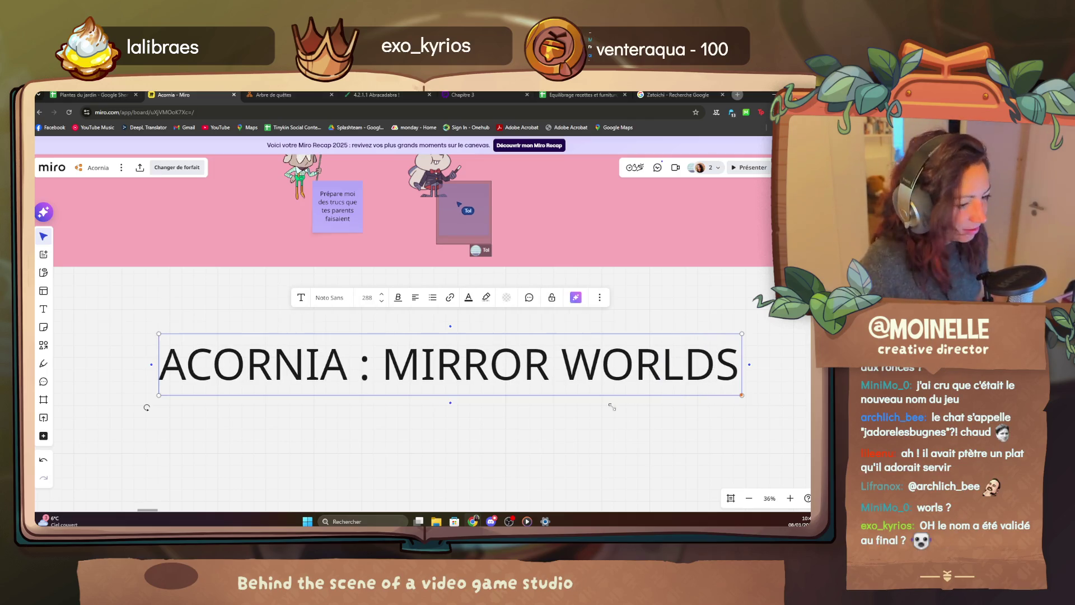
pyautogui.click(481, 454)
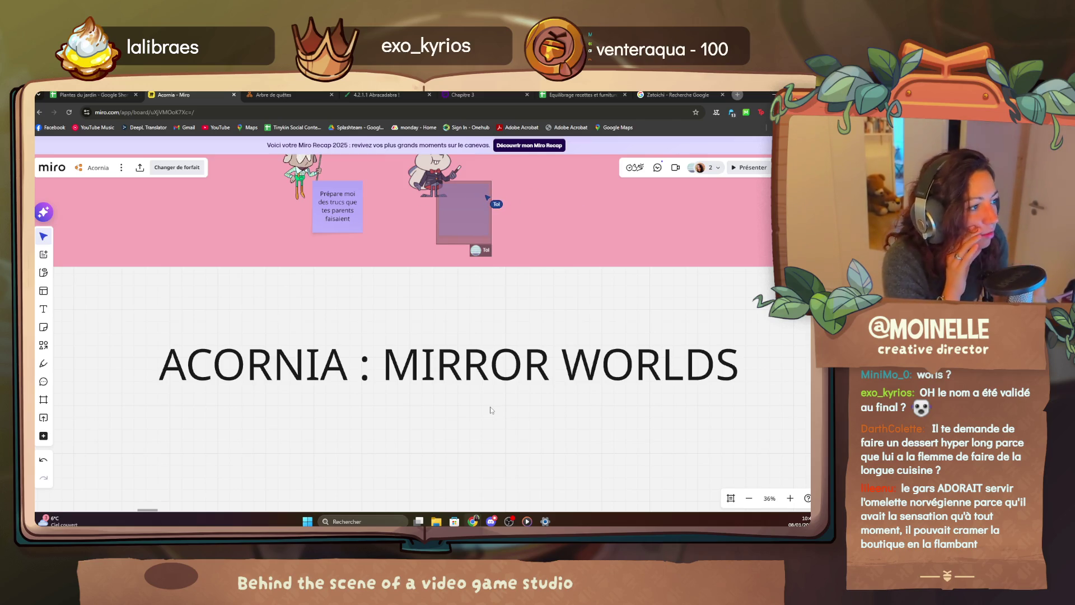
pyautogui.click(305, 94)
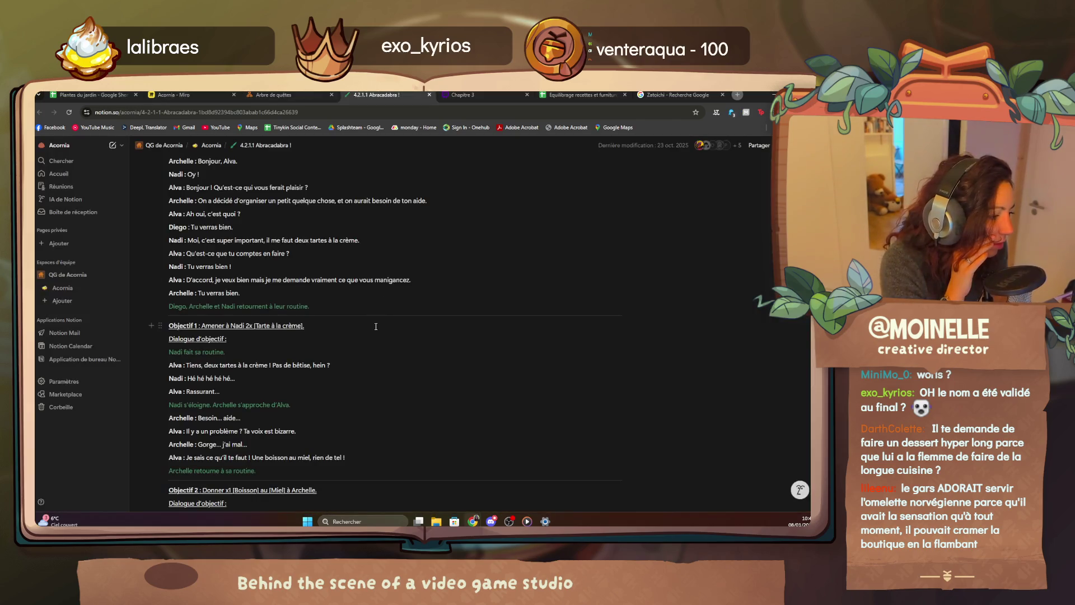
pyautogui.scroll(-5, 388, 403)
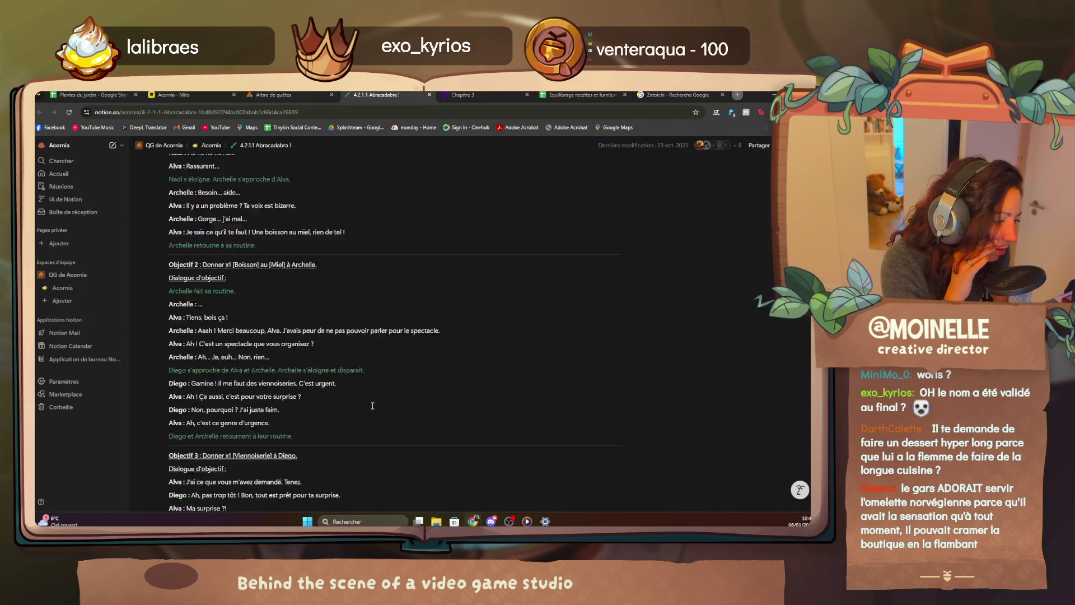
pyautogui.scroll(-8, 380, 403)
pyautogui.scroll(-4, 371, 406)
pyautogui.scroll(-3, 371, 406)
pyautogui.scroll(-6, 371, 405)
pyautogui.scroll(-4, 371, 405)
pyautogui.scroll(-3, 373, 407)
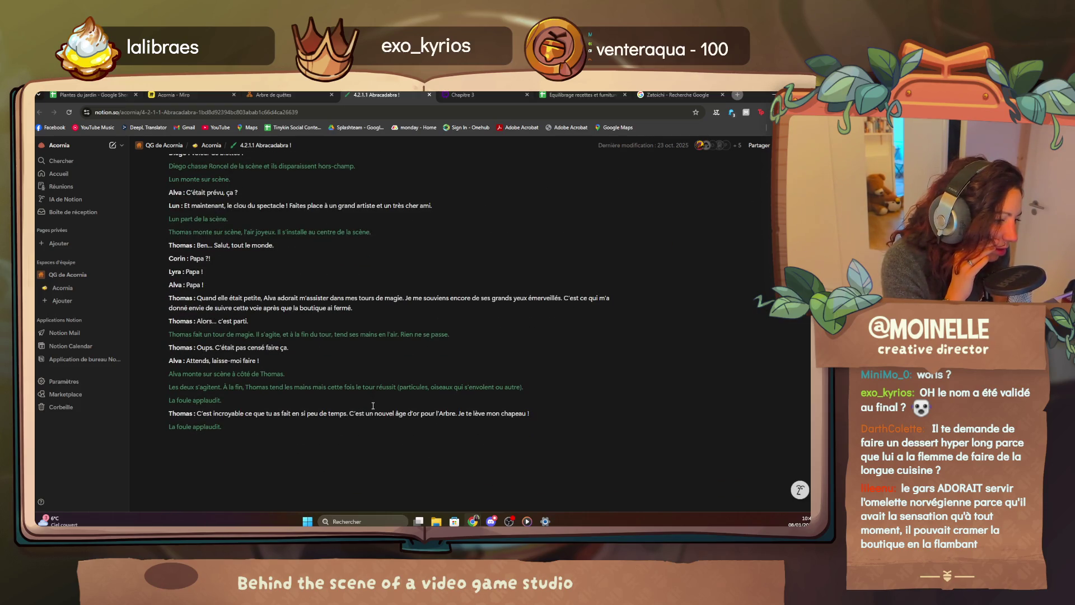
pyautogui.click(274, 95)
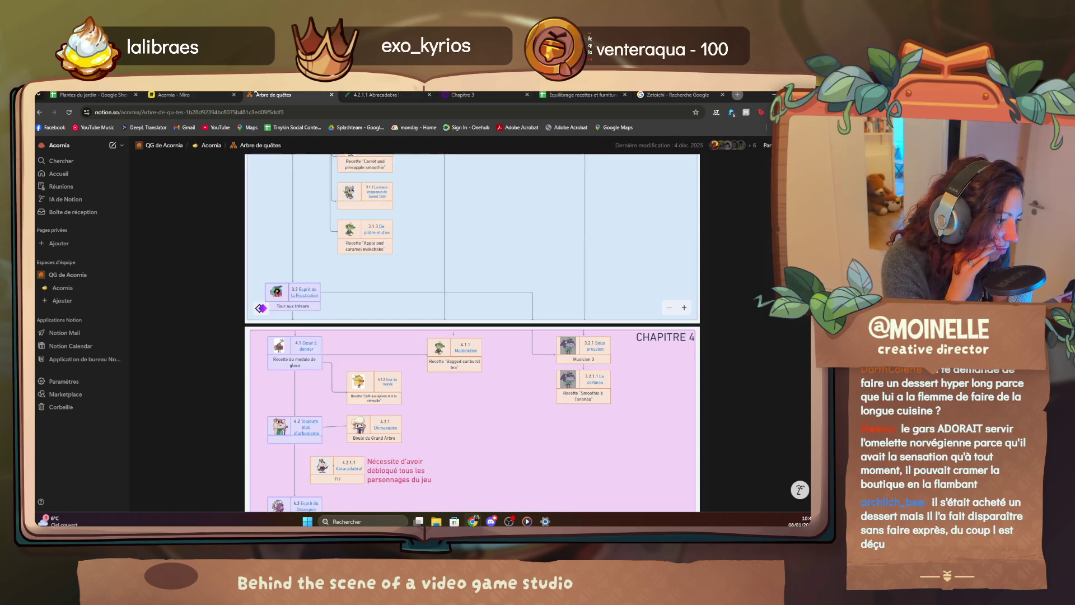
pyautogui.click(185, 95)
pyautogui.scroll(2, 376, 307)
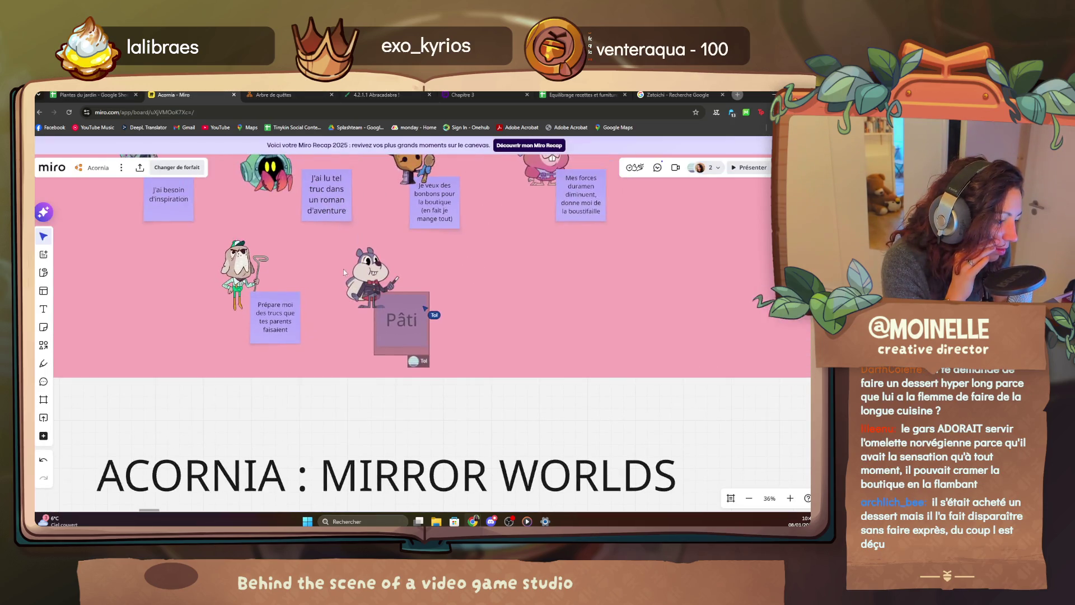
pyautogui.scroll(2, 375, 307)
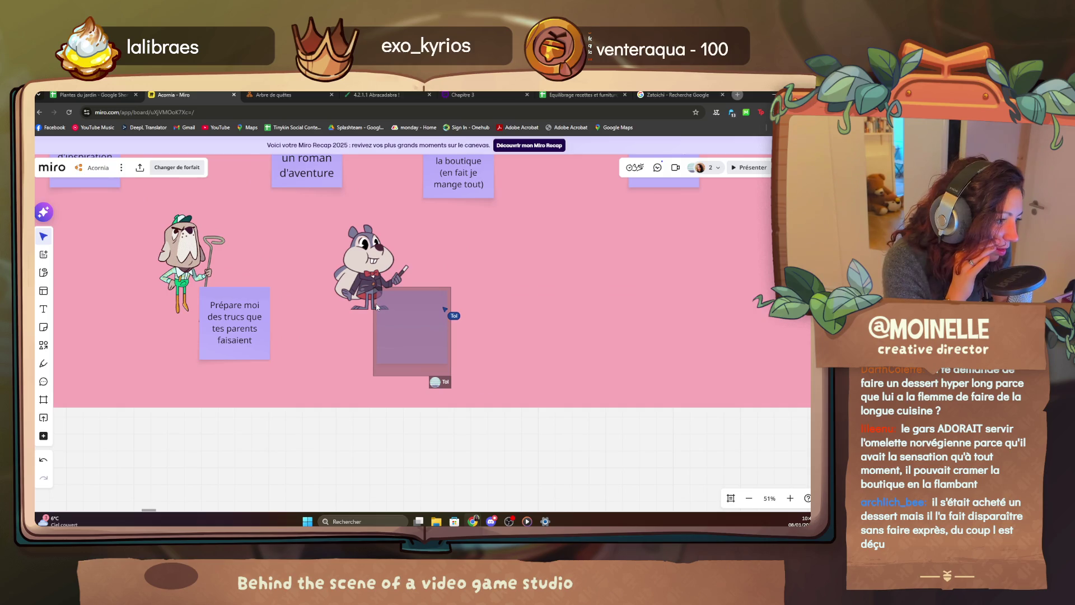
pyautogui.scroll(2, 375, 307)
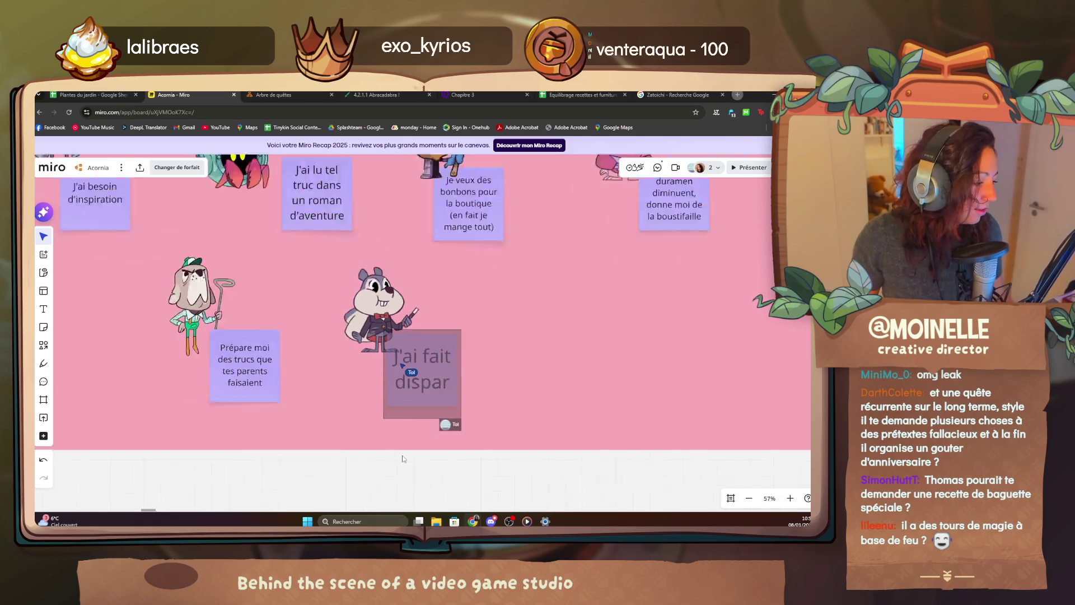
pyautogui.scroll(-4, 433, 324)
# Pan the canvas between the big title and the character frame.
pyautogui.moveTo(432, 325); pyautogui.dragTo(434, 246)
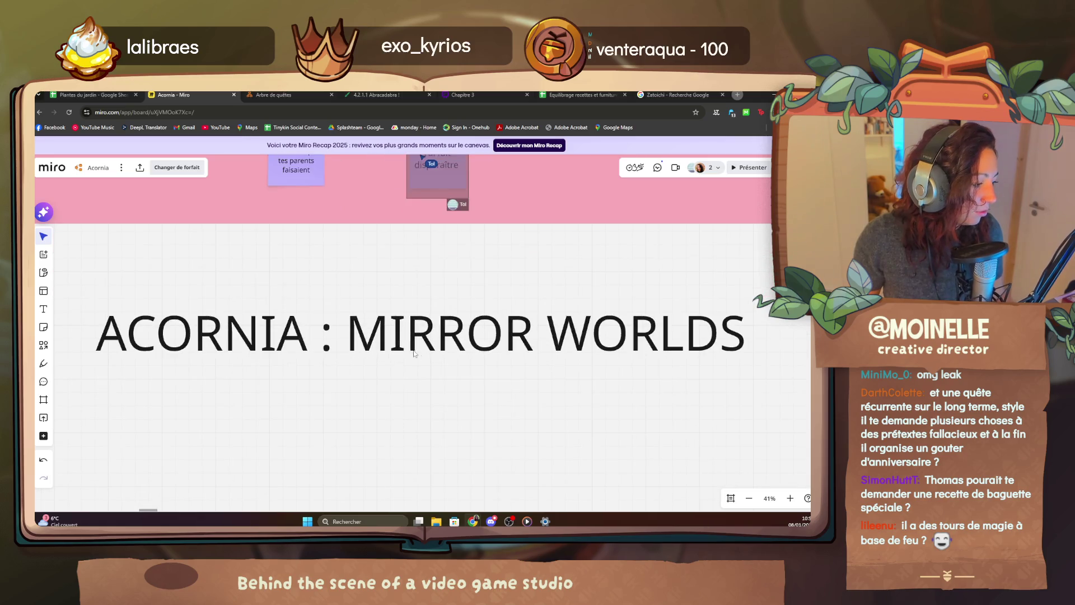
pyautogui.moveTo(484, 358); pyautogui.dragTo(518, 371)
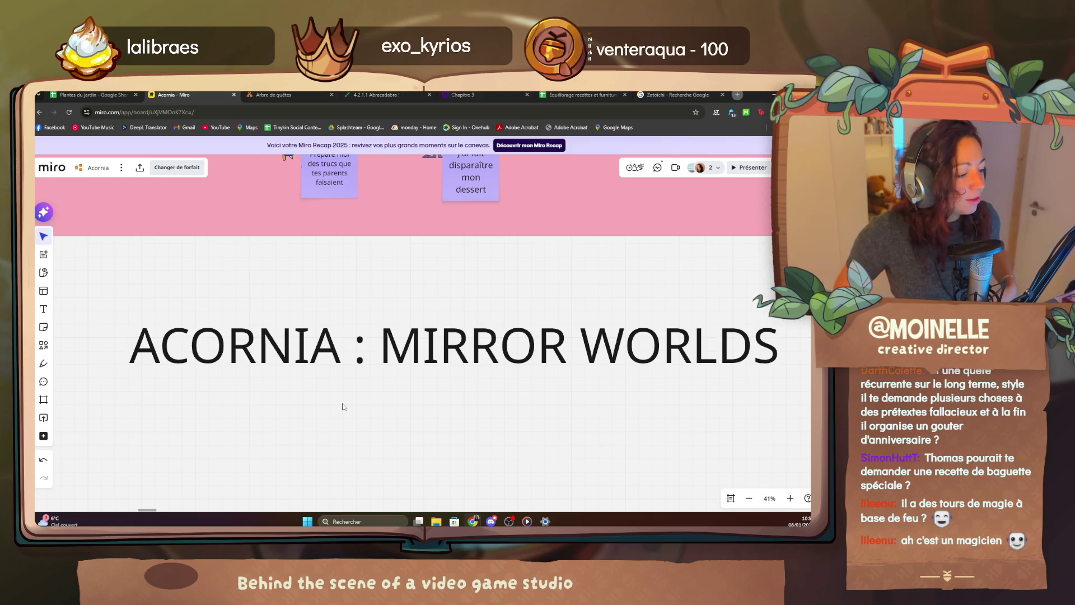
pyautogui.scroll(3, 343, 407)
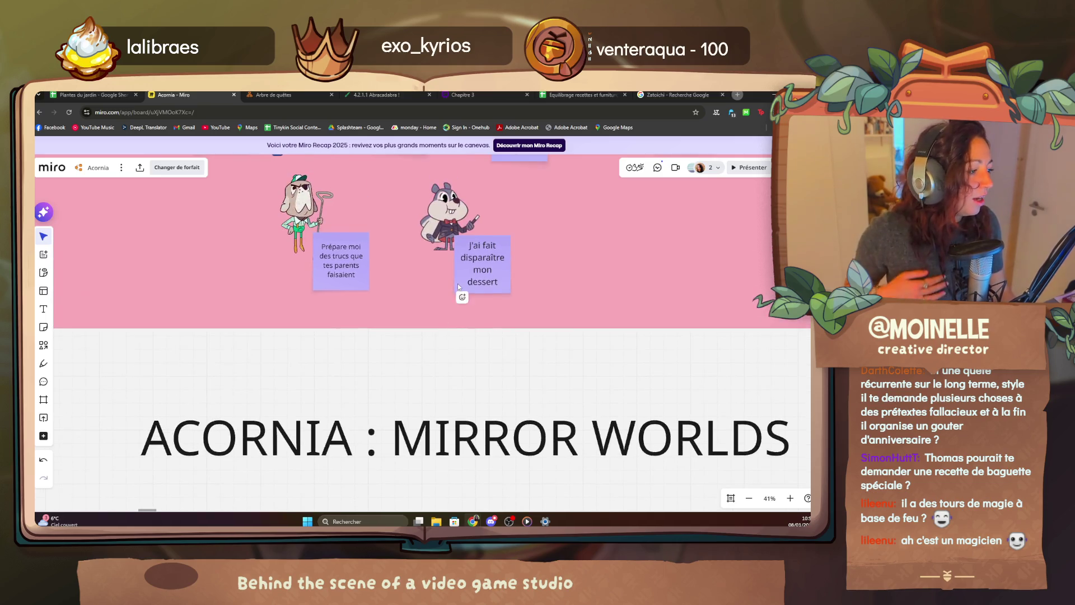
pyautogui.scroll(5, 458, 283)
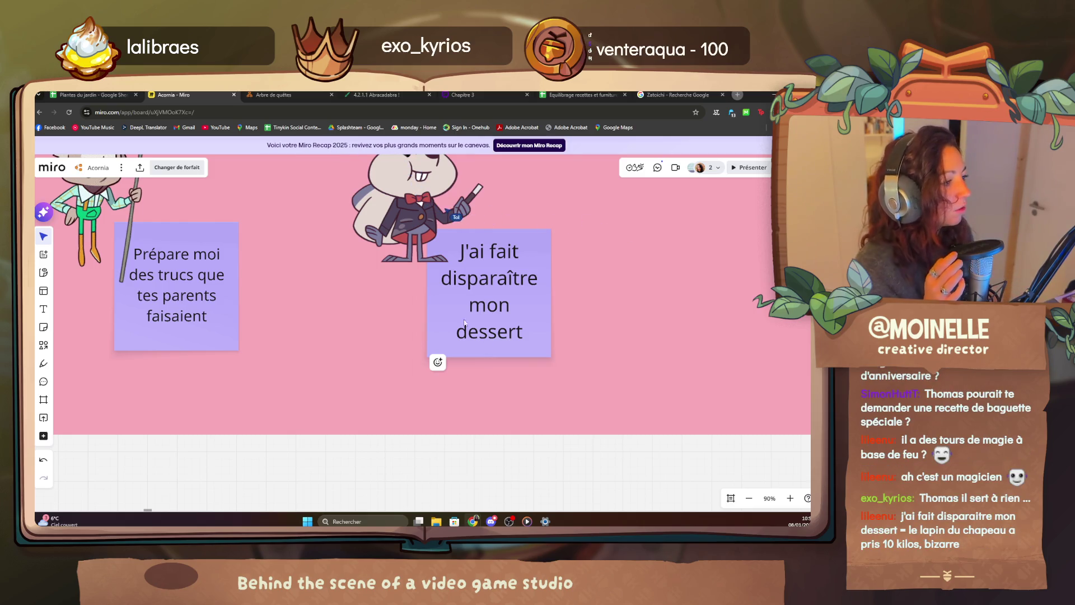
# Switch to the Notion 4.2.1.1 Abracadabra browser tab.
pyautogui.click(392, 95)
pyautogui.scroll(-3, 227, 381)
pyautogui.scroll(5, 228, 382)
pyautogui.scroll(5, 228, 383)
pyautogui.scroll(5, 228, 382)
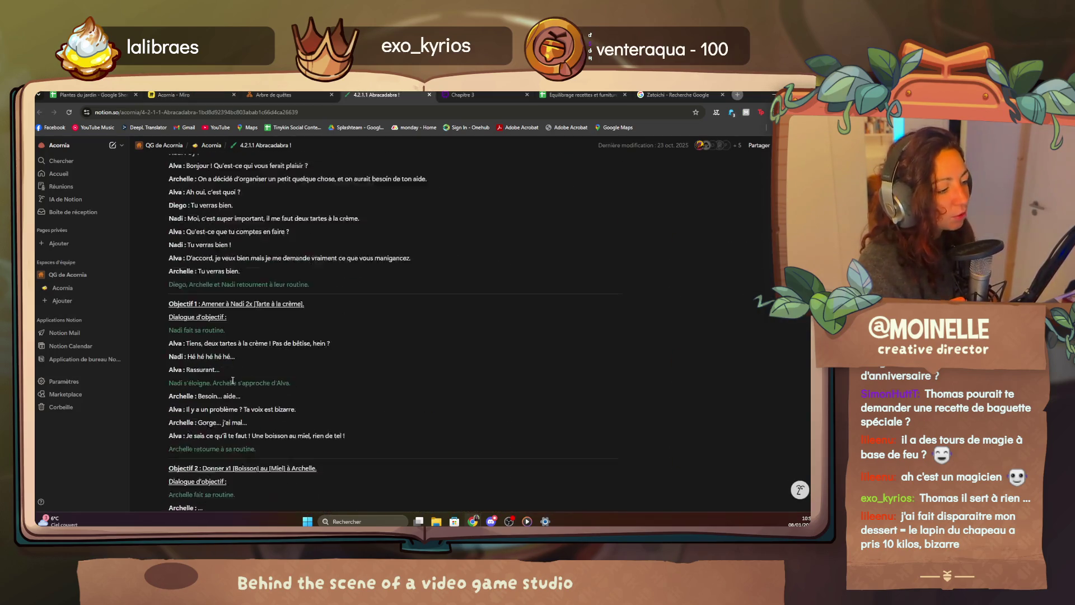
pyautogui.scroll(5, 228, 381)
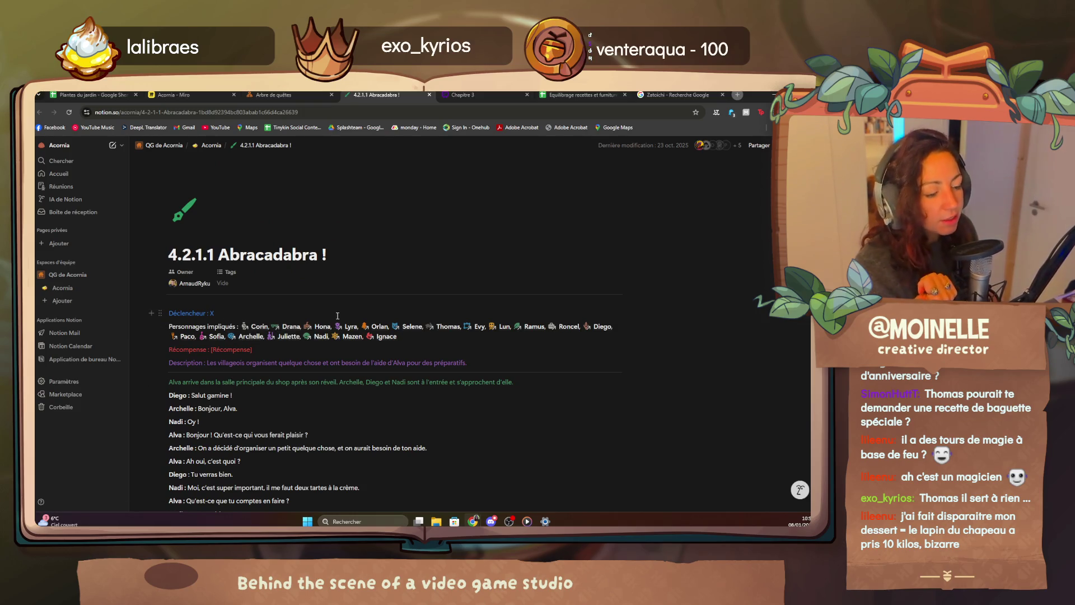
pyautogui.moveTo(381, 243)
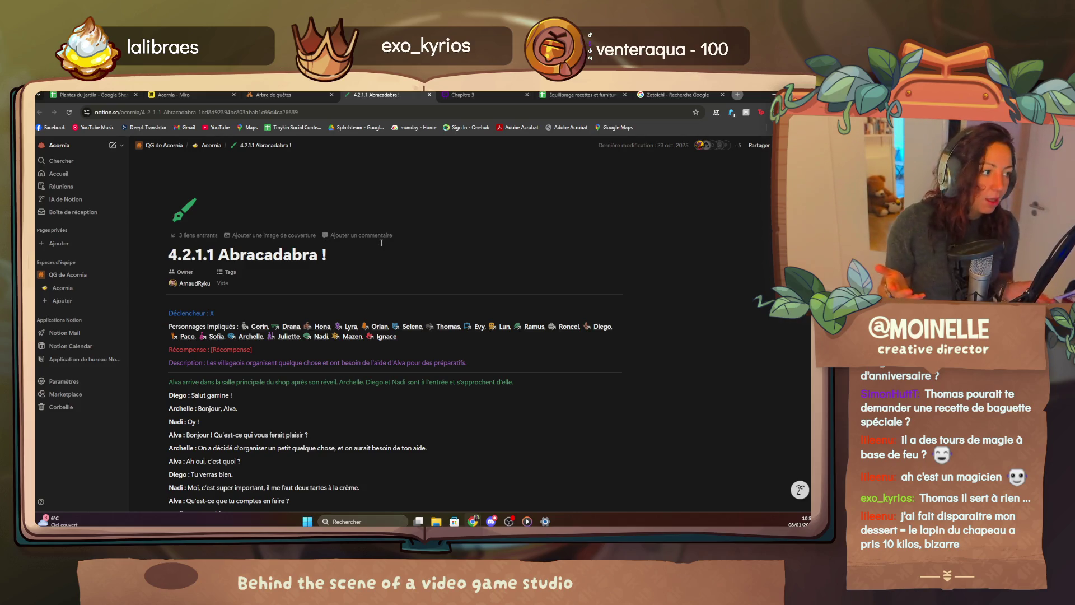
# View the Arbre de quêtes Notion tab, then return to the Acornia Miro tab.
pyautogui.hotkey('ctrl', 'shift', 'Tab')
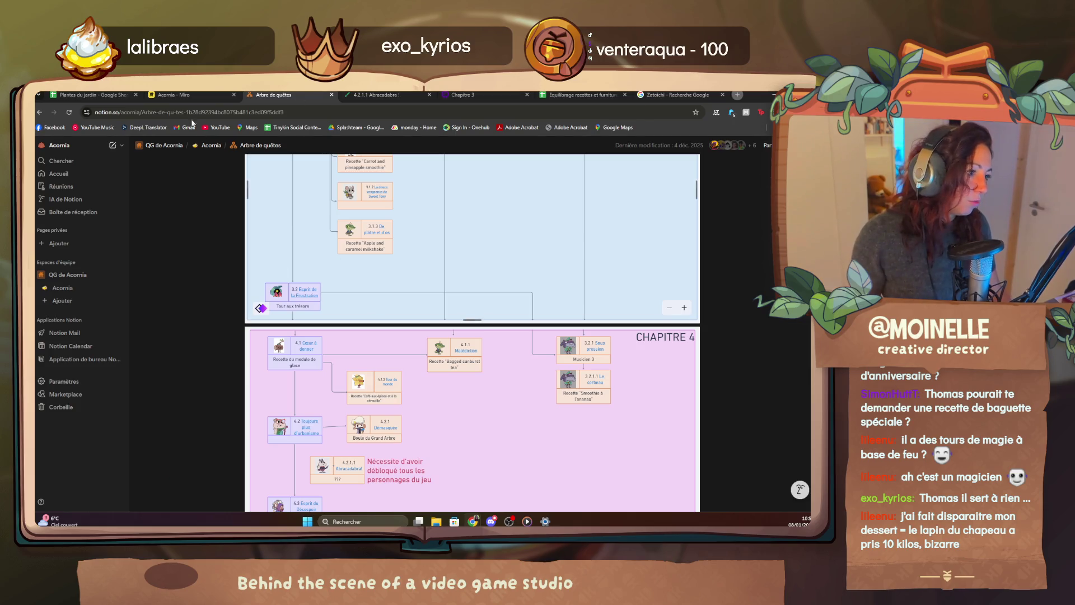
pyautogui.hotkey('ctrl', 'shift', 'Tab')
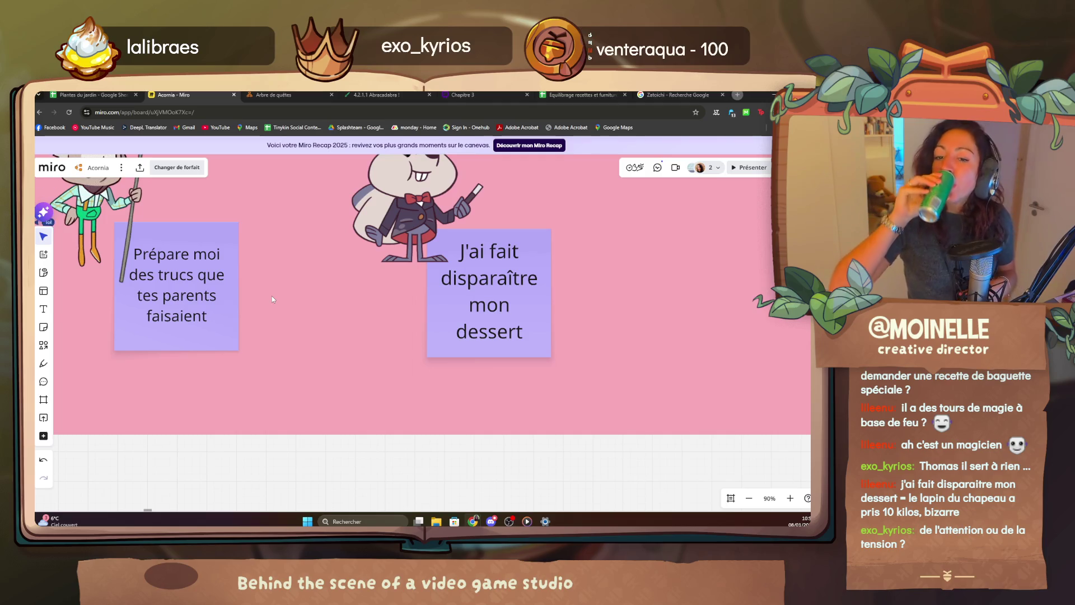
pyautogui.scroll(-5, 486, 341)
pyautogui.scroll(-3, 430, 336)
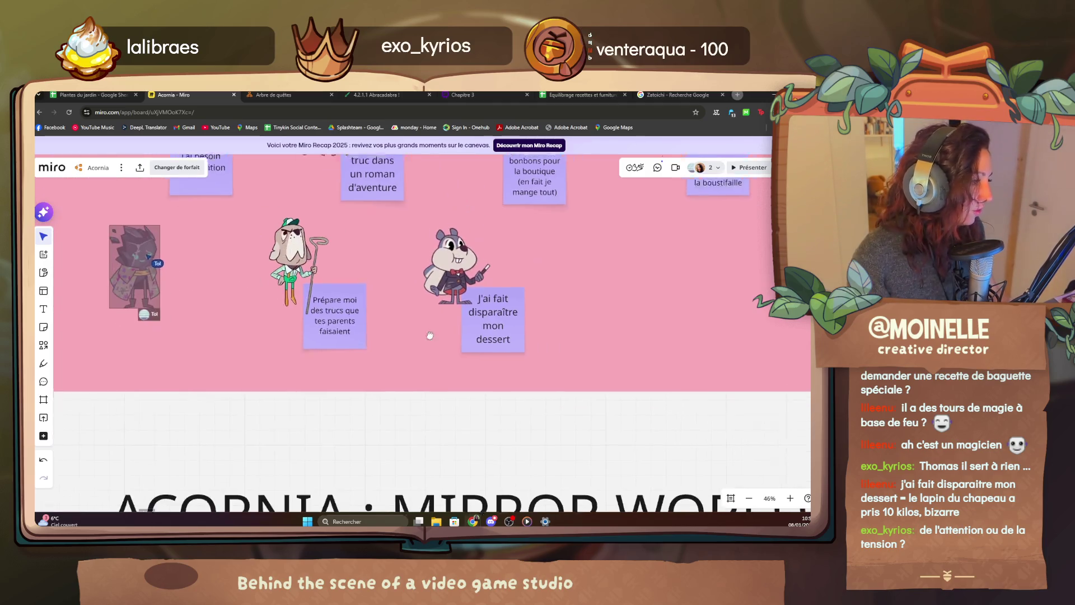
# Pan from the character sticky notes over to the S-to-D character tier list.
pyautogui.moveTo(429, 336); pyautogui.dragTo(487, 375)
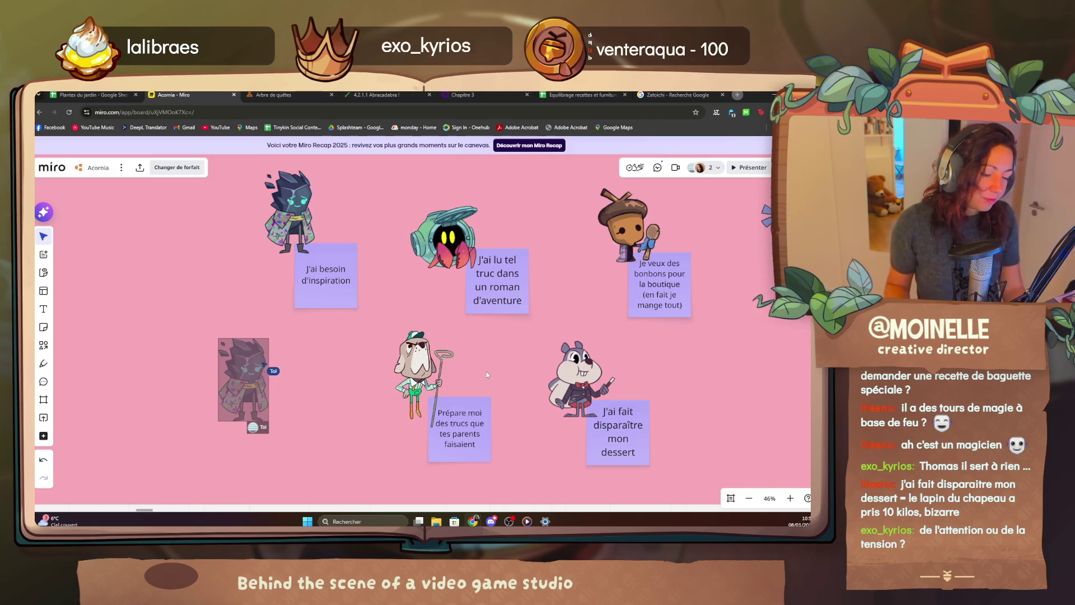
pyautogui.scroll(-2, 342, 351)
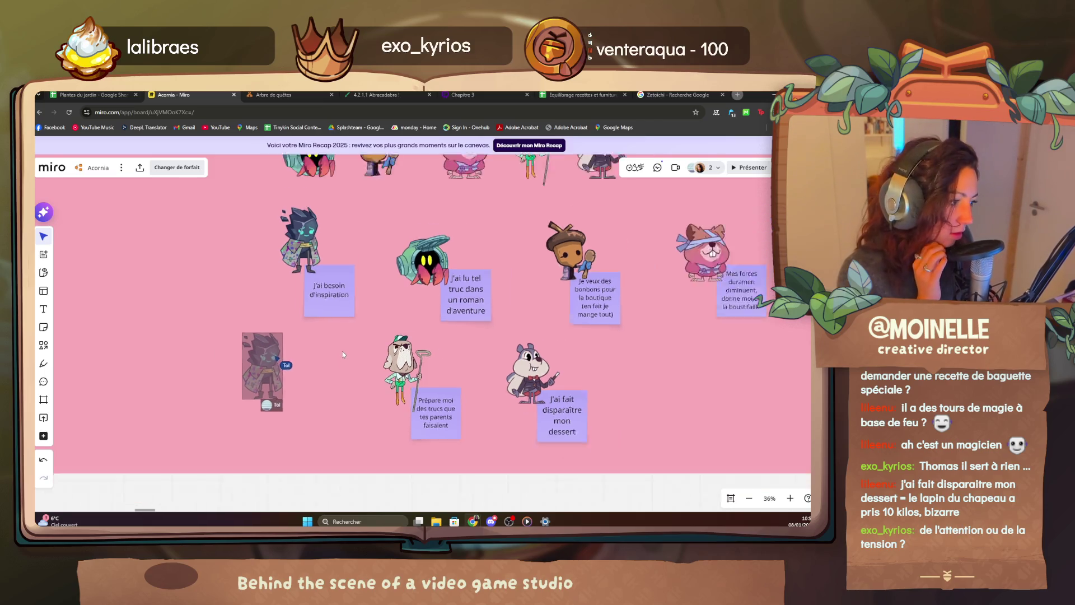
pyautogui.scroll(-5, 342, 351)
pyautogui.scroll(2, 342, 351)
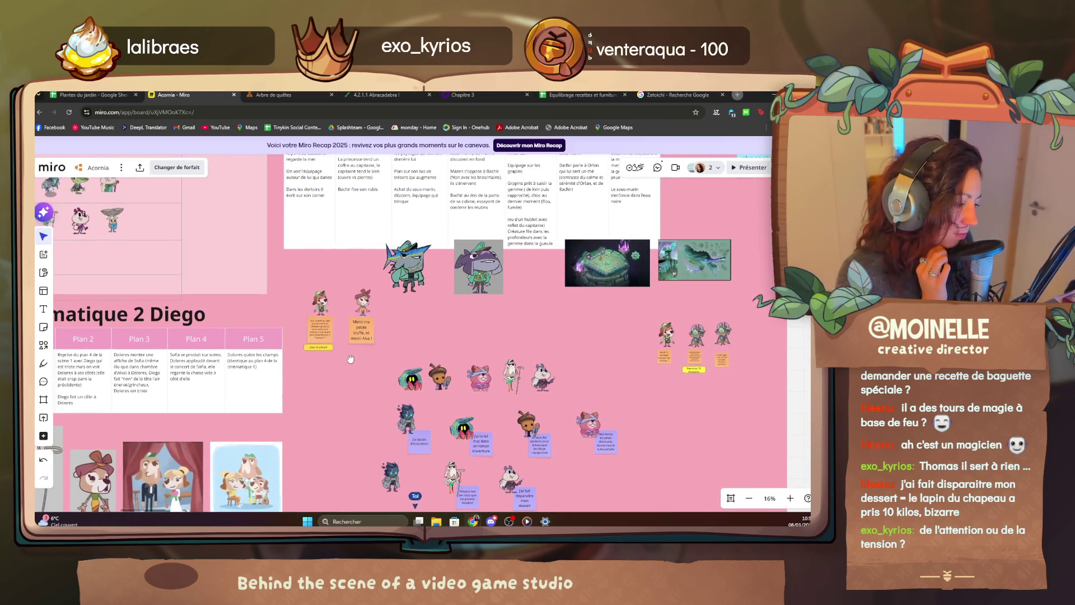
pyautogui.scroll(-3, 351, 360)
pyautogui.moveTo(350, 336); pyautogui.dragTo(399, 354)
pyautogui.scroll(4, 399, 354)
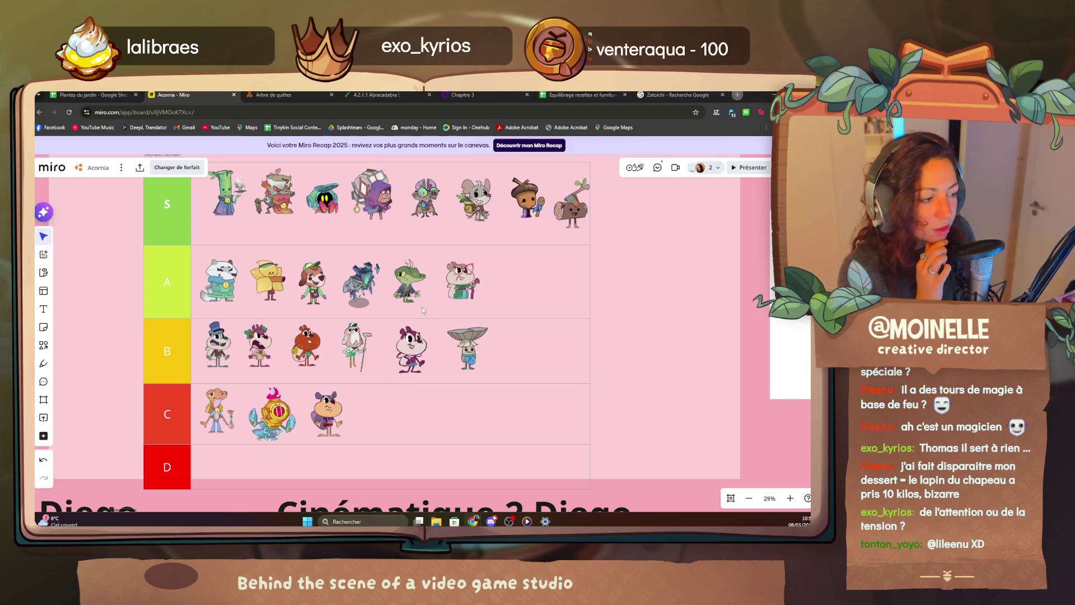
pyautogui.moveTo(470, 411)
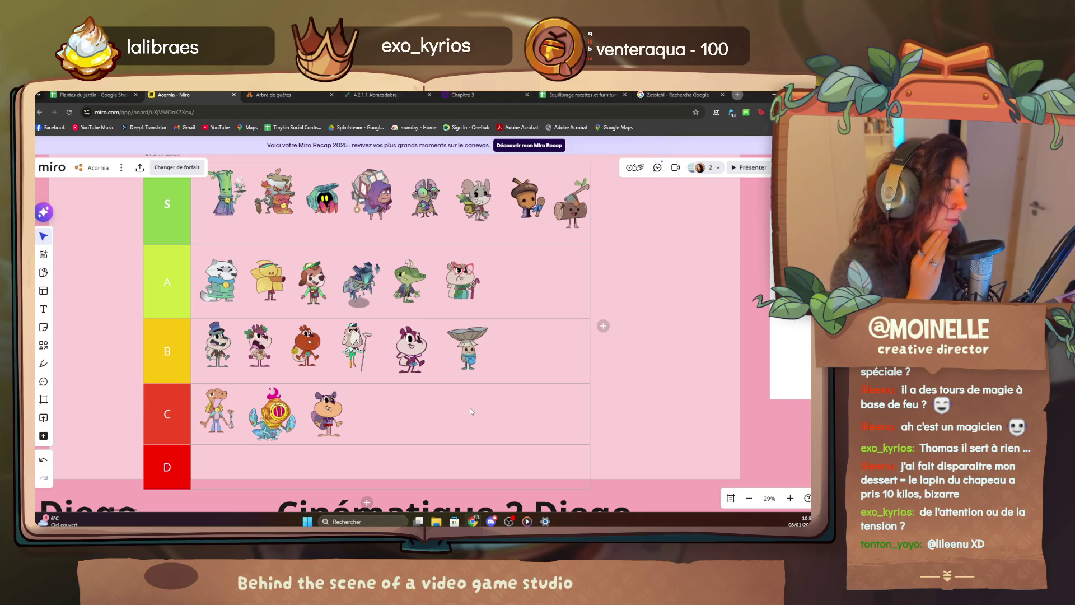
# Pan past the Cinématique 2 Diego table to the character icons with purple quote notes.
pyautogui.moveTo(637, 464); pyautogui.dragTo(261, 270)
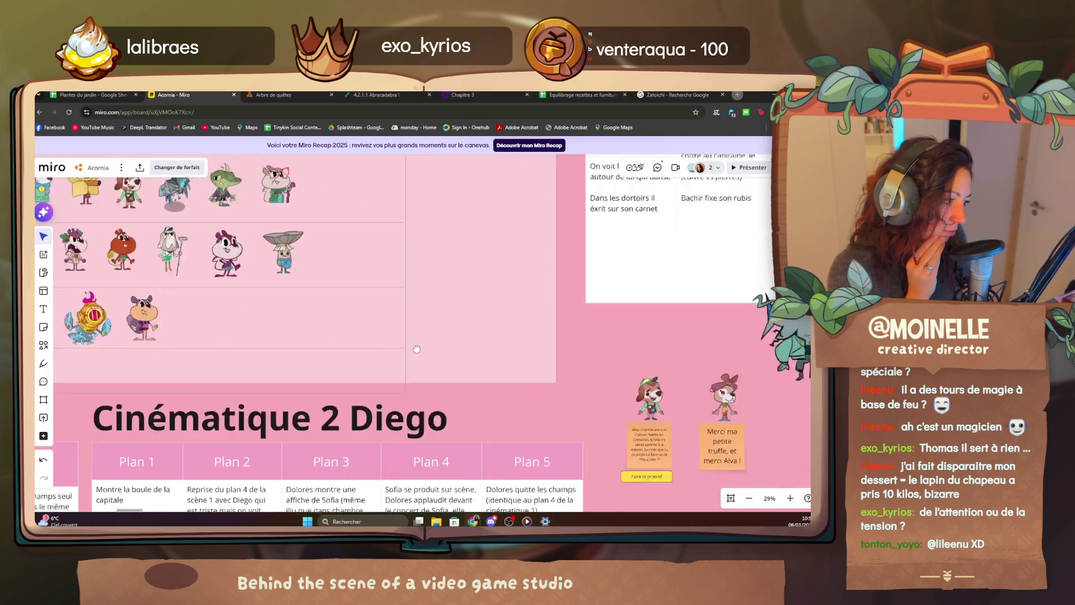
pyautogui.moveTo(504, 419); pyautogui.dragTo(291, 280)
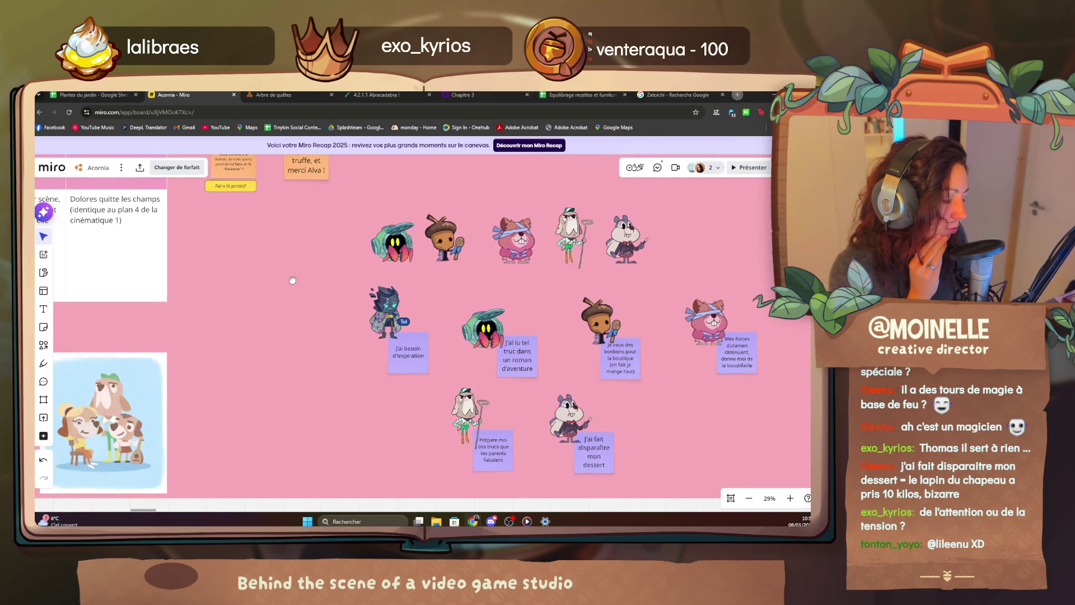
pyautogui.scroll(3, 384, 321)
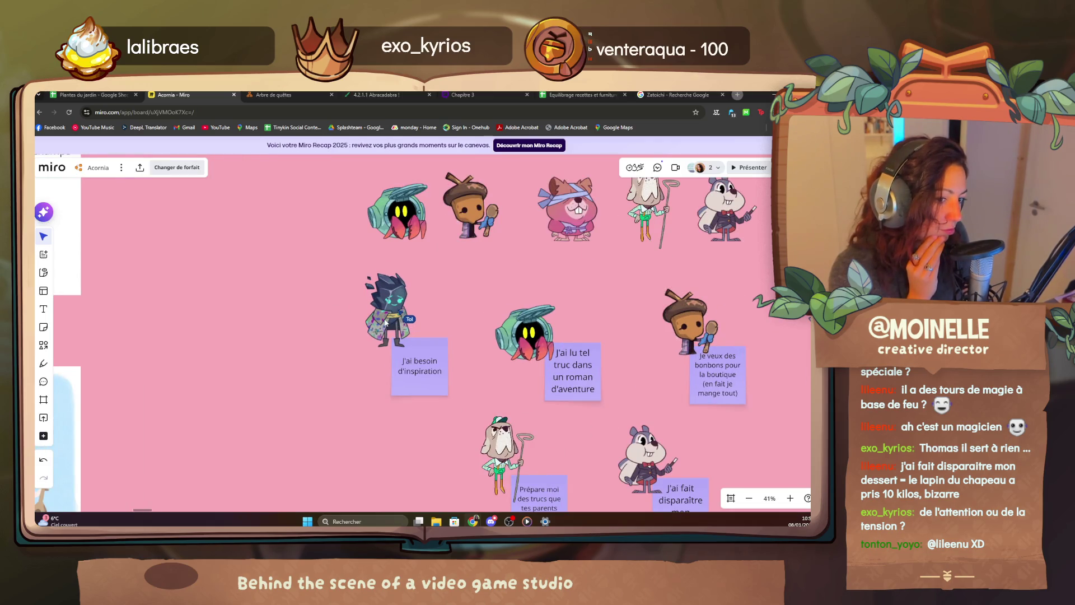
pyautogui.scroll(2, 385, 320)
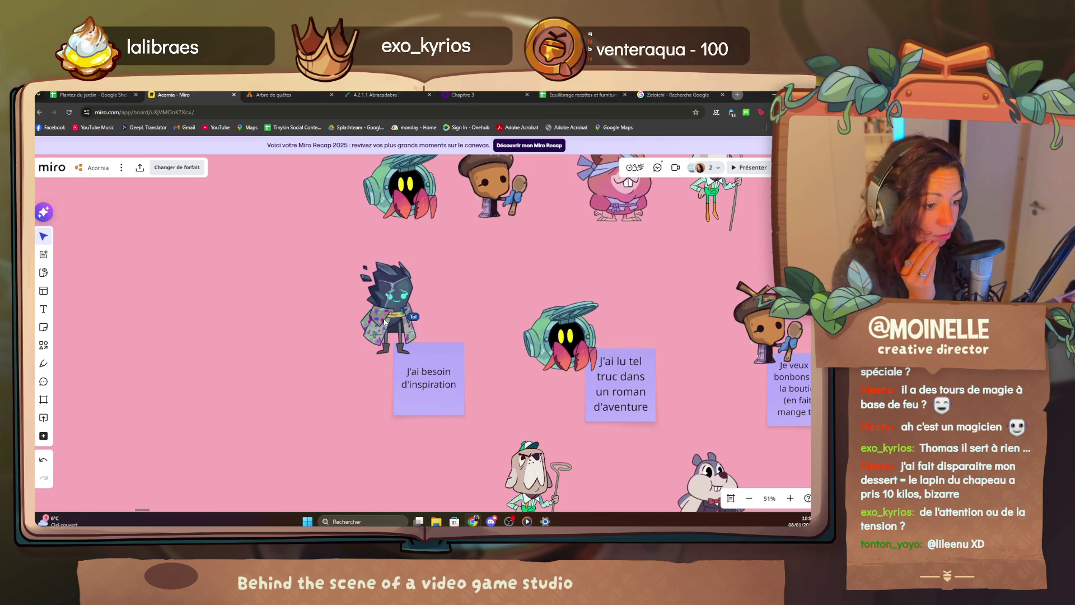
pyautogui.scroll(3, 385, 321)
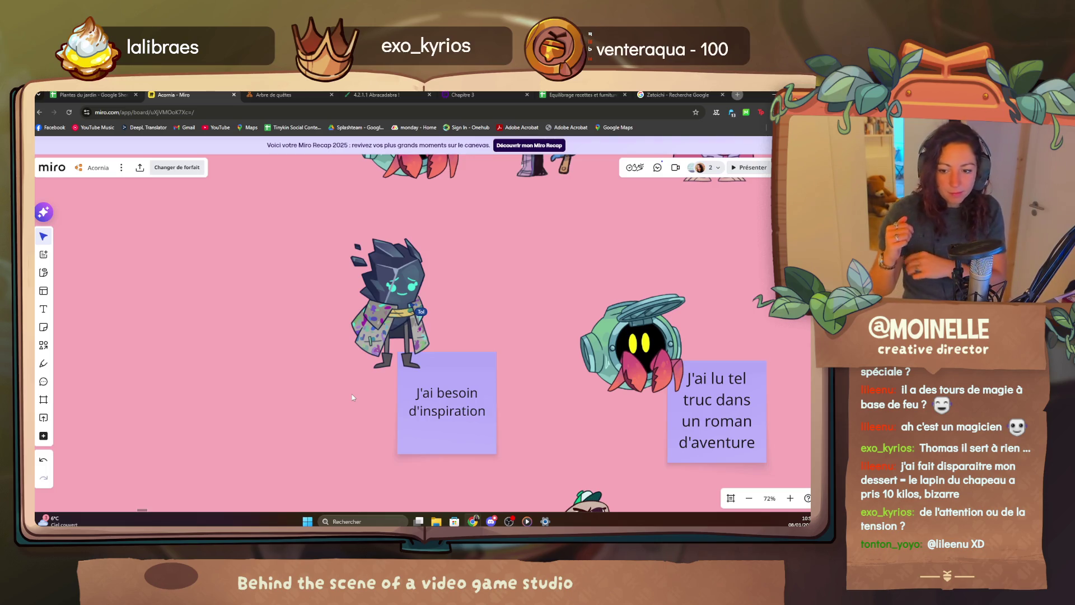
# Recentre on the rock character and its notes, then back out to the whole-board overview.
pyautogui.moveTo(472, 234)
pyautogui.mouseDown()
pyautogui.moveTo(436, 323)
pyautogui.moveTo(420, 268)
pyautogui.mouseUp()
pyautogui.scroll(4, 406, 259)
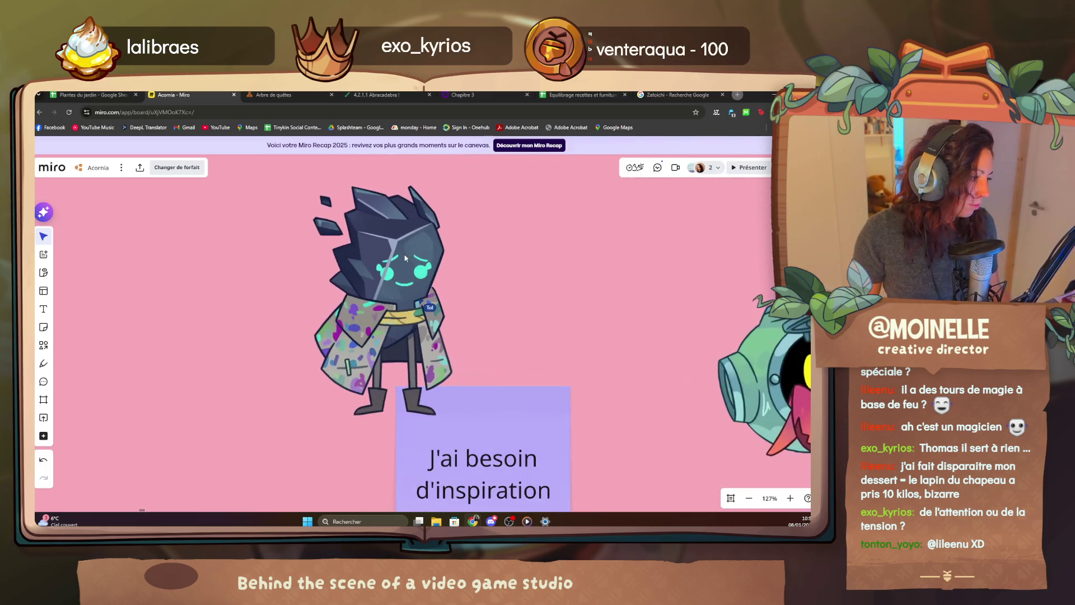
pyautogui.scroll(-4, 403, 251)
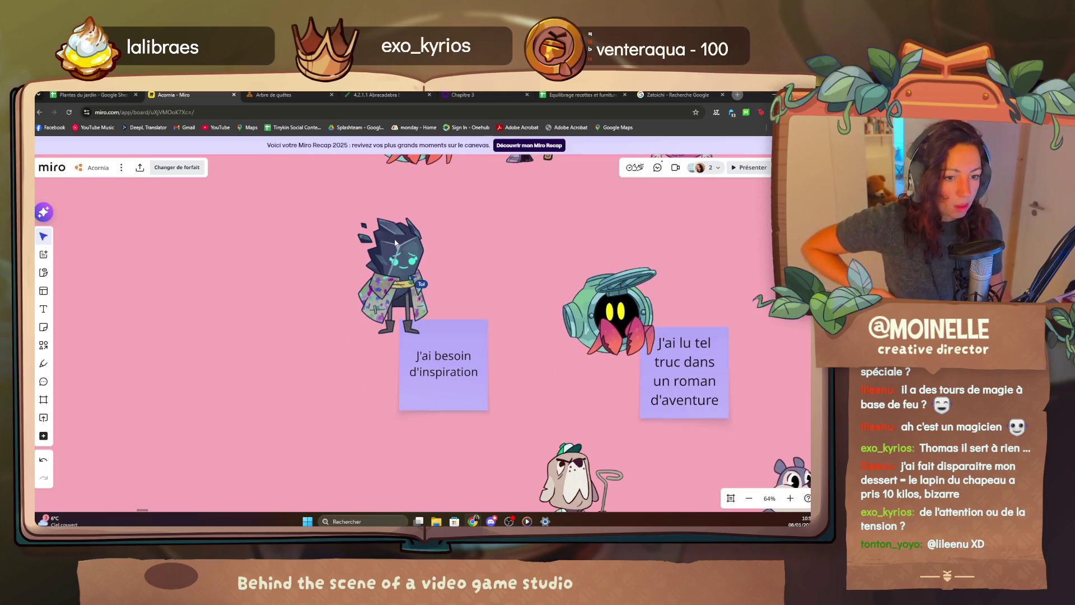
pyautogui.scroll(-3, 394, 244)
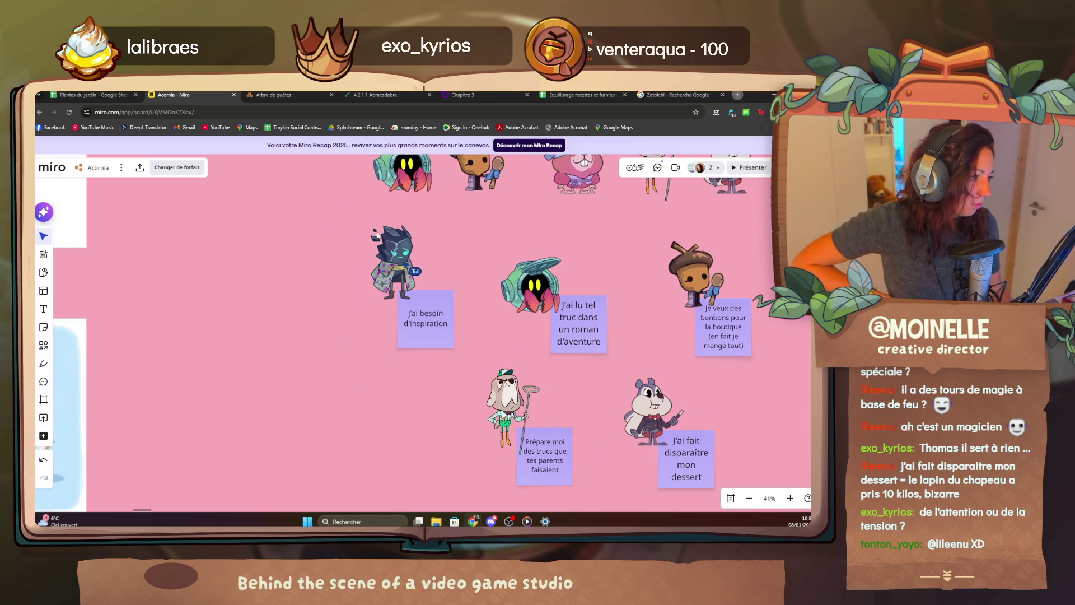
pyautogui.moveTo(395, 244)
pyautogui.mouseDown()
pyautogui.moveTo(544, 426)
pyautogui.moveTo(389, 311)
pyautogui.moveTo(399, 441)
pyautogui.mouseUp()
pyautogui.scroll(-5, 389, 312)
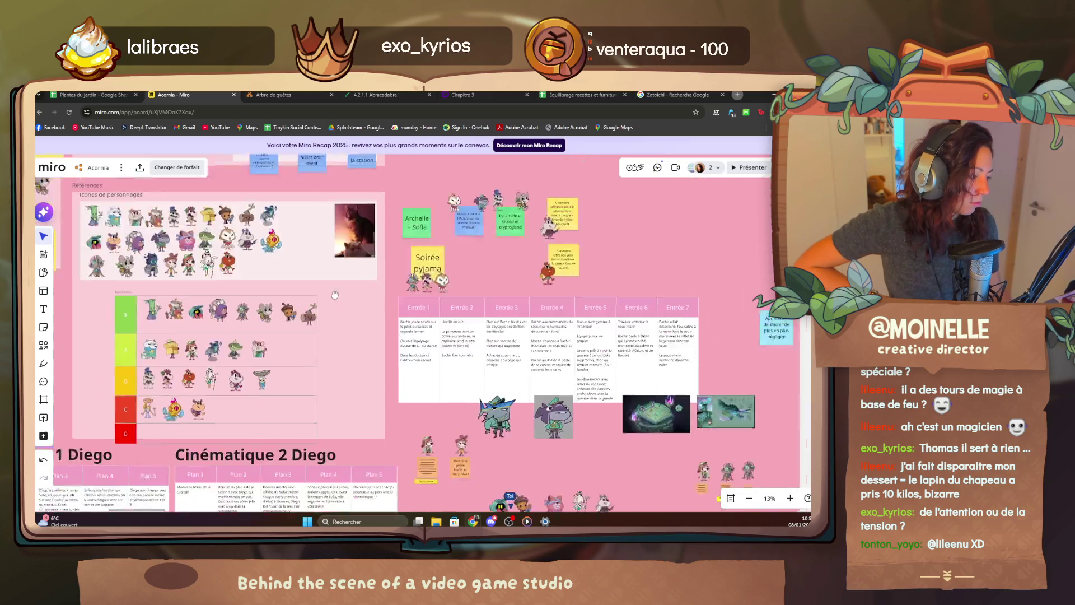
pyautogui.scroll(4, 400, 441)
pyautogui.scroll(3, 390, 365)
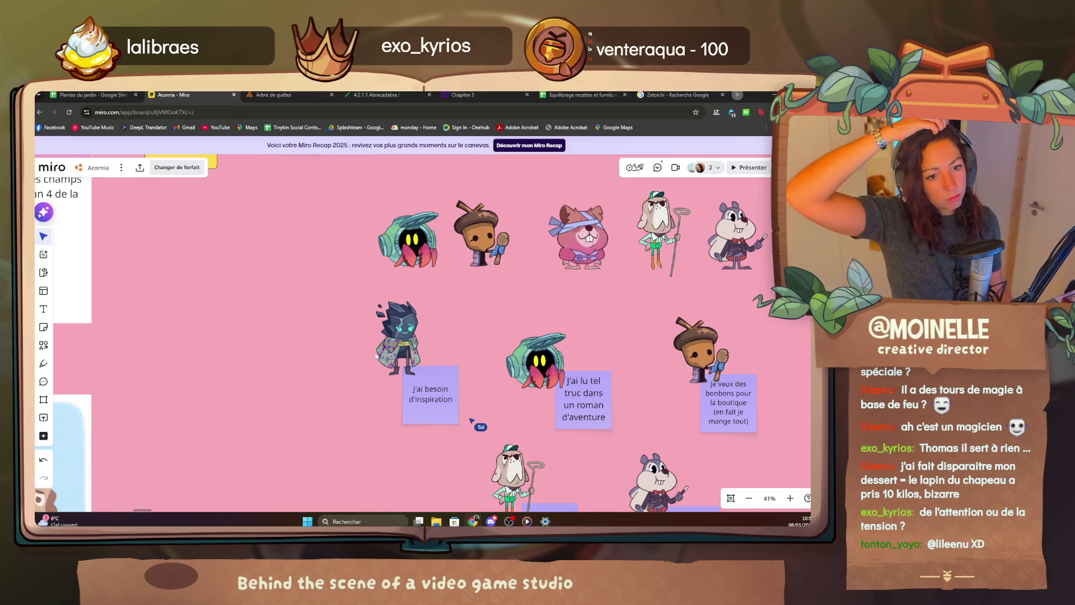
pyautogui.scroll(-3, 374, 351)
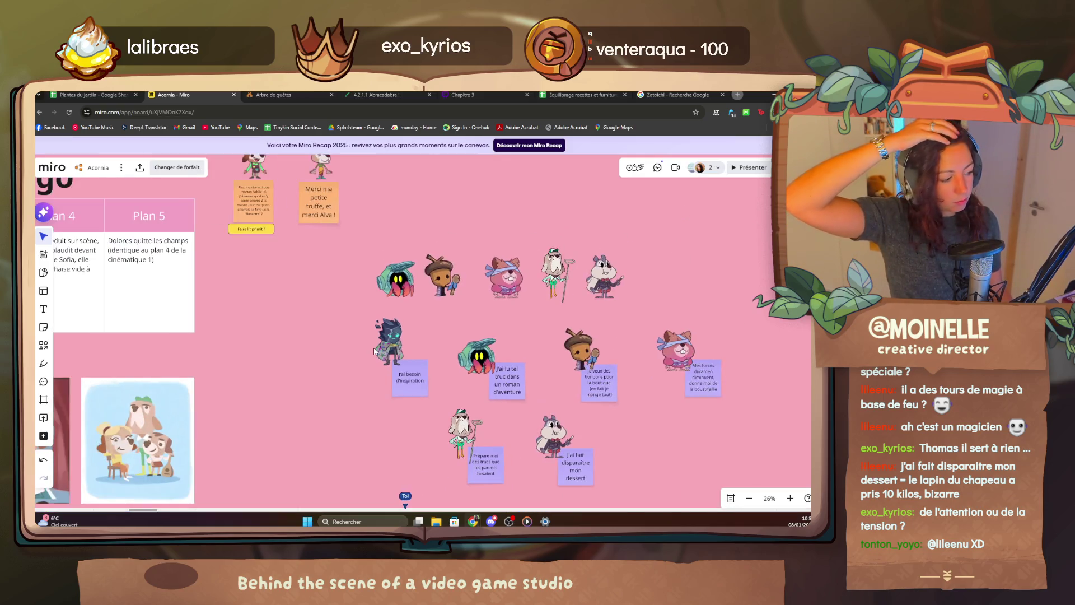
pyautogui.scroll(-3, 374, 352)
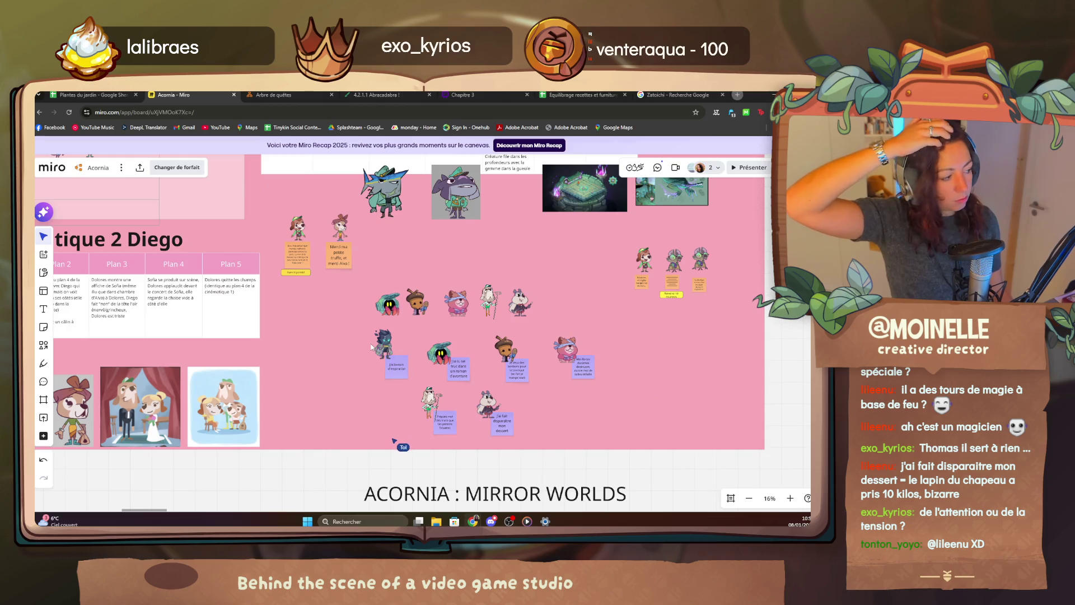
pyautogui.moveTo(372, 346)
pyautogui.mouseDown()
pyautogui.moveTo(378, 411)
pyautogui.moveTo(413, 445)
pyautogui.moveTo(560, 446)
pyautogui.mouseUp()
pyautogui.scroll(3, 560, 446)
pyautogui.scroll(2, 541, 409)
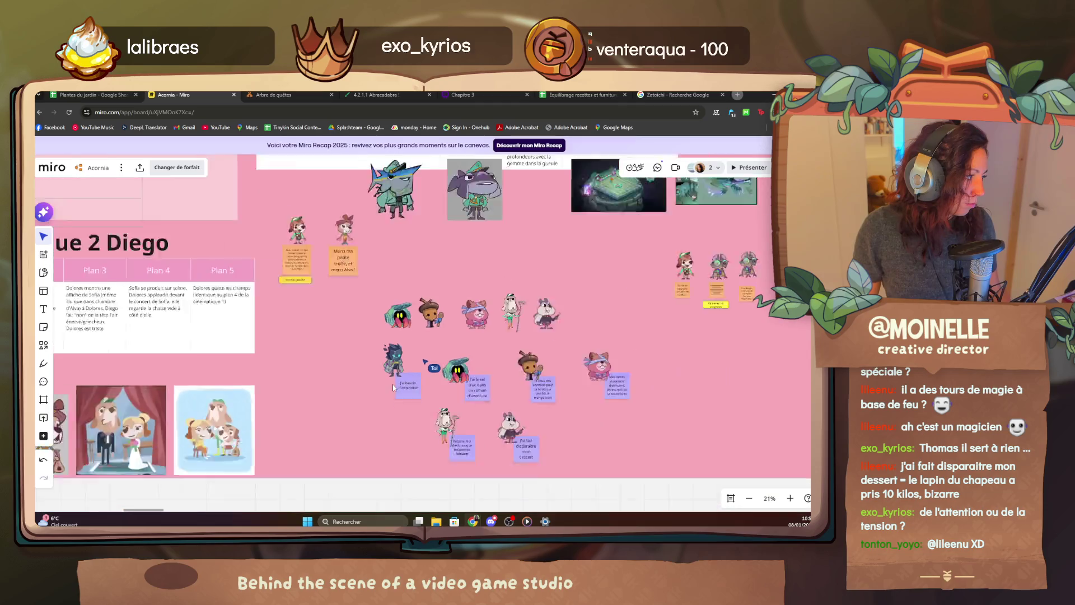
pyautogui.scroll(-5, 405, 385)
pyautogui.scroll(-3, 386, 370)
pyautogui.scroll(-4, 380, 369)
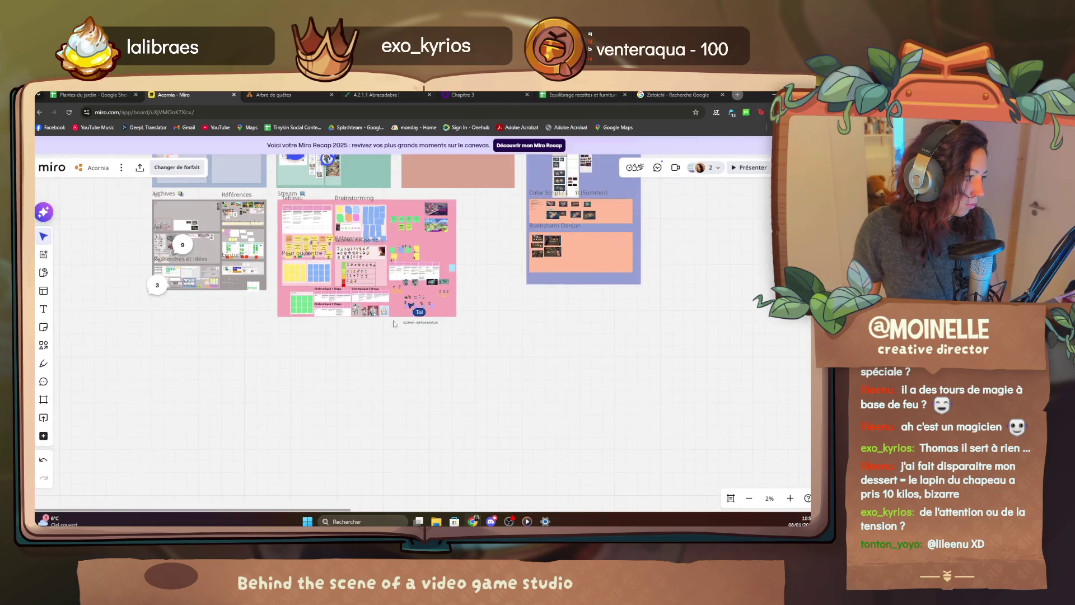
pyautogui.scroll(-3, 374, 378)
# Pan across the overview and zoom into the Concept Art frame.
pyautogui.moveTo(387, 370); pyautogui.dragTo(367, 454)
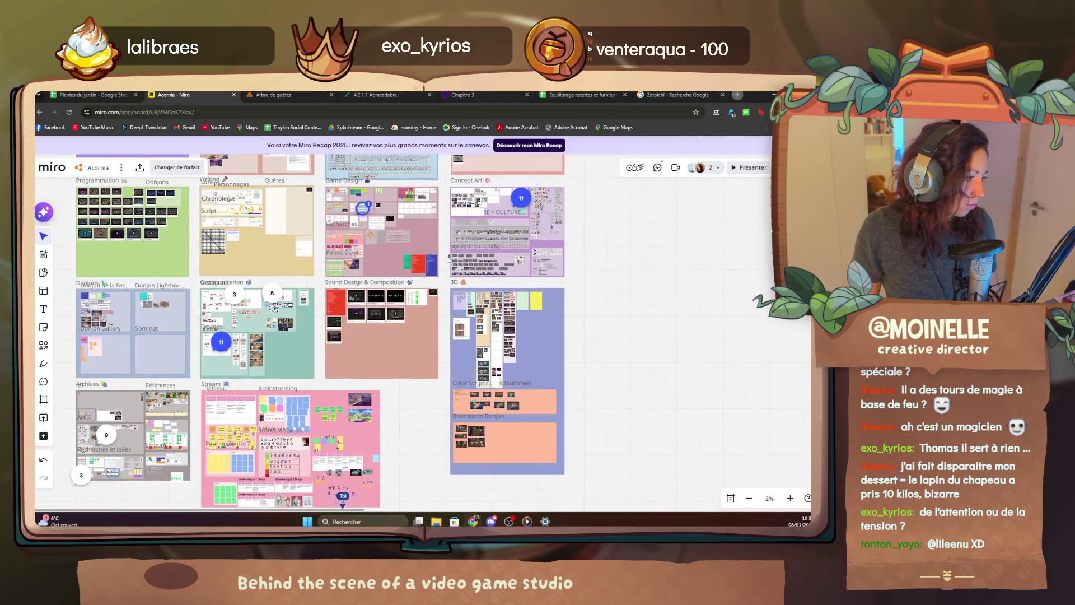
pyautogui.scroll(3, 333, 454)
pyautogui.scroll(2, 370, 277)
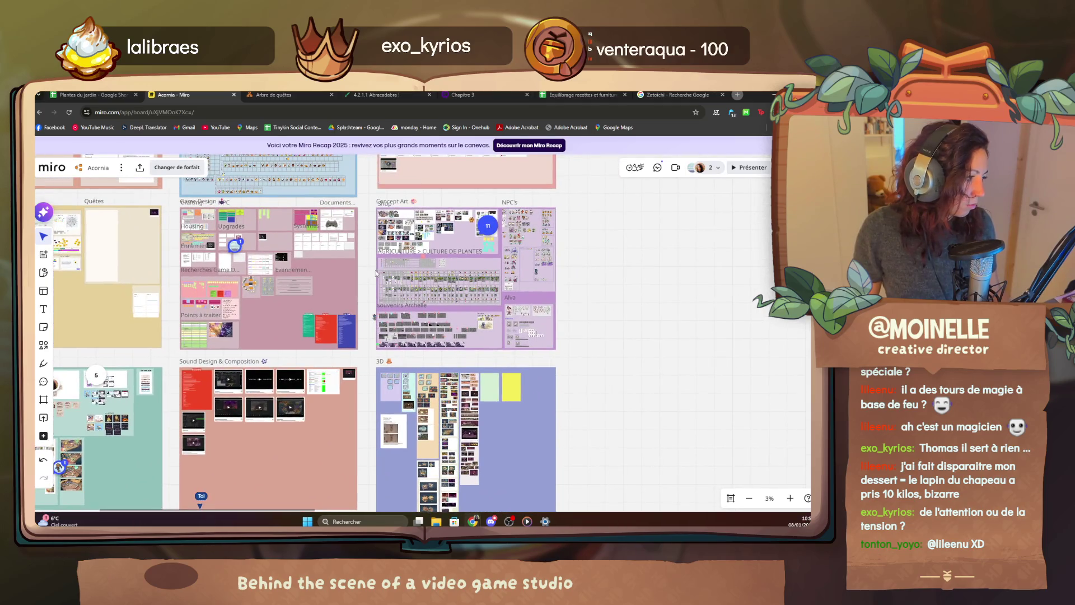
pyautogui.scroll(2, 478, 262)
pyautogui.scroll(2, 478, 260)
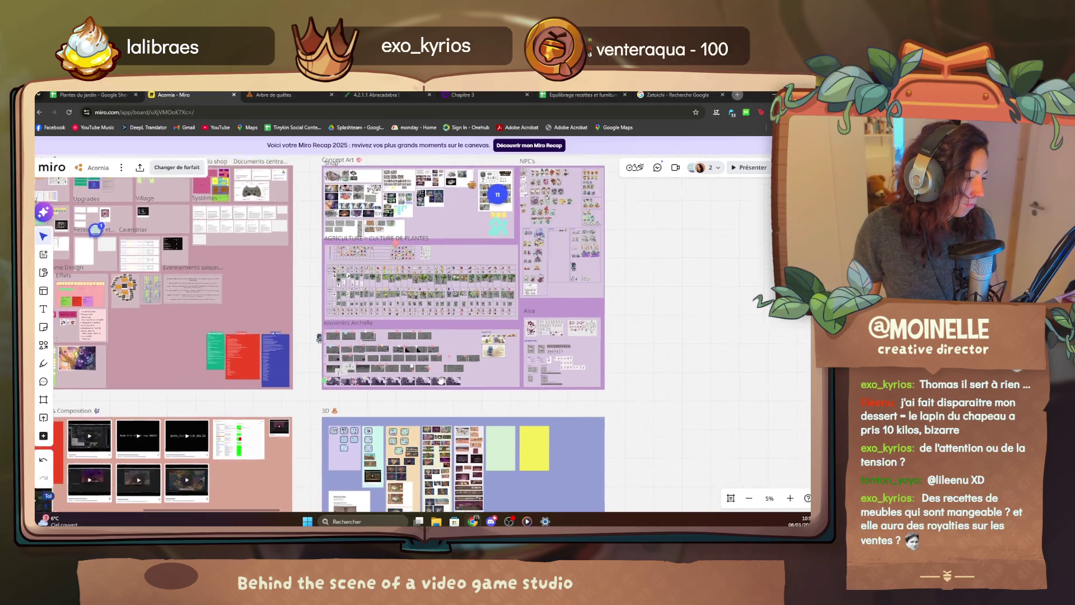
pyautogui.moveTo(471, 394)
pyautogui.mouseDown()
pyautogui.moveTo(460, 369)
pyautogui.moveTo(440, 430)
pyautogui.moveTo(443, 380)
pyautogui.mouseUp()
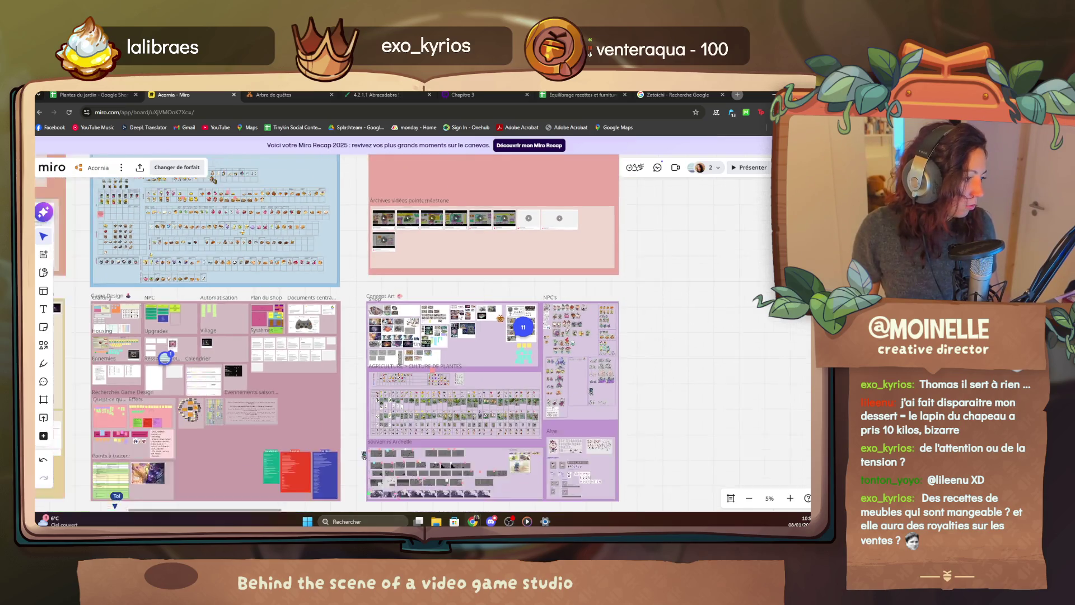
pyautogui.scroll(4, 443, 380)
pyautogui.scroll(3, 352, 286)
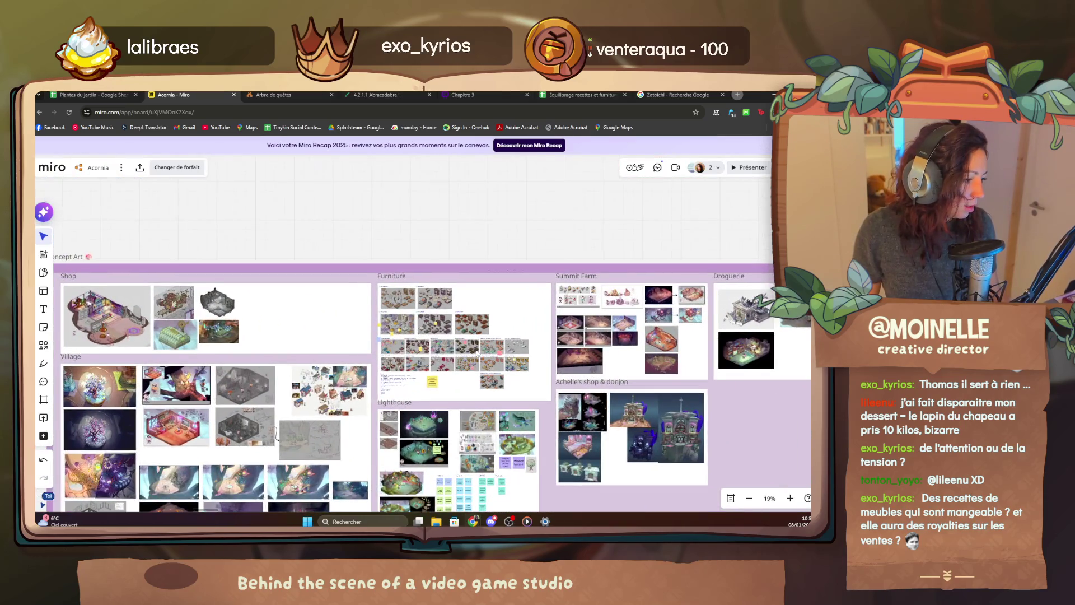
pyautogui.scroll(3, 419, 336)
pyautogui.scroll(3, 476, 353)
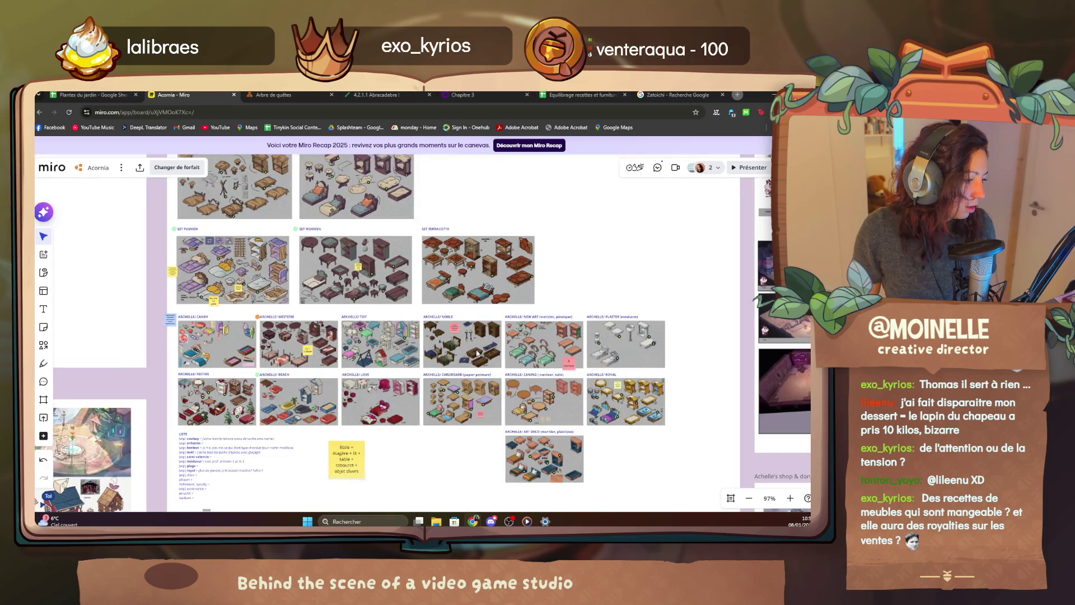
pyautogui.scroll(3, 475, 353)
# Pan around the Archelle furniture SET sheets and list.
pyautogui.moveTo(477, 353)
pyautogui.mouseDown()
pyautogui.moveTo(573, 403)
pyautogui.moveTo(342, 298)
pyautogui.mouseUp()
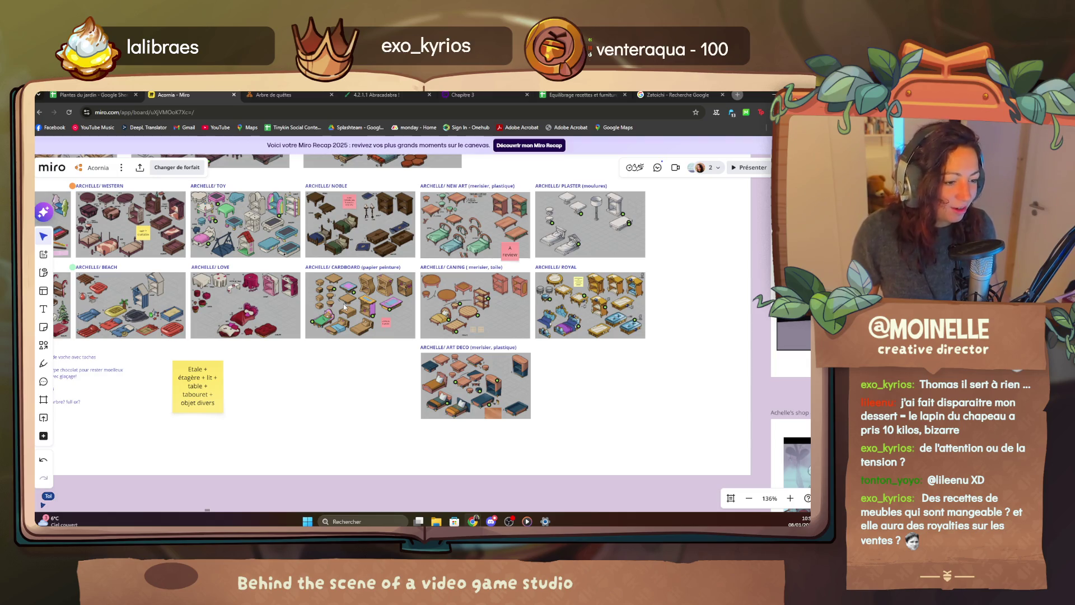
pyautogui.moveTo(343, 304)
pyautogui.mouseDown()
pyautogui.moveTo(397, 347)
pyautogui.moveTo(435, 316)
pyautogui.mouseUp()
pyautogui.moveTo(243, 301); pyautogui.dragTo(322, 470)
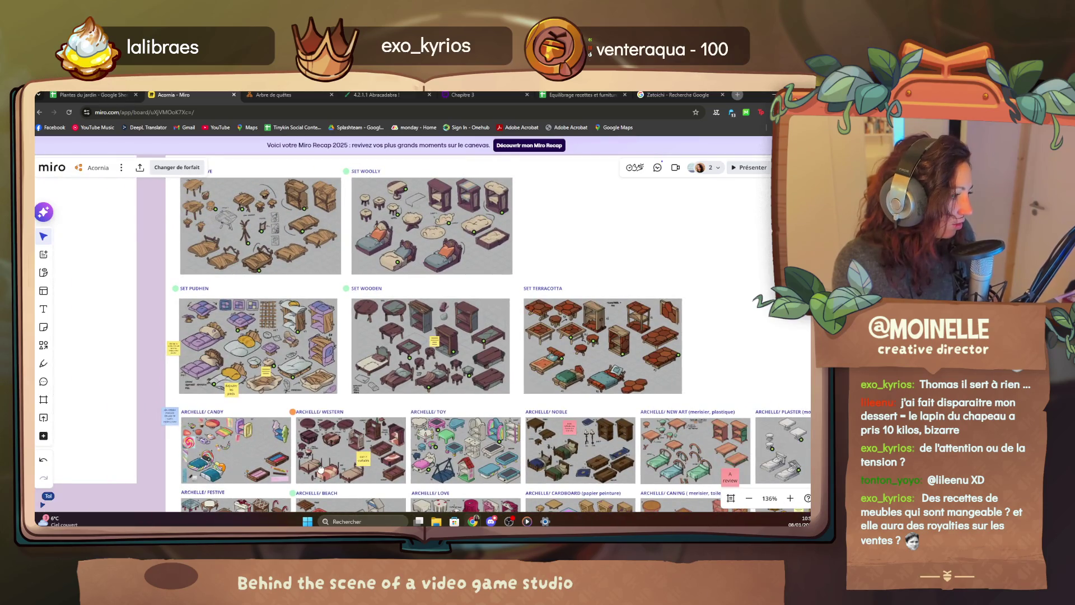
pyautogui.moveTo(321, 470)
pyautogui.mouseDown()
pyautogui.moveTo(260, 304)
pyautogui.moveTo(215, 451)
pyautogui.moveTo(323, 504)
pyautogui.moveTo(314, 465)
pyautogui.mouseUp()
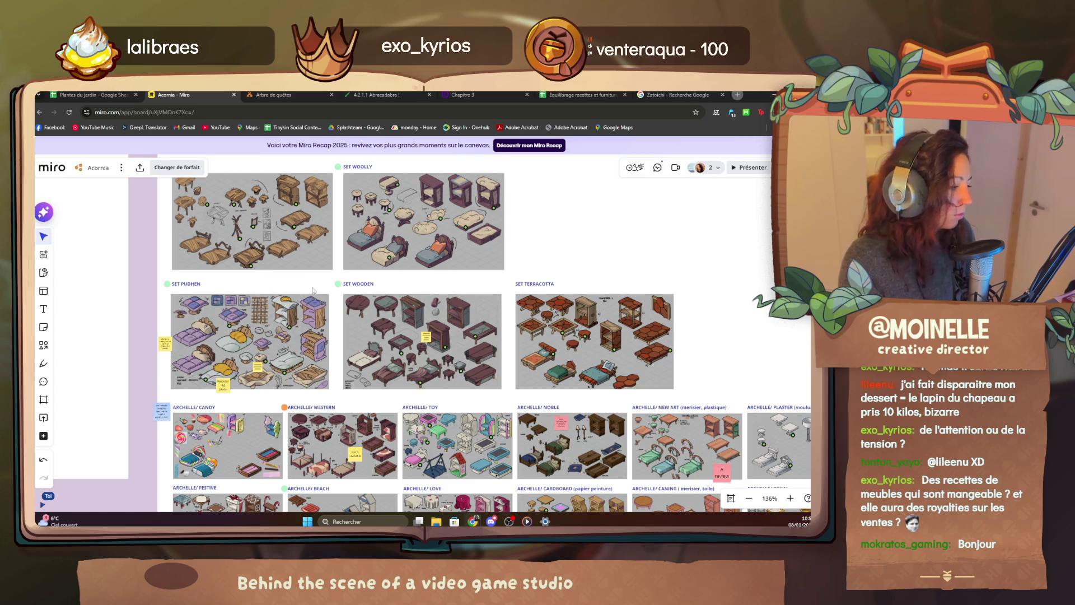
pyautogui.moveTo(419, 261)
pyautogui.mouseDown()
pyautogui.moveTo(431, 286)
pyautogui.moveTo(412, 190)
pyautogui.mouseUp()
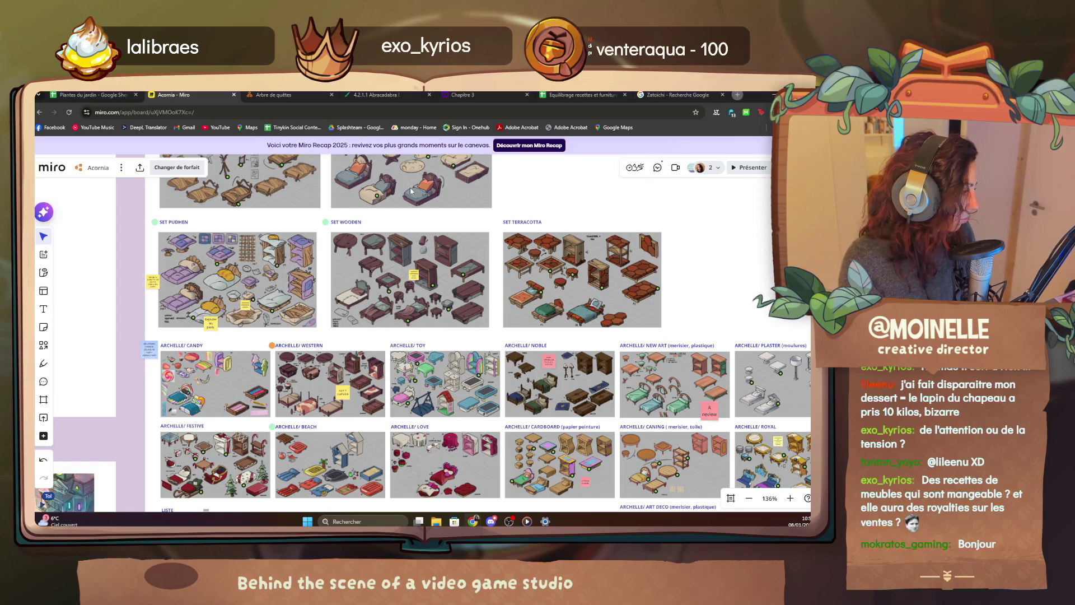
pyautogui.moveTo(412, 191); pyautogui.dragTo(410, 277)
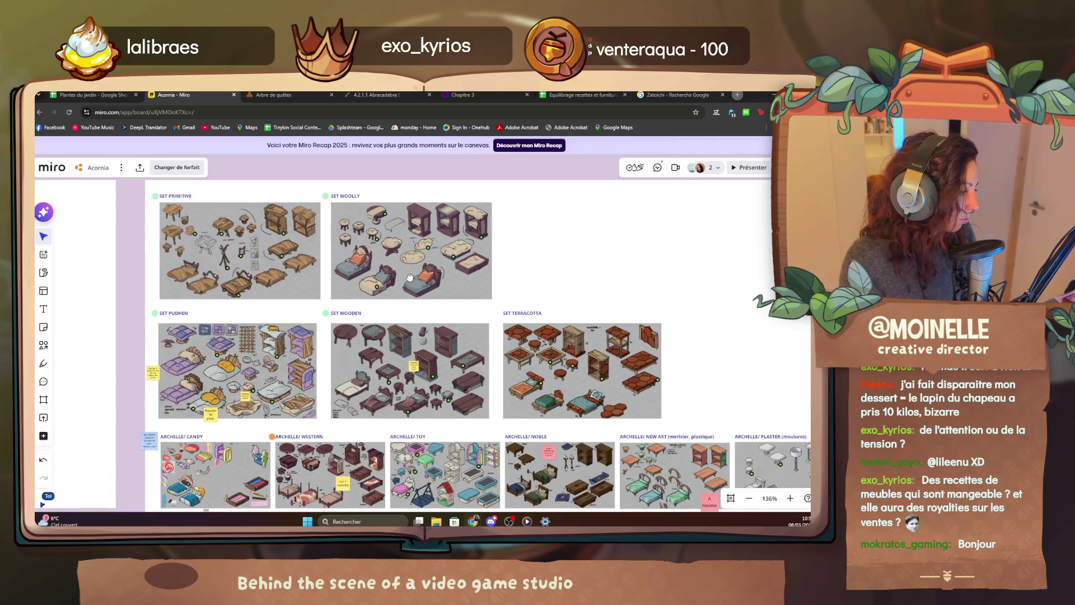
pyautogui.scroll(-4, 409, 278)
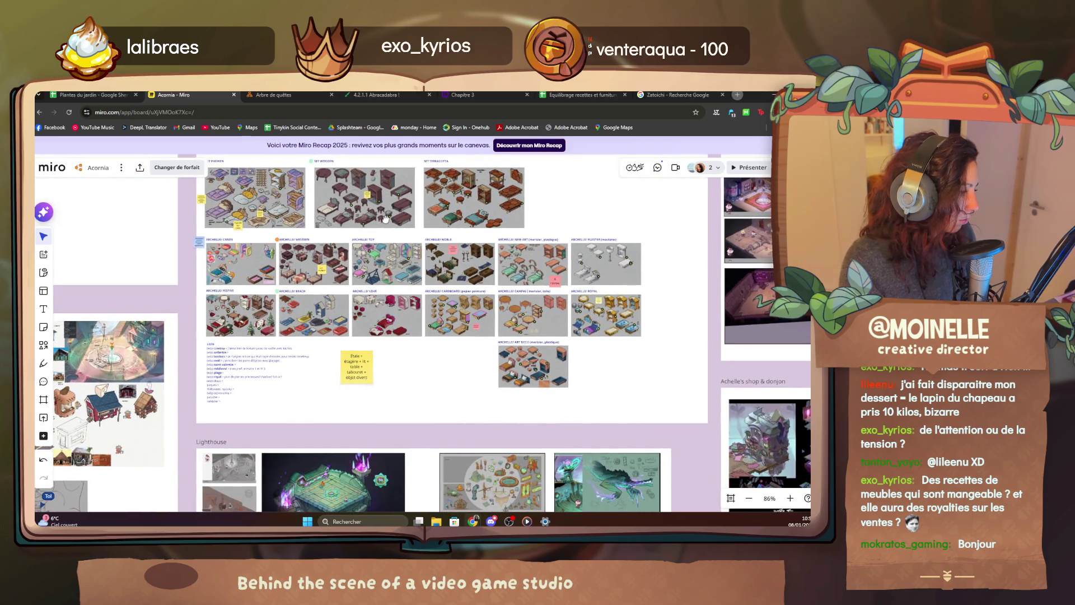
pyautogui.moveTo(384, 218)
pyautogui.mouseDown()
pyautogui.moveTo(468, 310)
pyautogui.moveTo(430, 293)
pyautogui.moveTo(435, 301)
pyautogui.mouseUp()
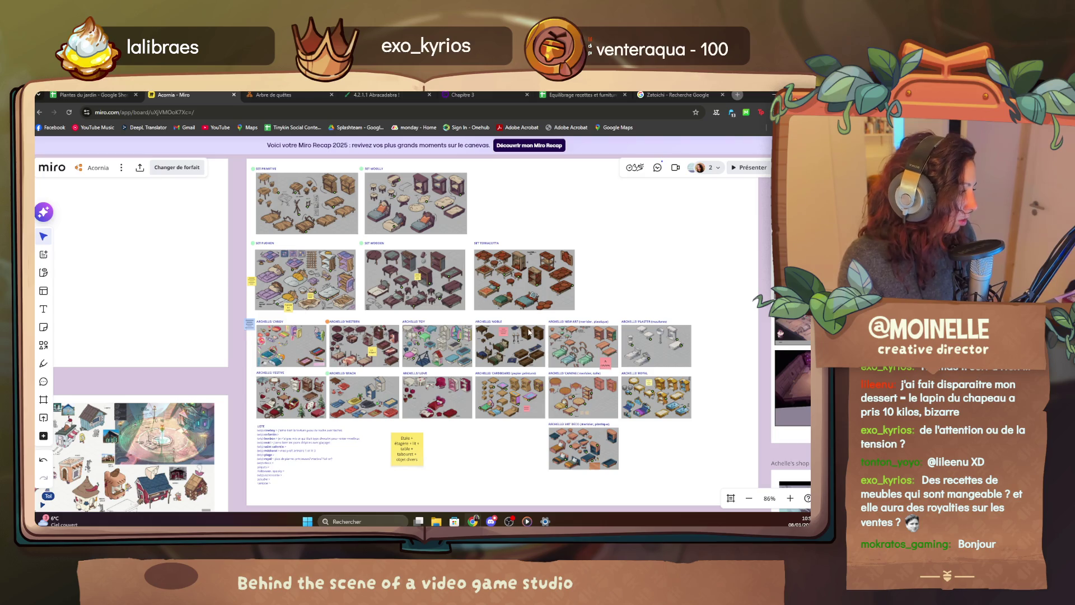
pyautogui.scroll(5, 530, 333)
pyautogui.scroll(5, 529, 332)
pyautogui.moveTo(580, 349)
pyautogui.mouseDown()
pyautogui.moveTo(477, 294)
pyautogui.moveTo(389, 286)
pyautogui.moveTo(469, 289)
pyautogui.mouseUp()
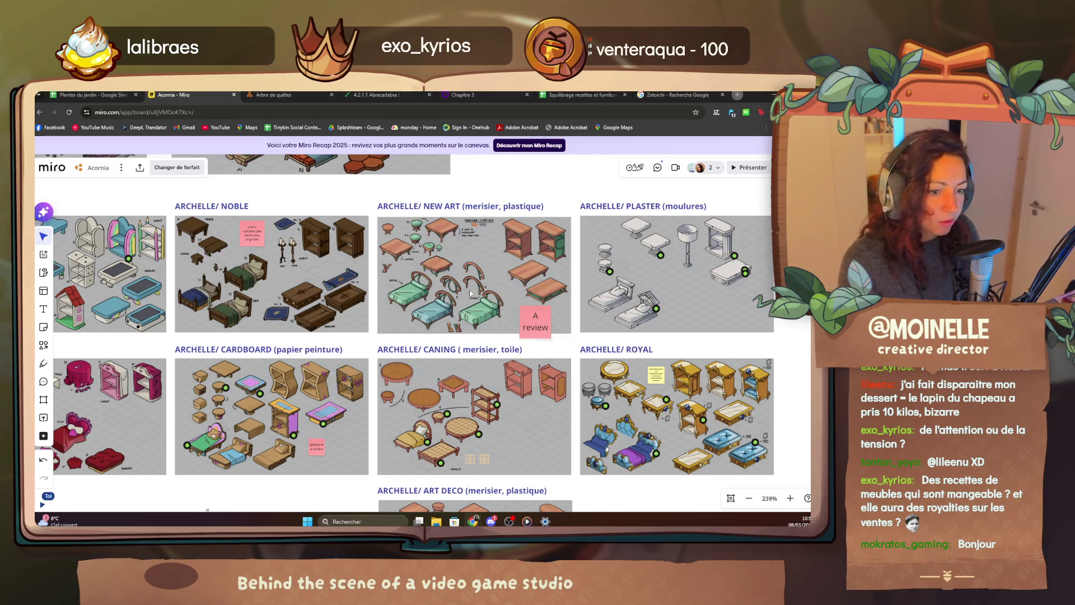
pyautogui.moveTo(557, 429)
pyautogui.mouseDown()
pyautogui.moveTo(553, 379)
pyautogui.moveTo(622, 423)
pyautogui.mouseUp()
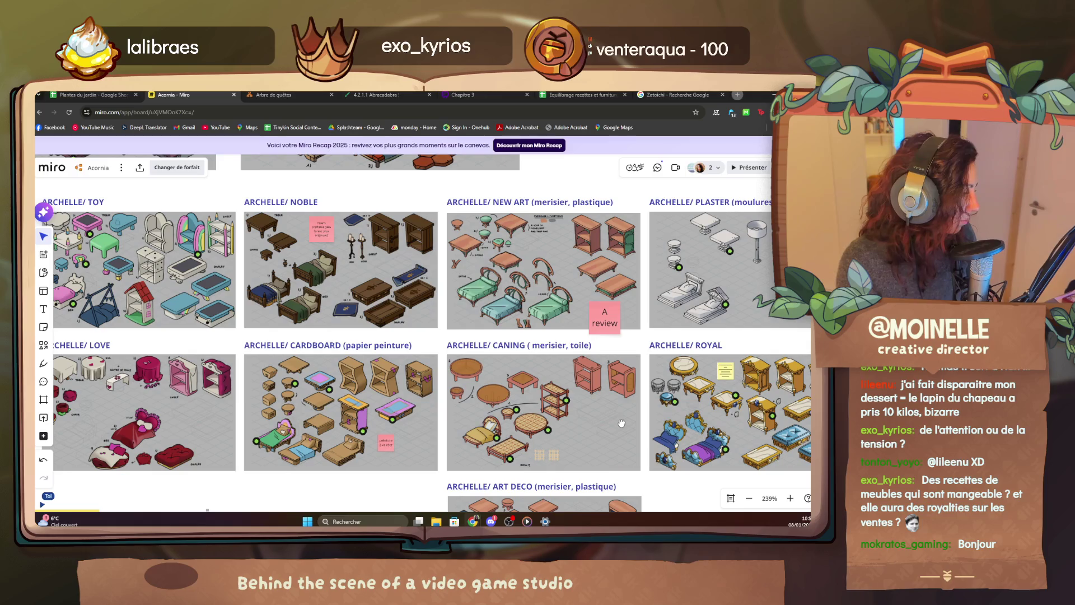
pyautogui.scroll(-4, 622, 423)
pyautogui.scroll(-4, 576, 427)
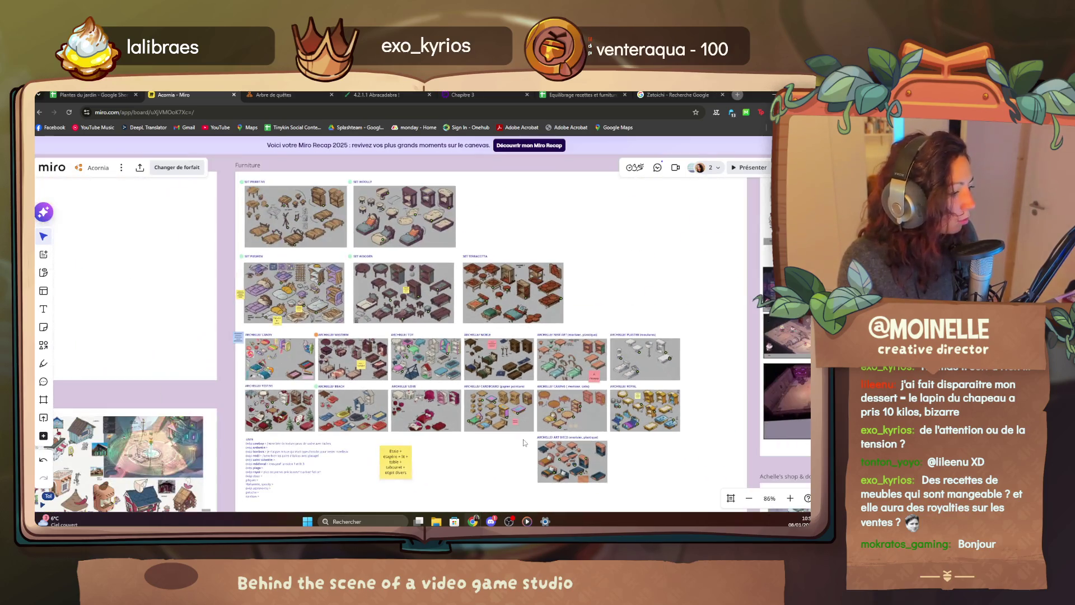
pyautogui.moveTo(468, 482)
pyautogui.mouseDown()
pyautogui.moveTo(514, 320)
pyautogui.moveTo(501, 347)
pyautogui.mouseUp()
pyautogui.scroll(-4, 501, 347)
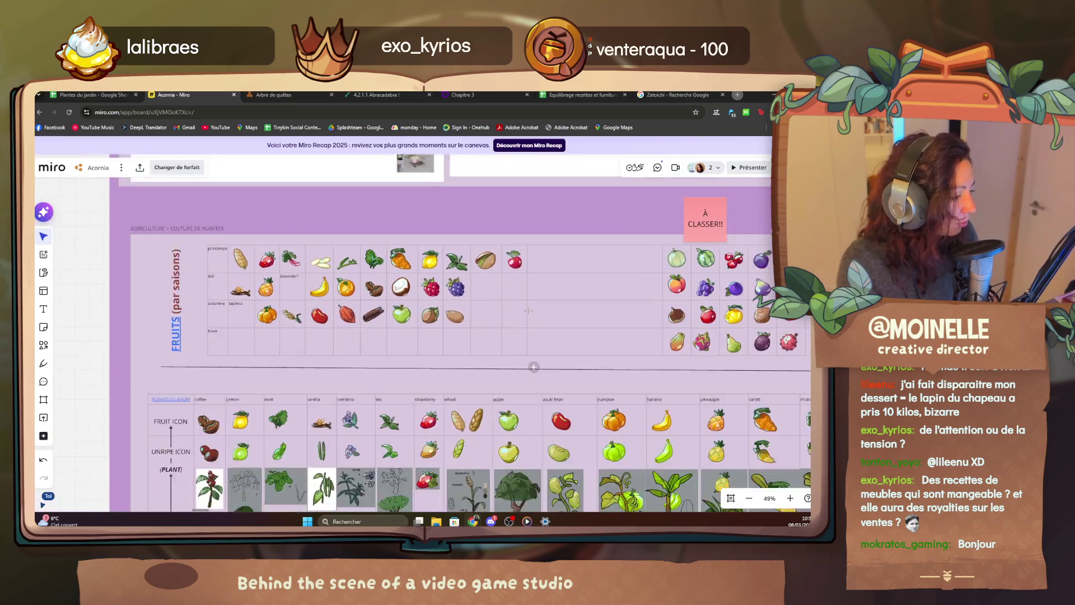
pyautogui.scroll(-4, 501, 347)
pyautogui.scroll(-3, 432, 310)
pyautogui.scroll(-3, 433, 310)
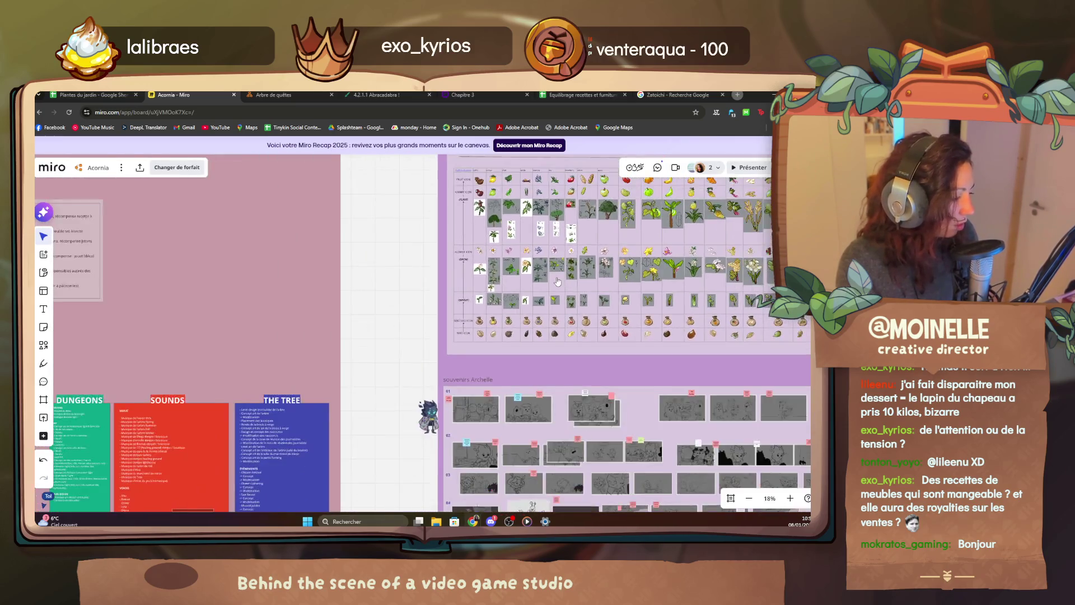
pyautogui.scroll(-2, 433, 310)
# Pan across the board toward the Producing and Menus/Dialogues area.
pyautogui.moveTo(363, 269)
pyautogui.mouseDown()
pyautogui.moveTo(420, 302)
pyautogui.moveTo(386, 269)
pyautogui.moveTo(448, 242)
pyautogui.moveTo(488, 319)
pyautogui.moveTo(492, 402)
pyautogui.moveTo(459, 374)
pyautogui.moveTo(495, 404)
pyautogui.mouseUp()
pyautogui.scroll(-3, 502, 404)
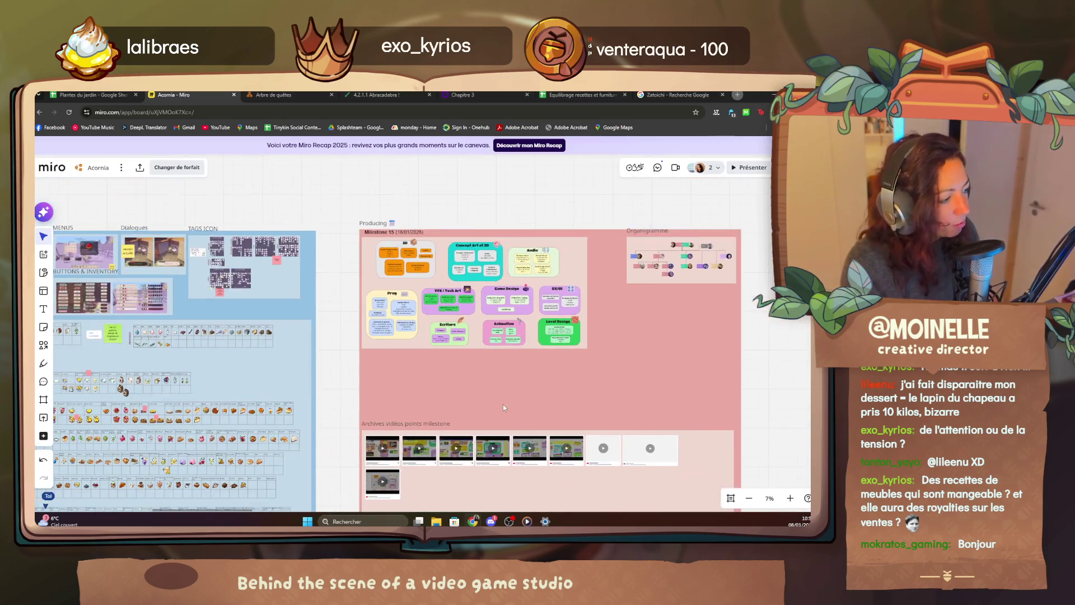
pyautogui.scroll(4, 259, 368)
pyautogui.scroll(3, 336, 319)
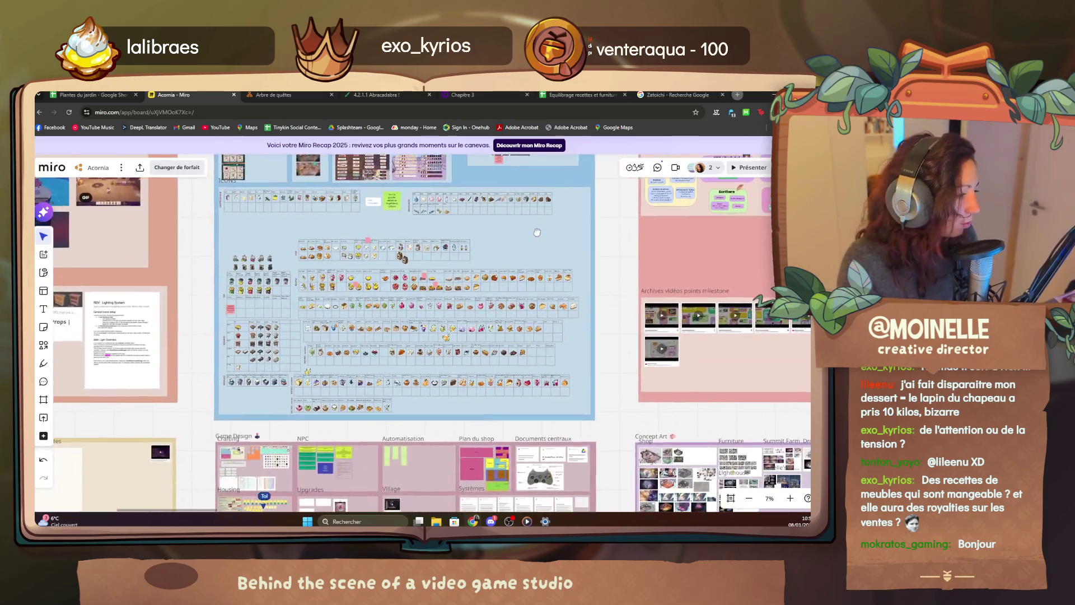
pyautogui.scroll(2, 403, 257)
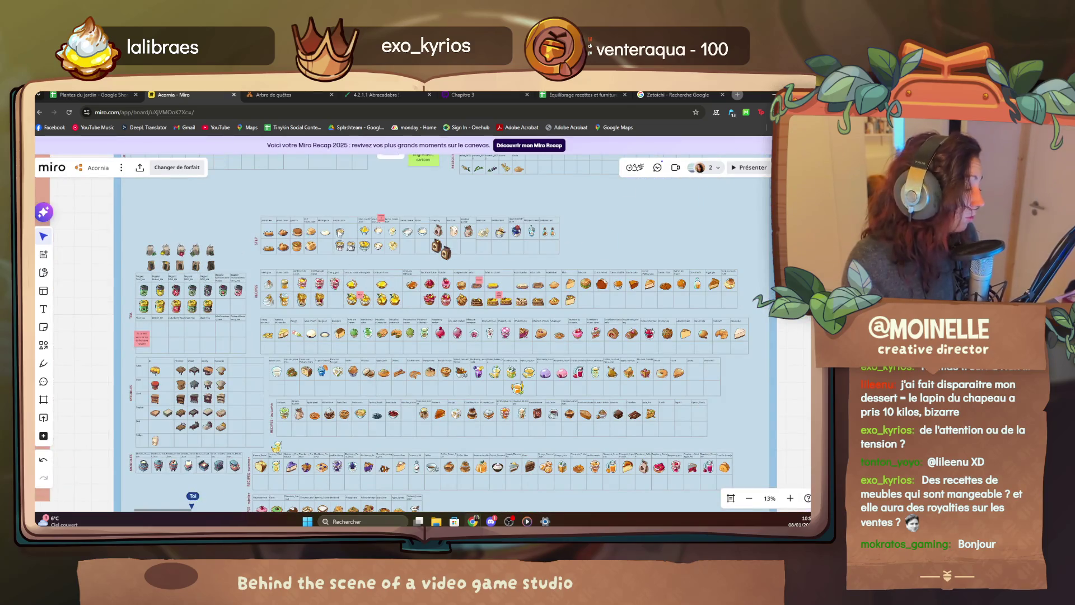
pyautogui.scroll(-3, 470, 294)
# Pan the board to show the blue item-icon grids with the Game Design and Concept Art frames below.
pyautogui.moveTo(421, 277); pyautogui.dragTo(540, 345)
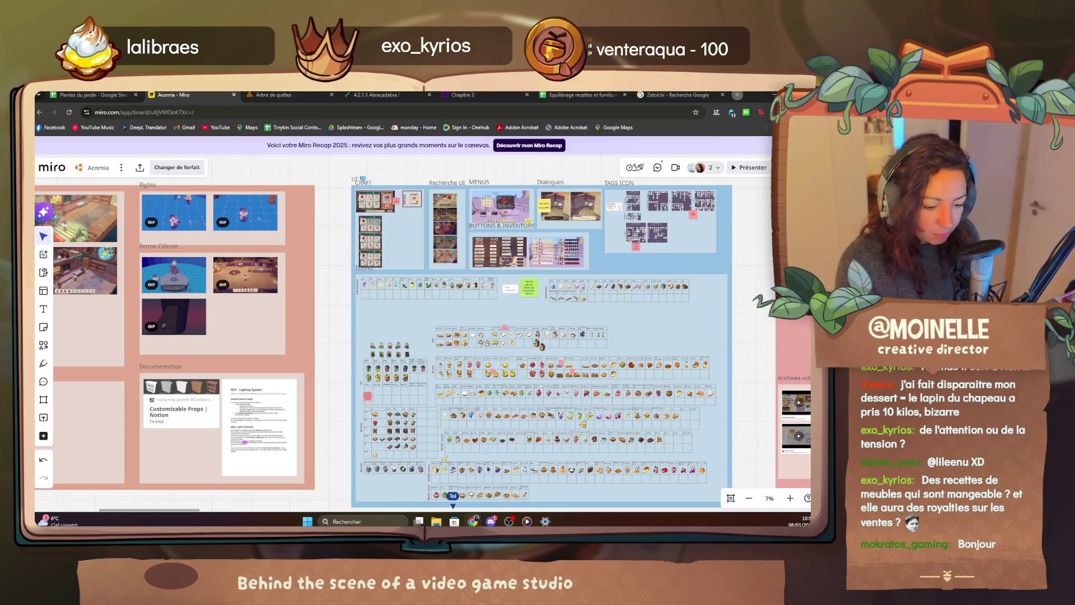
pyautogui.moveTo(671, 310)
pyautogui.mouseDown()
pyautogui.moveTo(470, 179)
pyautogui.moveTo(485, 332)
pyautogui.moveTo(446, 258)
pyautogui.mouseUp()
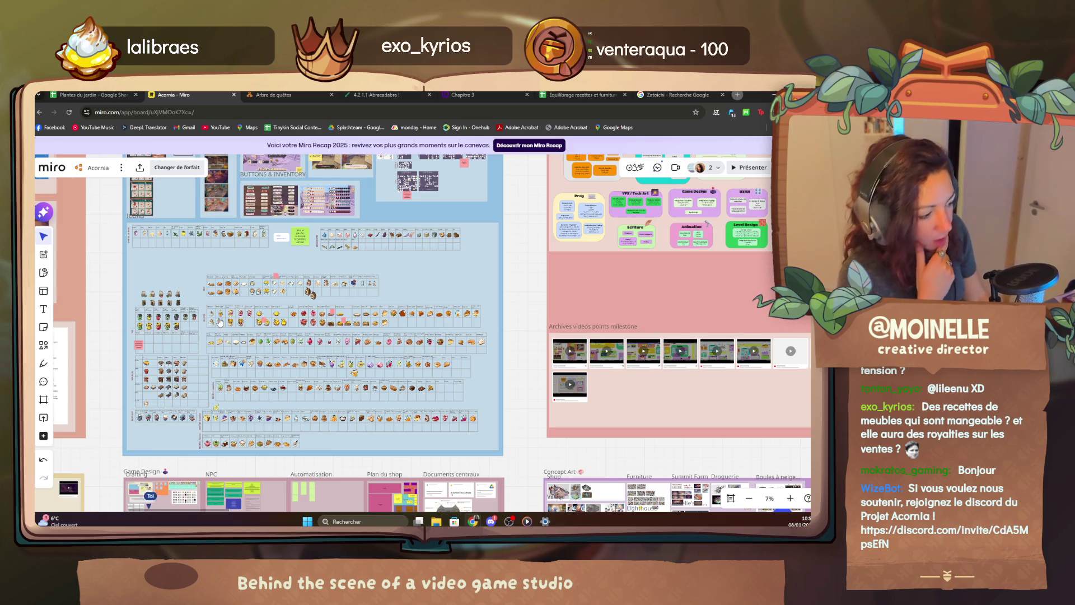
pyautogui.scroll(-3, 309, 291)
pyautogui.scroll(-2, 286, 290)
# Pan the canvas to centre the Concept Art frame on the way to the Furniture frame.
pyautogui.moveTo(272, 286); pyautogui.dragTo(169, 252)
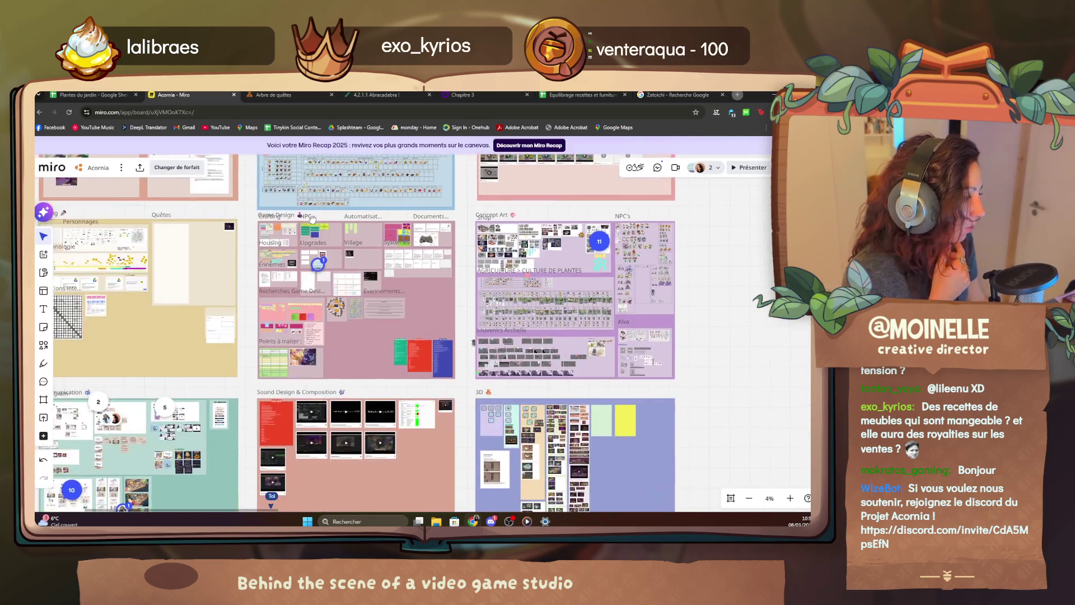
pyautogui.scroll(4, 470, 239)
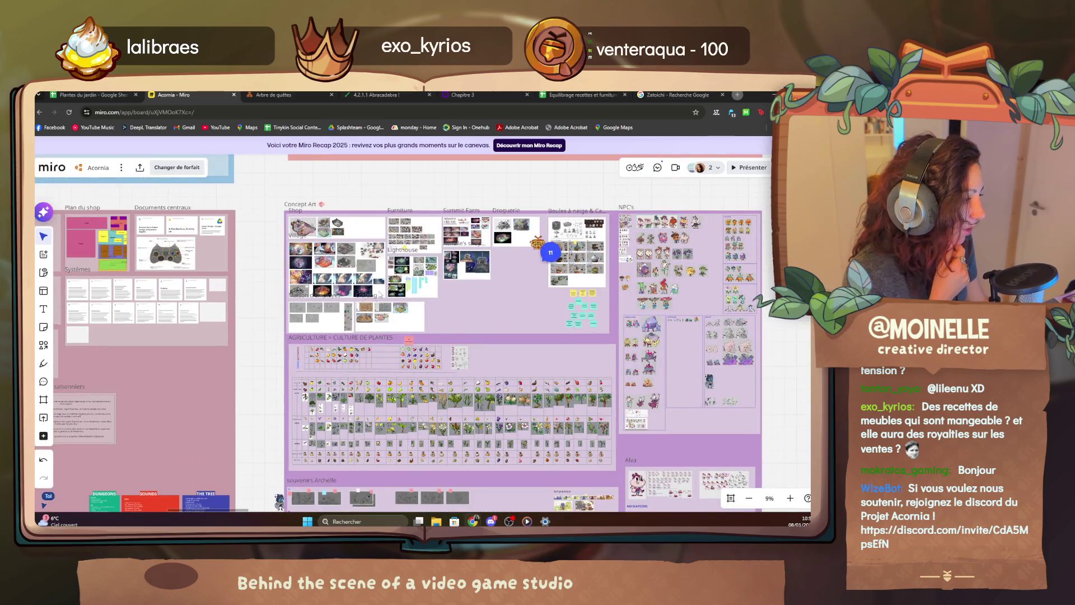
pyautogui.scroll(4, 484, 240)
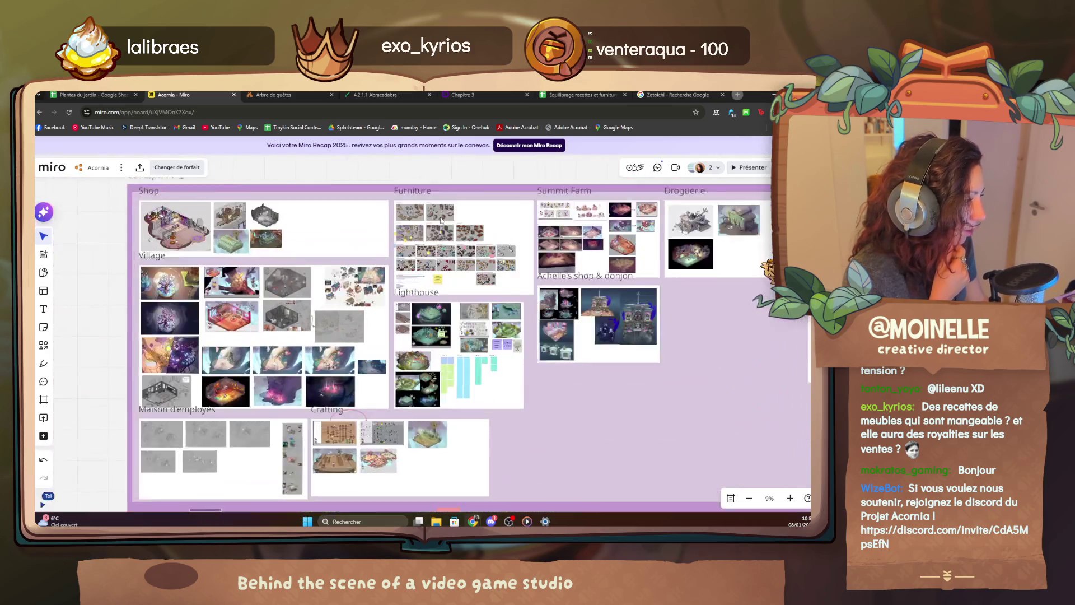
pyautogui.scroll(2, 514, 228)
pyautogui.scroll(3, 503, 233)
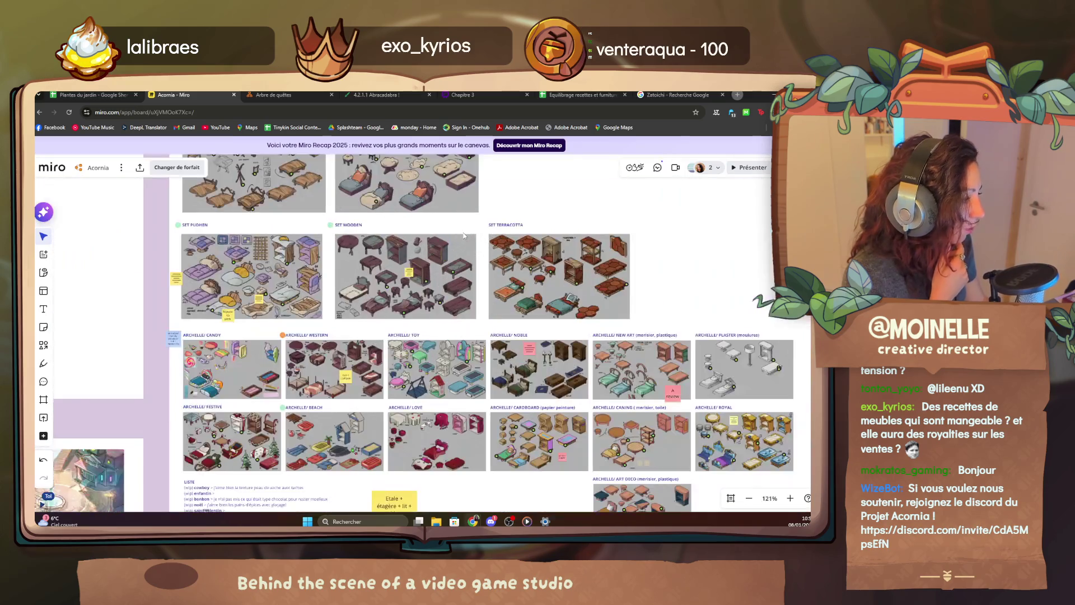
pyautogui.scroll(3, 479, 252)
pyautogui.scroll(2, 473, 257)
pyautogui.scroll(2, 472, 256)
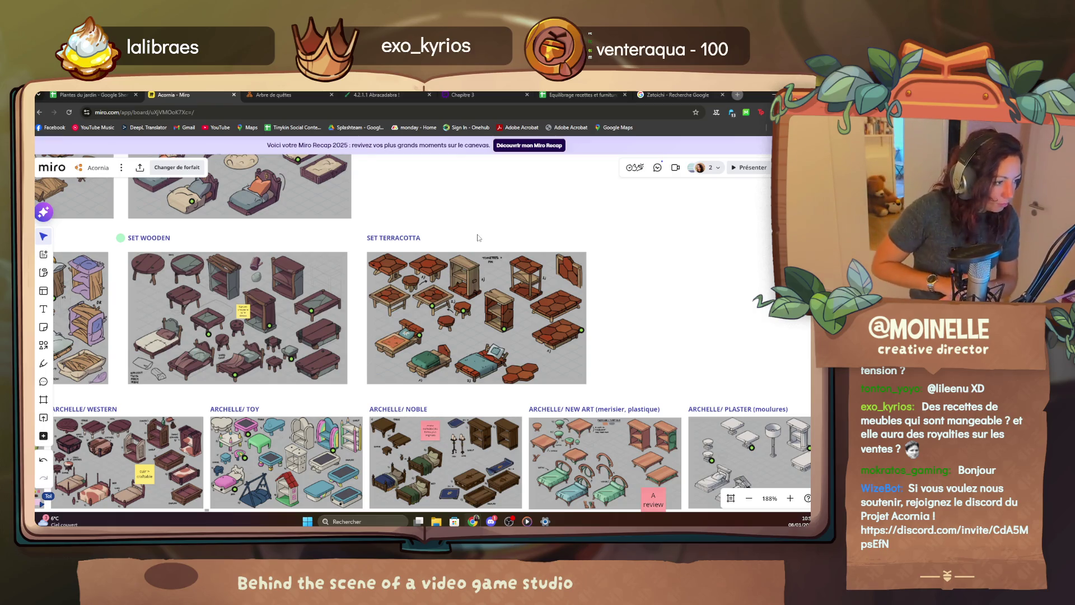
pyautogui.scroll(3, 468, 345)
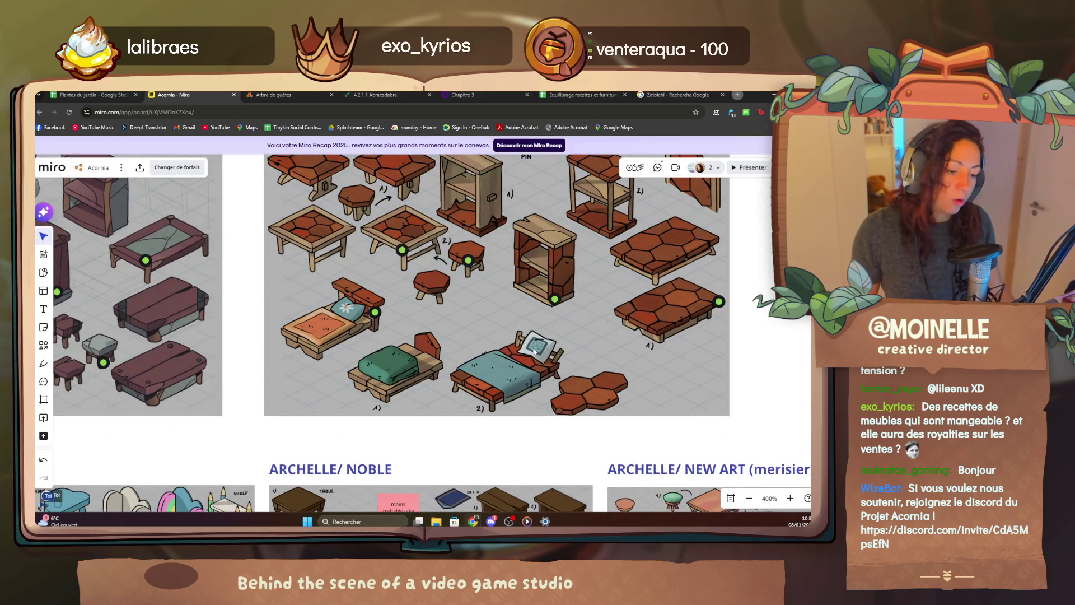
pyautogui.scroll(-2, 571, 348)
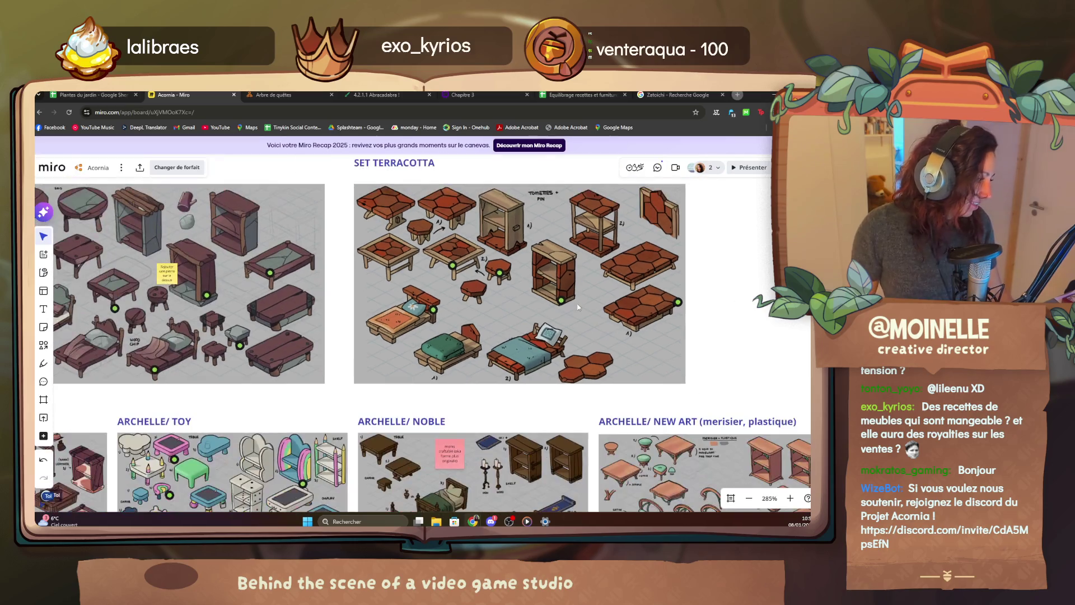
pyautogui.scroll(2, 577, 303)
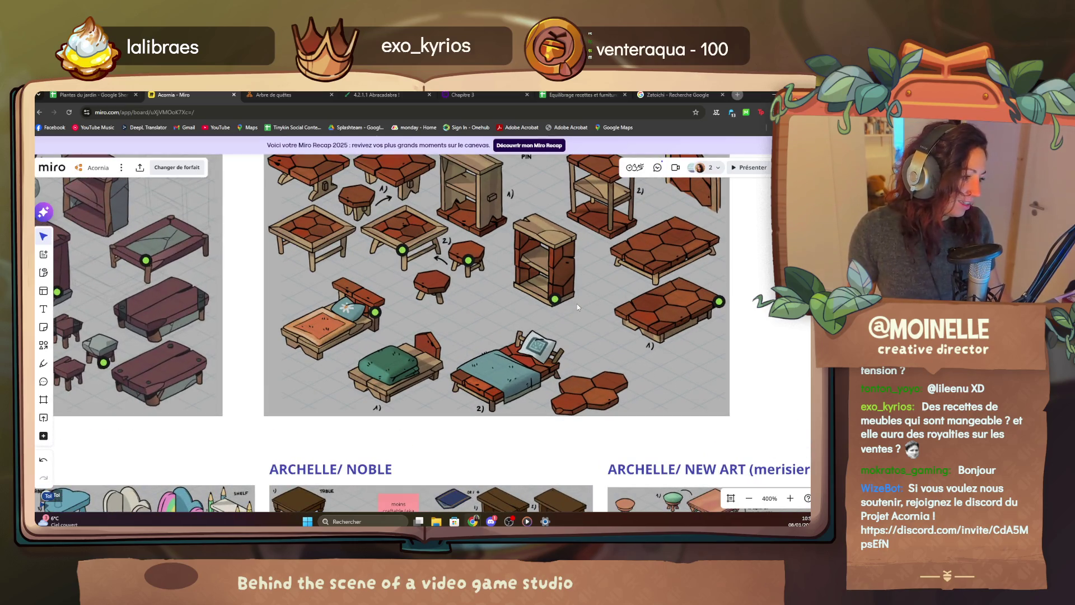
pyautogui.moveTo(577, 304); pyautogui.dragTo(413, 324)
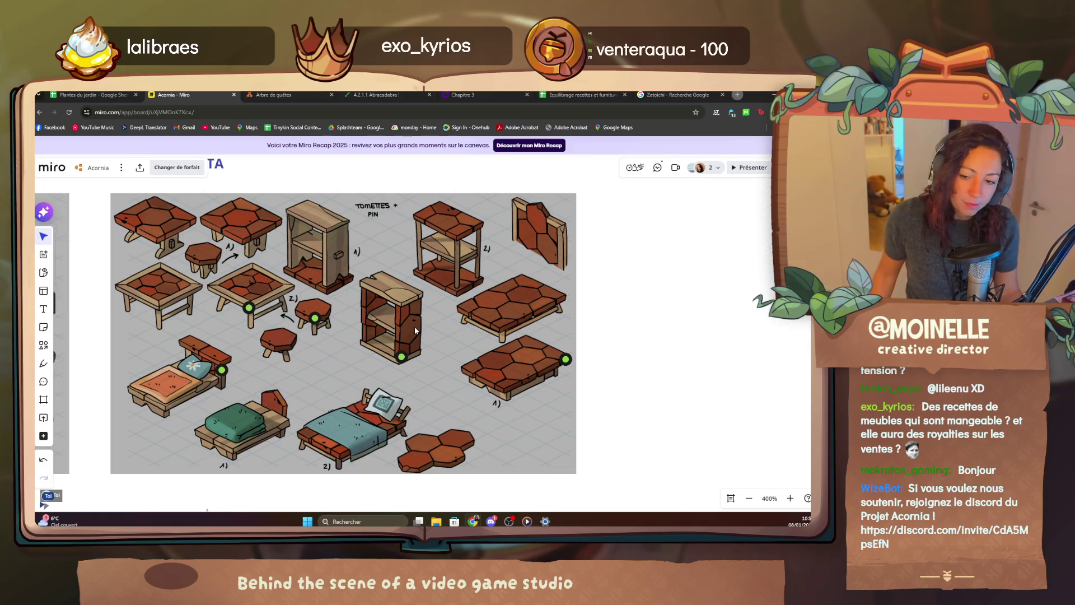
pyautogui.scroll(-4, 414, 327)
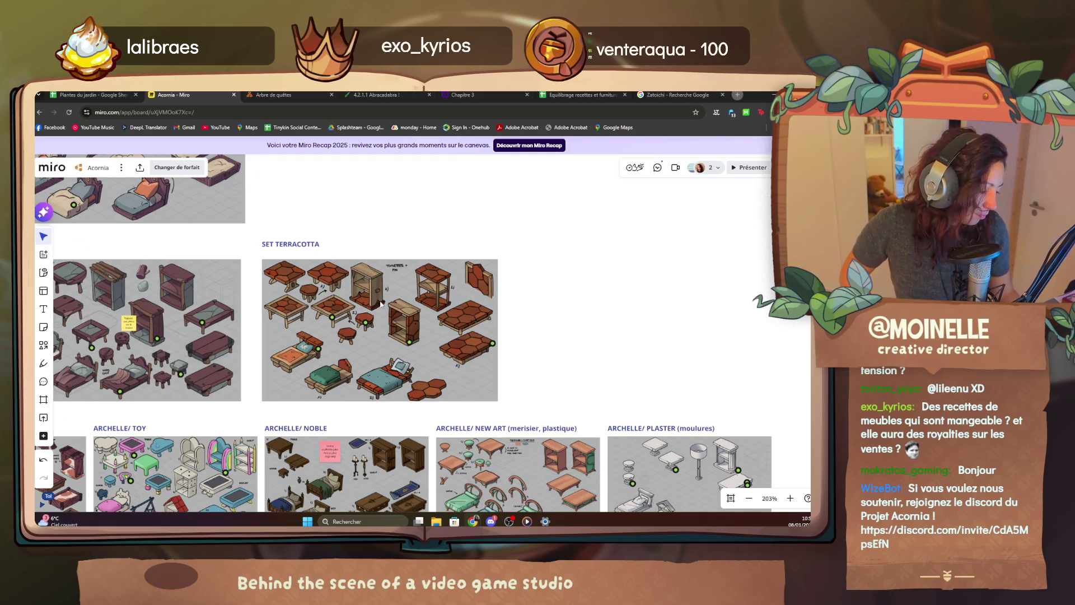
pyautogui.scroll(-3, 380, 303)
pyautogui.scroll(3, 367, 309)
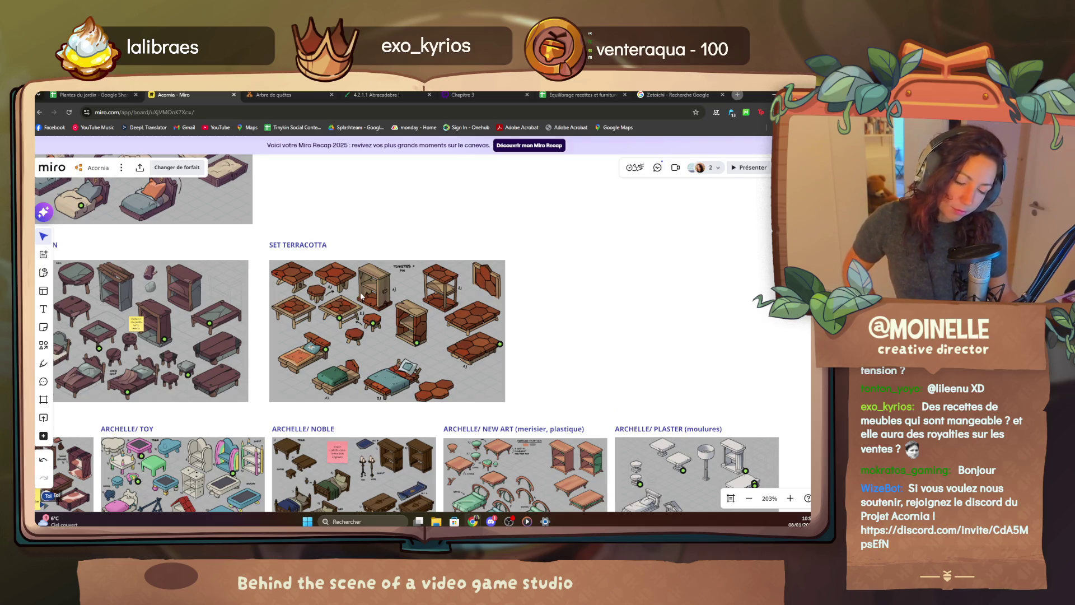
pyautogui.moveTo(360, 299)
pyautogui.mouseDown()
pyautogui.moveTo(504, 327)
pyautogui.moveTo(625, 405)
pyautogui.moveTo(315, 357)
pyautogui.mouseUp()
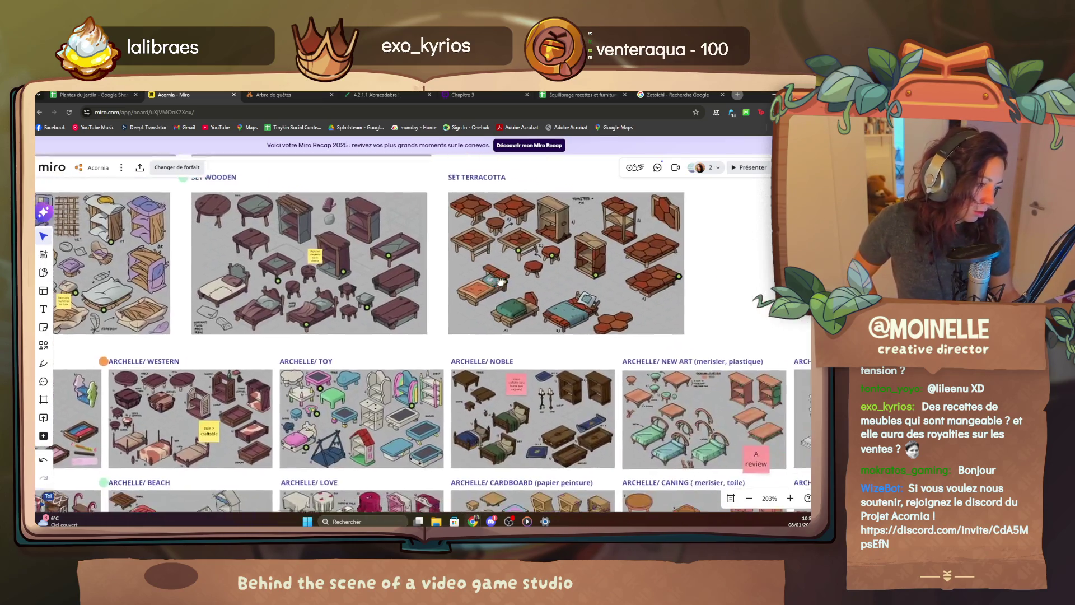
pyautogui.scroll(3, 316, 357)
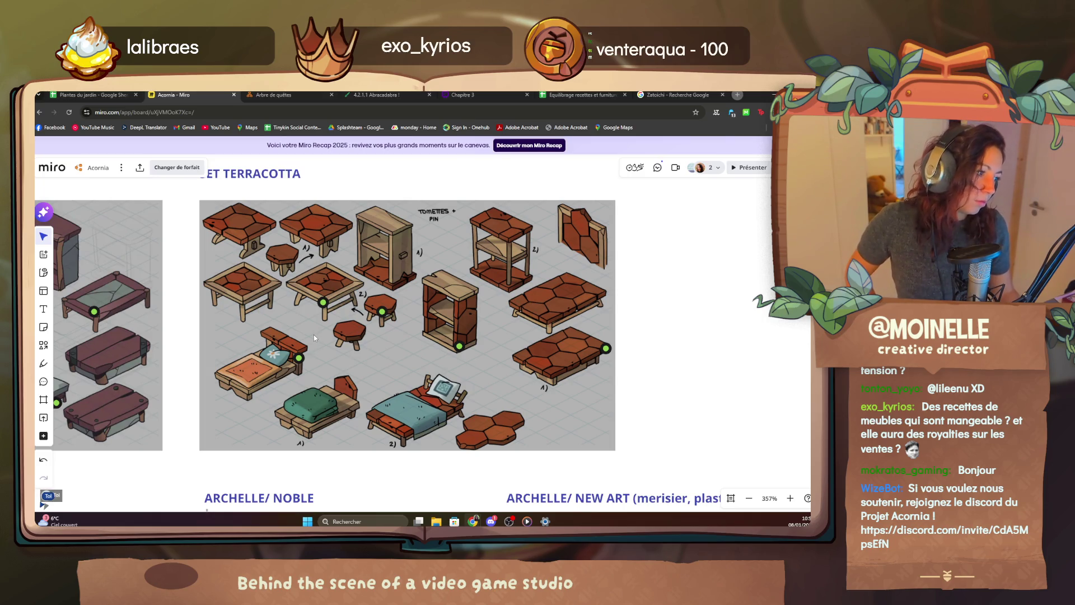
pyautogui.moveTo(296, 281)
pyautogui.mouseDown()
pyautogui.moveTo(322, 338)
pyautogui.moveTo(250, 273)
pyautogui.mouseUp()
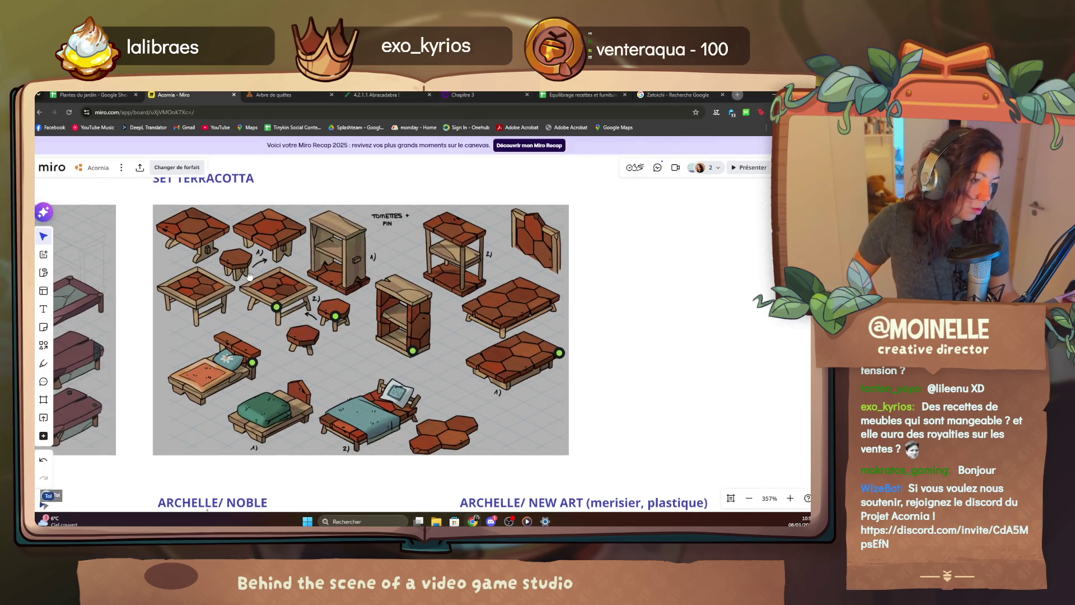
pyautogui.moveTo(250, 273); pyautogui.dragTo(270, 275)
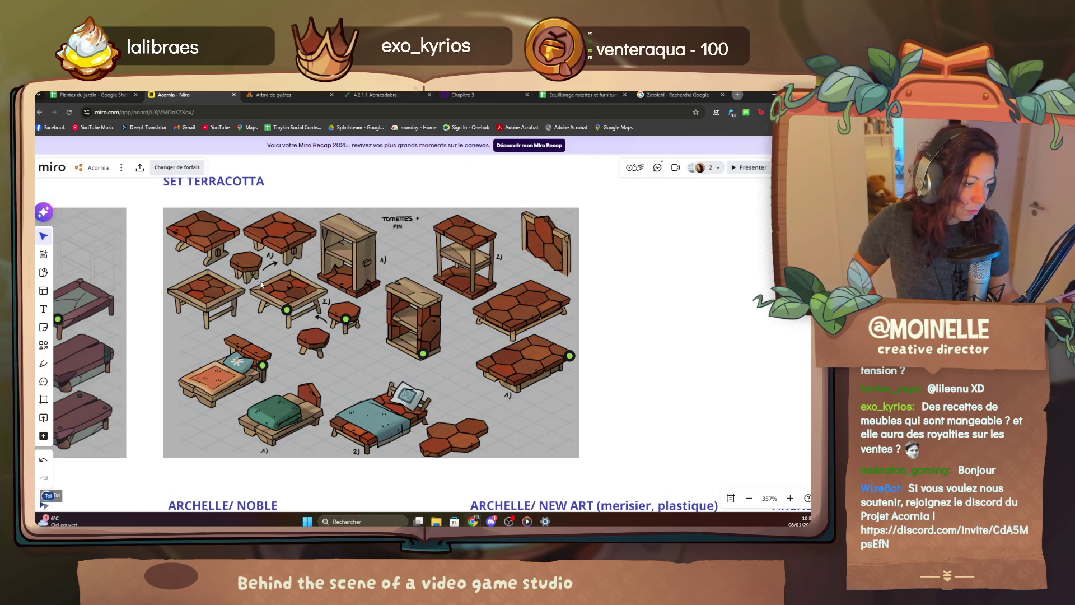
pyautogui.scroll(-3, 263, 285)
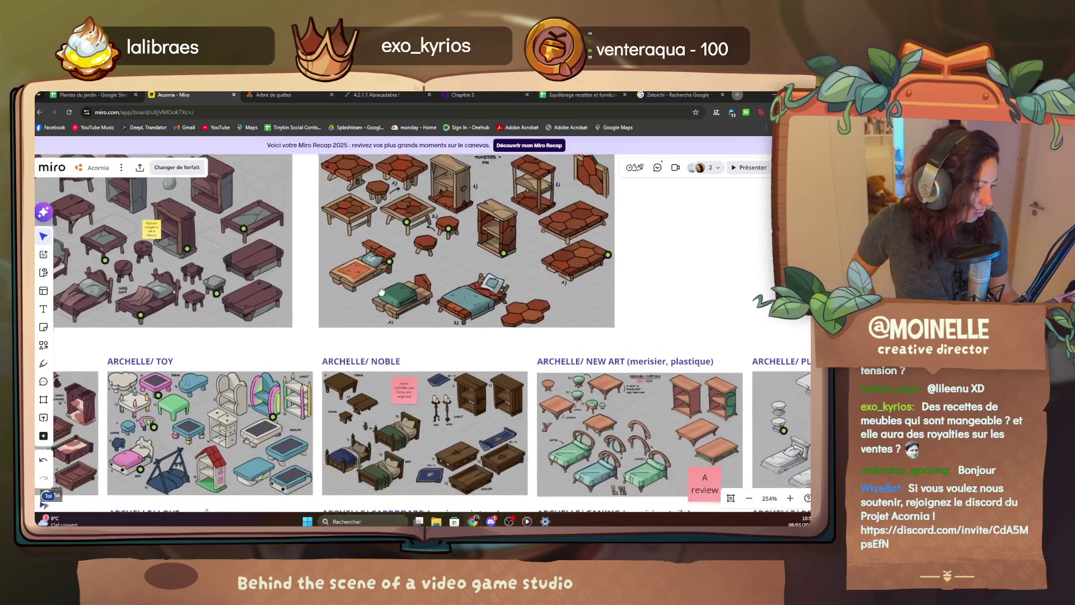
pyautogui.moveTo(249, 380); pyautogui.dragTo(395, 252)
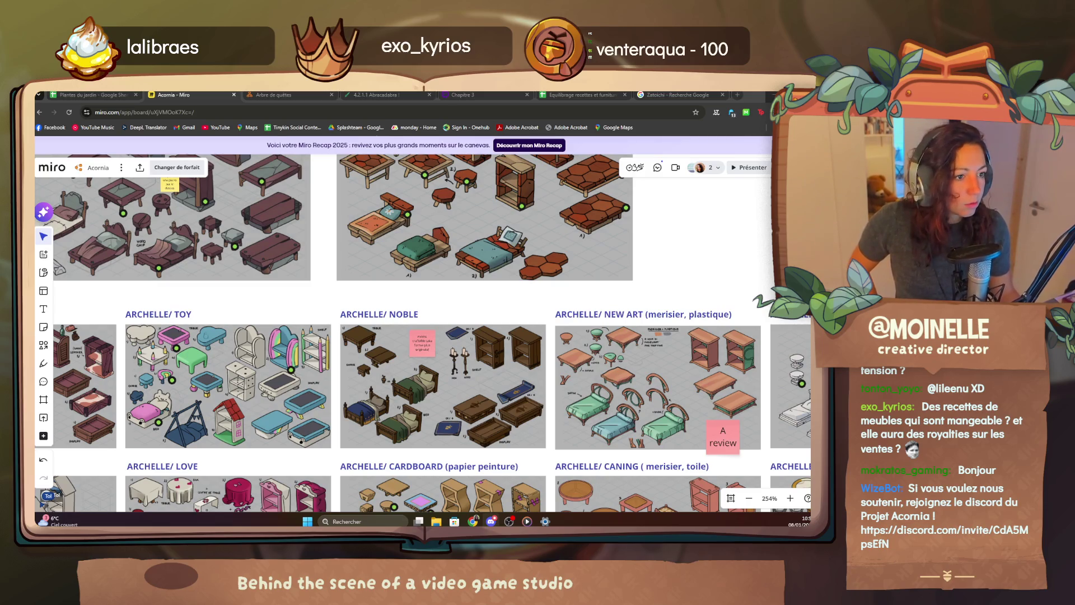
pyautogui.scroll(-5, 285, 382)
pyautogui.scroll(-1, 288, 383)
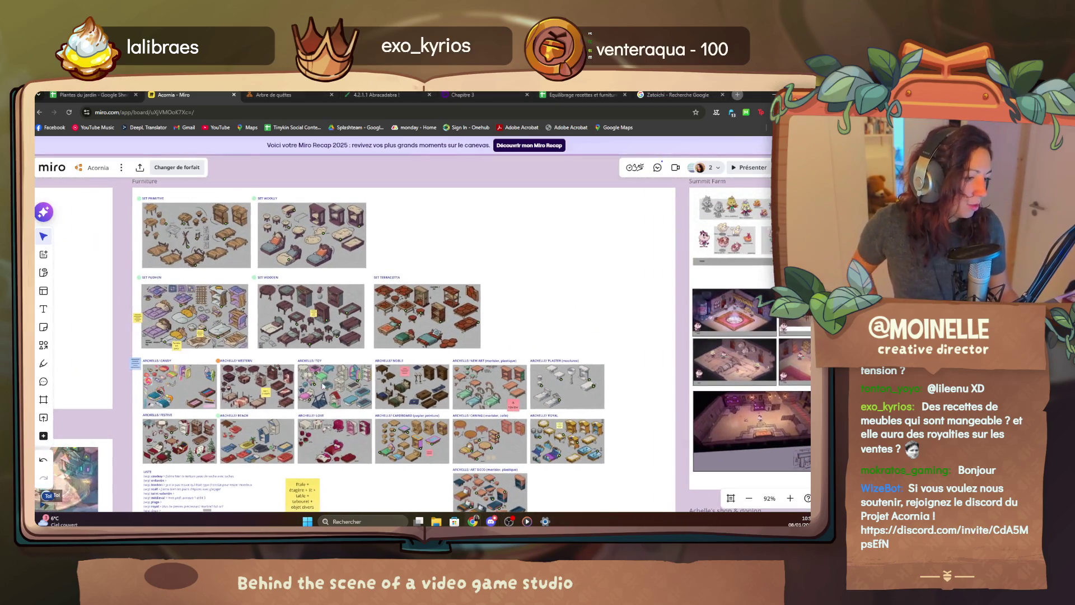
pyautogui.scroll(-1, 318, 365)
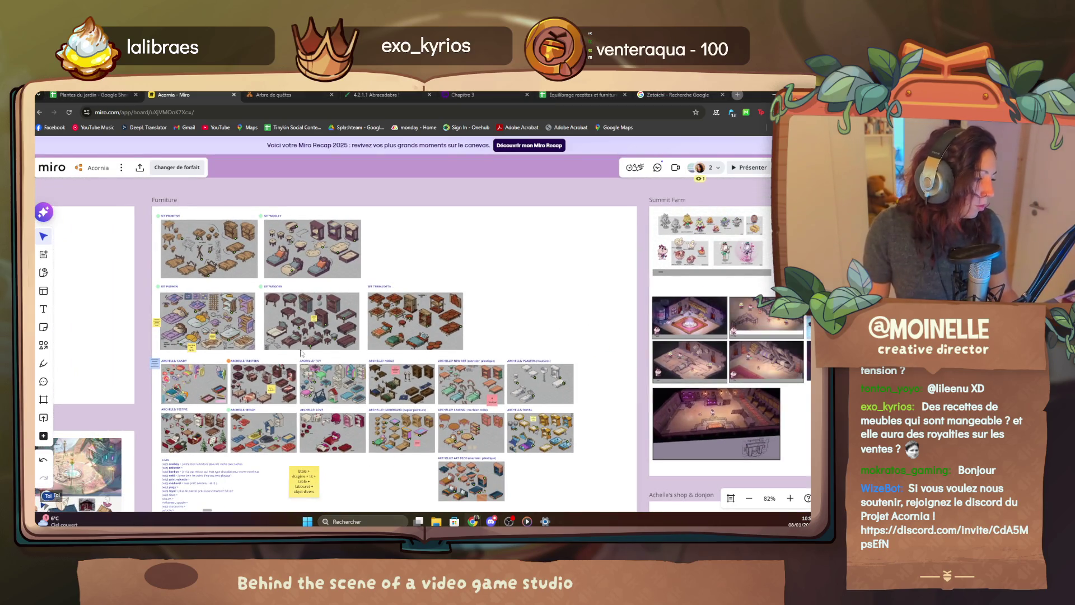
pyautogui.scroll(3, 302, 353)
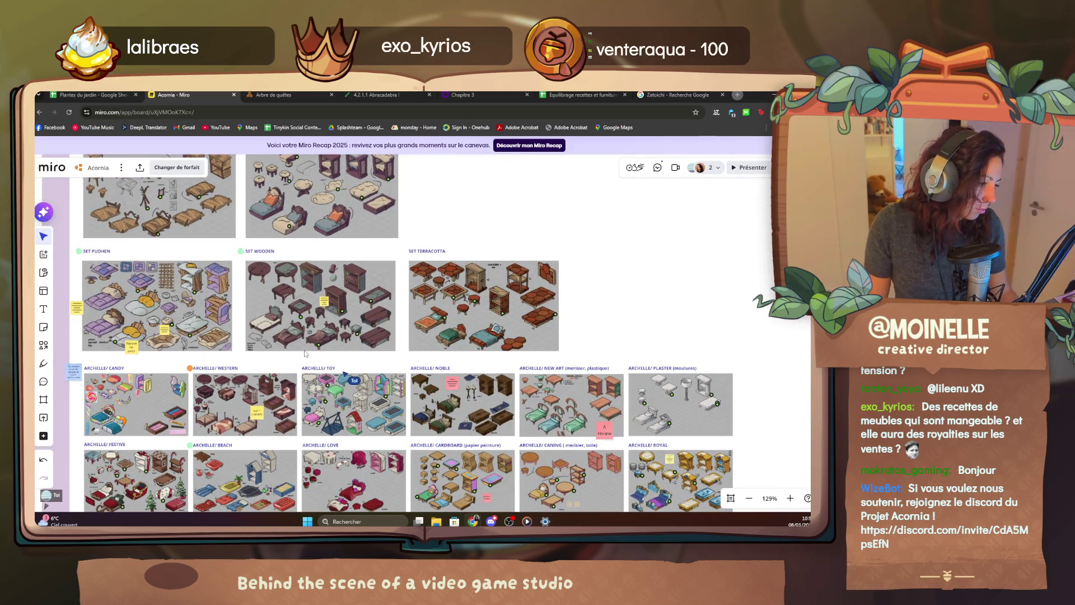
pyautogui.scroll(2, 305, 353)
pyautogui.scroll(2, 420, 336)
pyautogui.scroll(1, 565, 294)
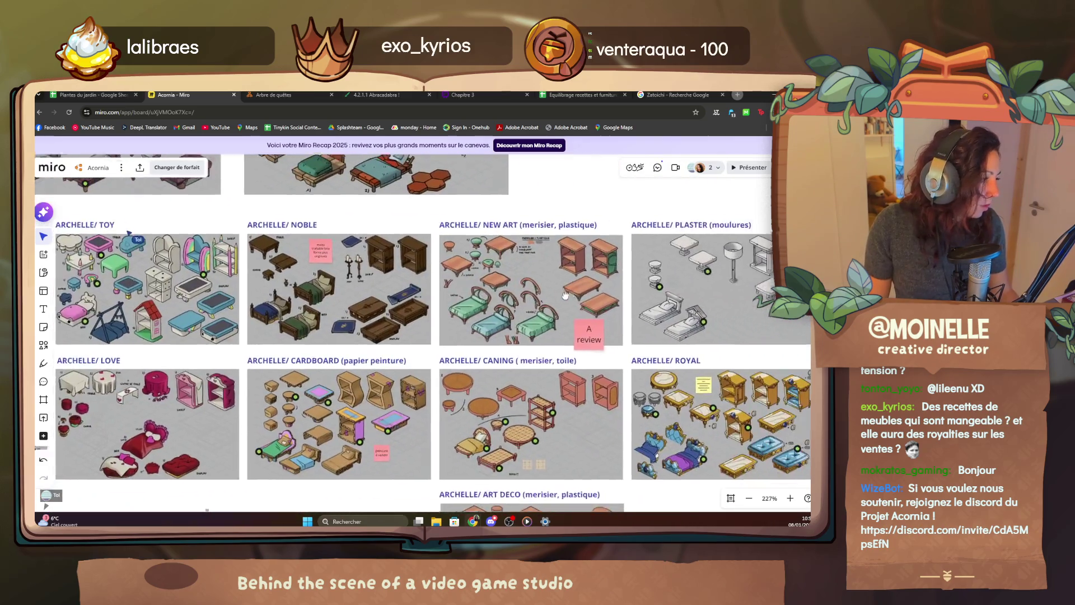
pyautogui.scroll(1, 564, 294)
pyautogui.scroll(4, 465, 323)
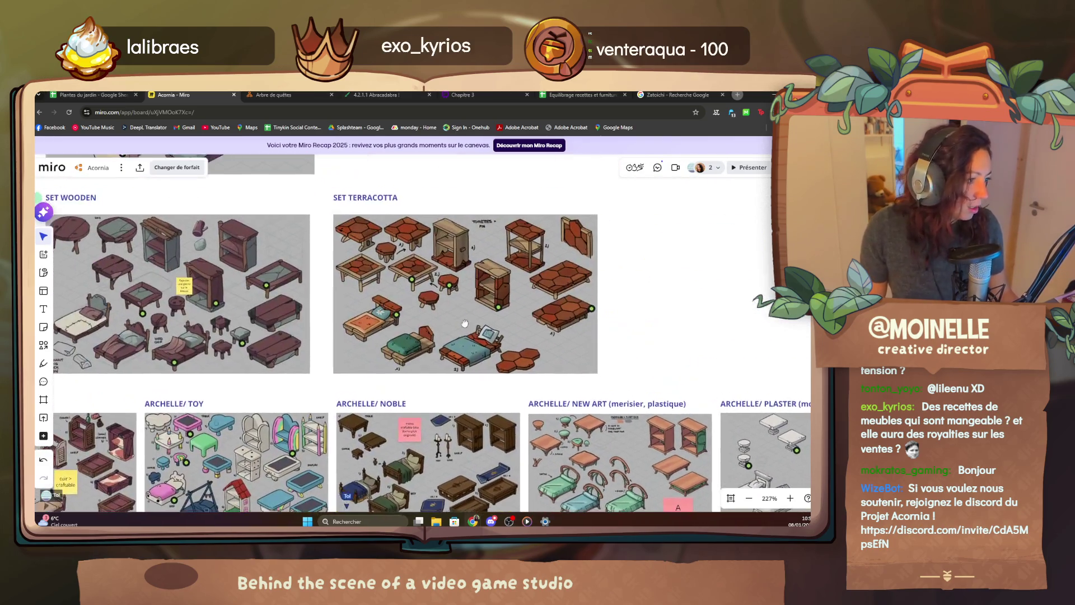
pyautogui.scroll(1, 464, 324)
pyautogui.scroll(-4, 504, 337)
pyautogui.scroll(-2, 588, 336)
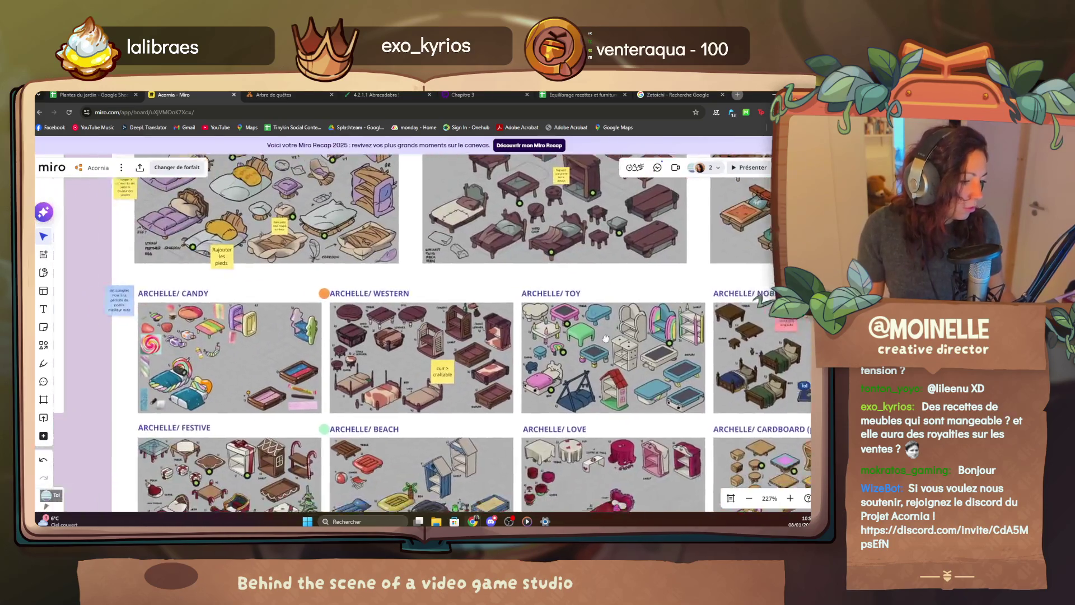
pyautogui.scroll(3, 504, 336)
pyautogui.scroll(3, 461, 320)
pyautogui.scroll(2, 420, 294)
pyautogui.scroll(1, 393, 253)
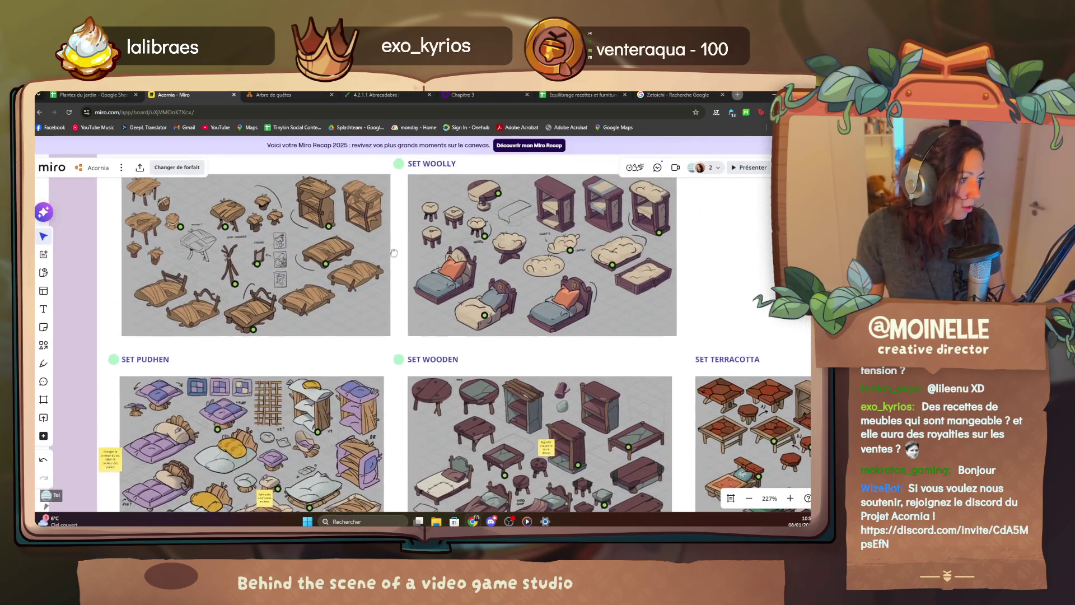
pyautogui.moveTo(393, 252); pyautogui.dragTo(347, 262)
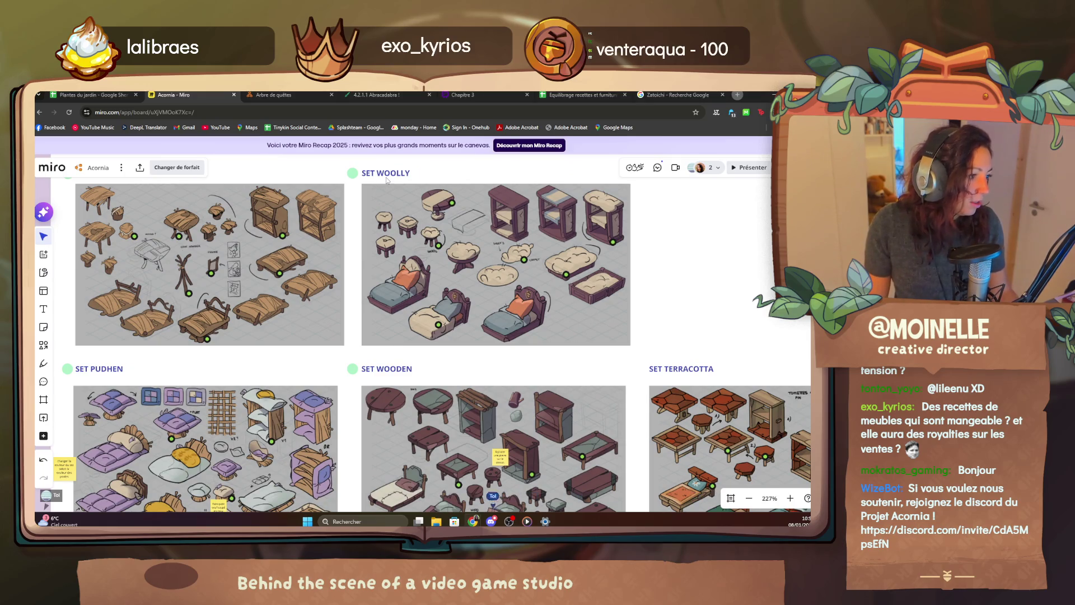
pyautogui.moveTo(489, 260); pyautogui.dragTo(472, 282)
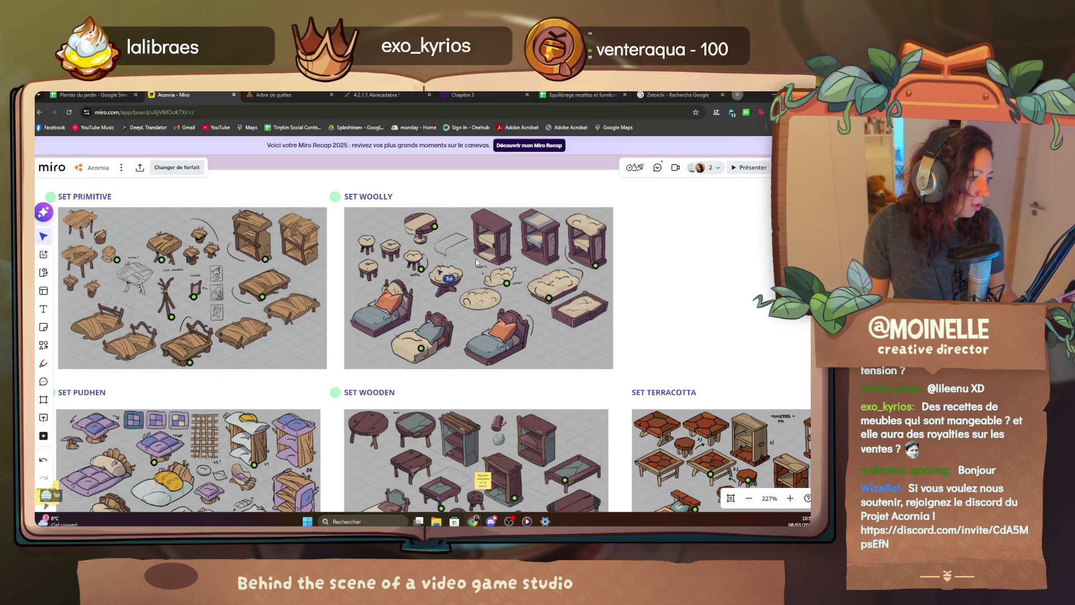
pyautogui.scroll(3, 476, 258)
pyautogui.scroll(-3, 476, 258)
pyautogui.moveTo(472, 398)
pyautogui.mouseDown()
pyautogui.moveTo(460, 282)
pyautogui.moveTo(478, 353)
pyautogui.mouseUp()
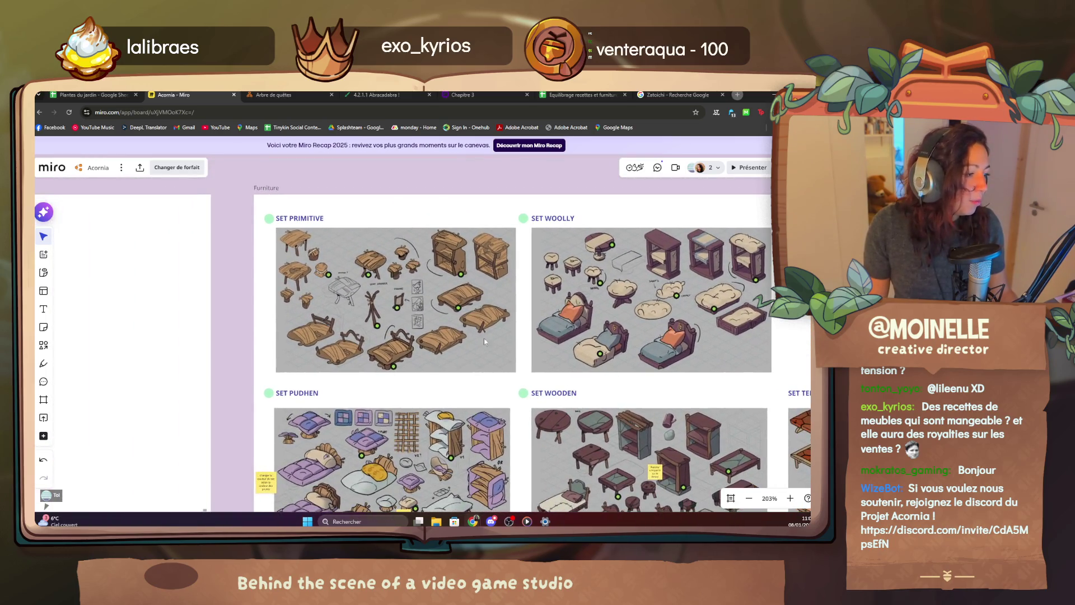
pyautogui.scroll(4, 419, 311)
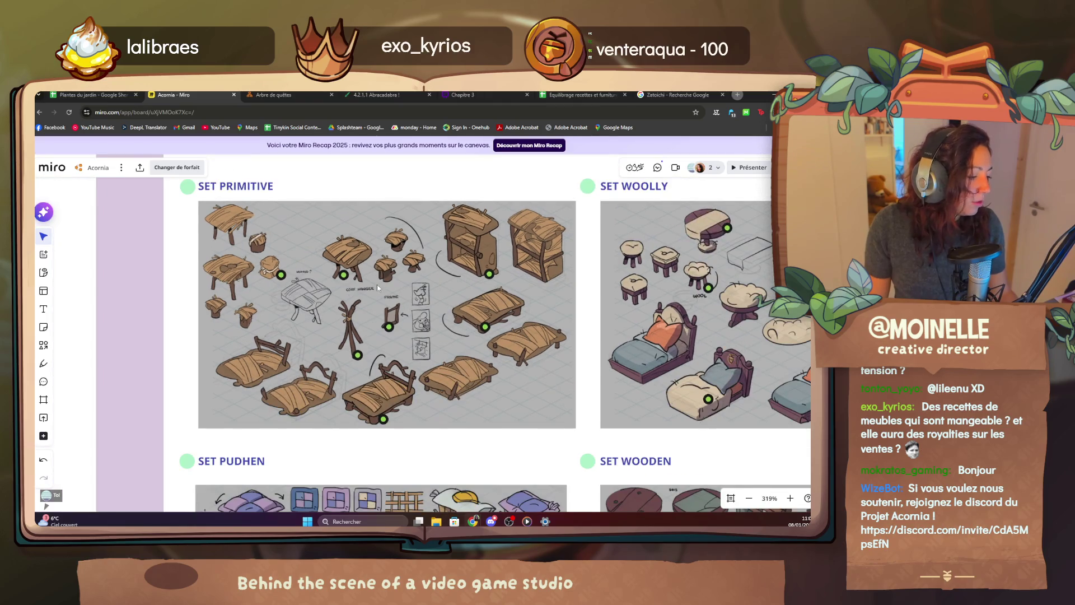
pyautogui.moveTo(376, 288); pyautogui.dragTo(379, 309)
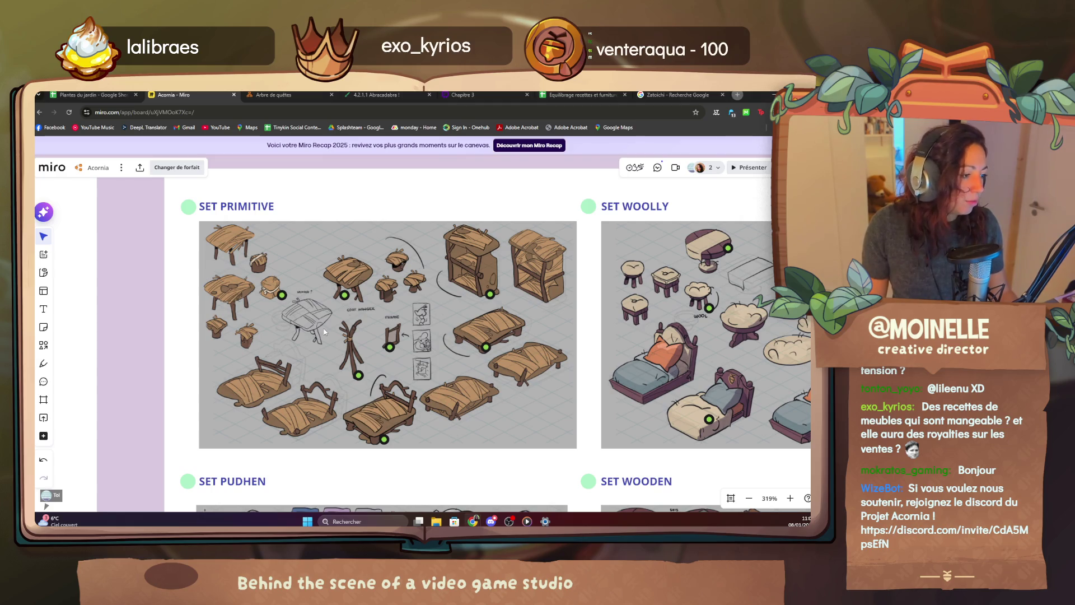
pyautogui.scroll(1, 324, 328)
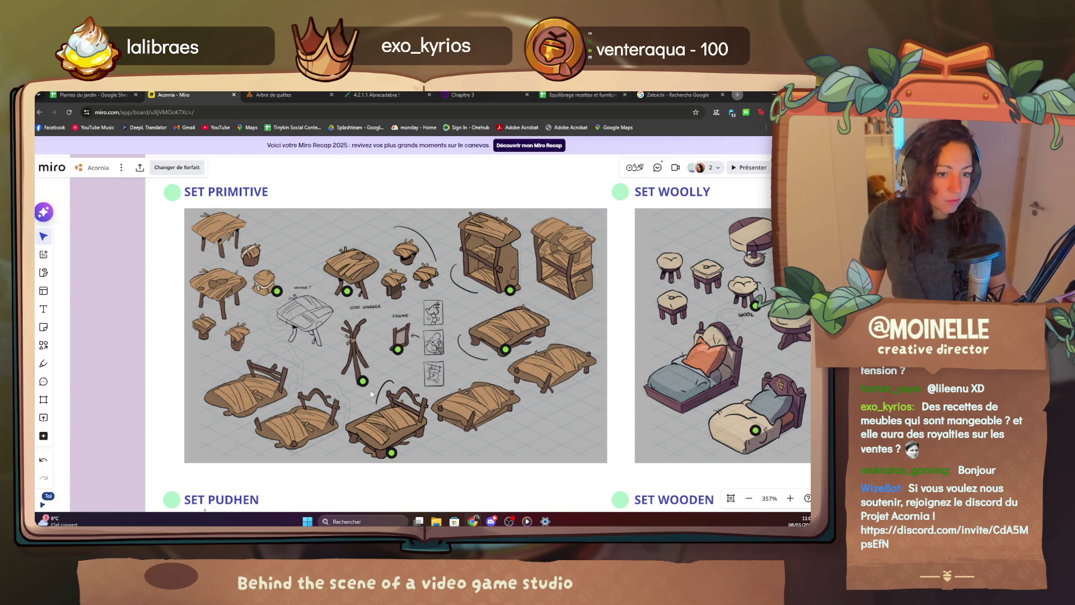
pyautogui.moveTo(440, 430)
pyautogui.mouseDown()
pyautogui.moveTo(162, 340)
pyautogui.moveTo(371, 193)
pyautogui.mouseUp()
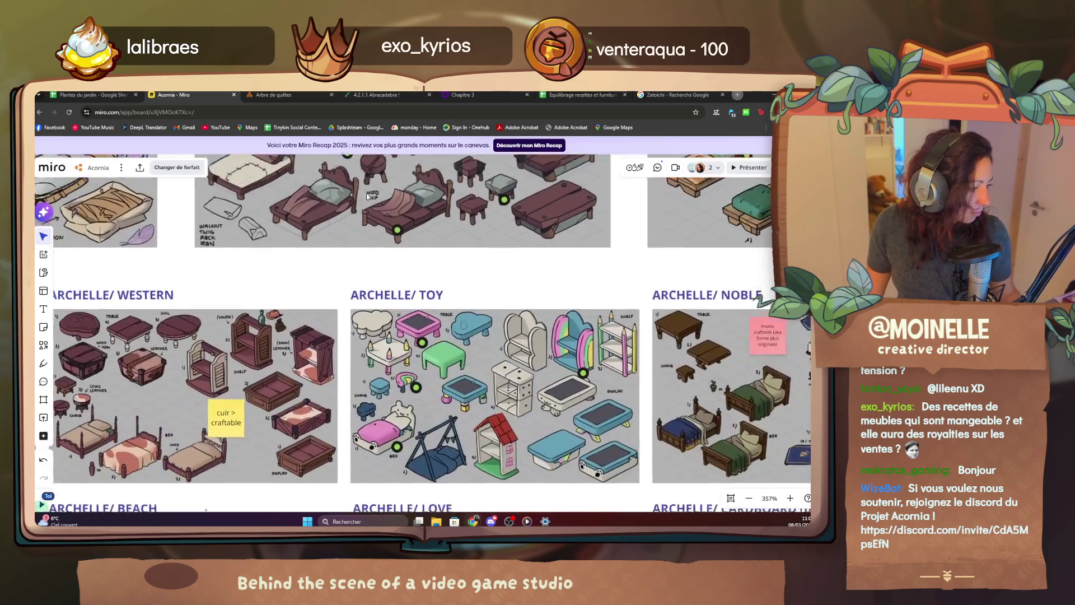
pyautogui.scroll(-5, 371, 193)
pyautogui.scroll(-5, 504, 337)
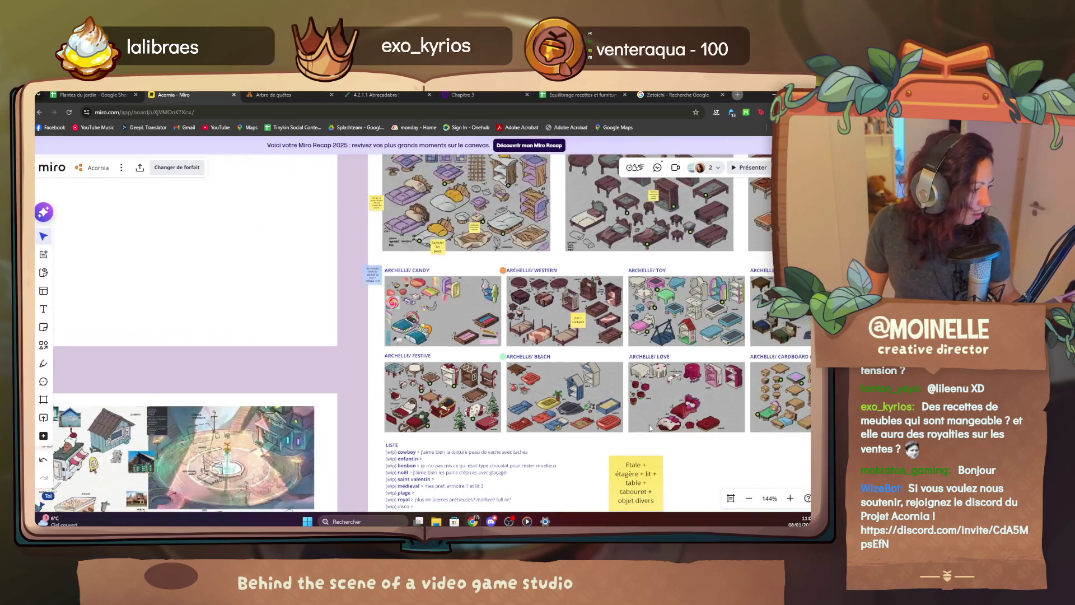
pyautogui.moveTo(649, 427); pyautogui.dragTo(344, 384)
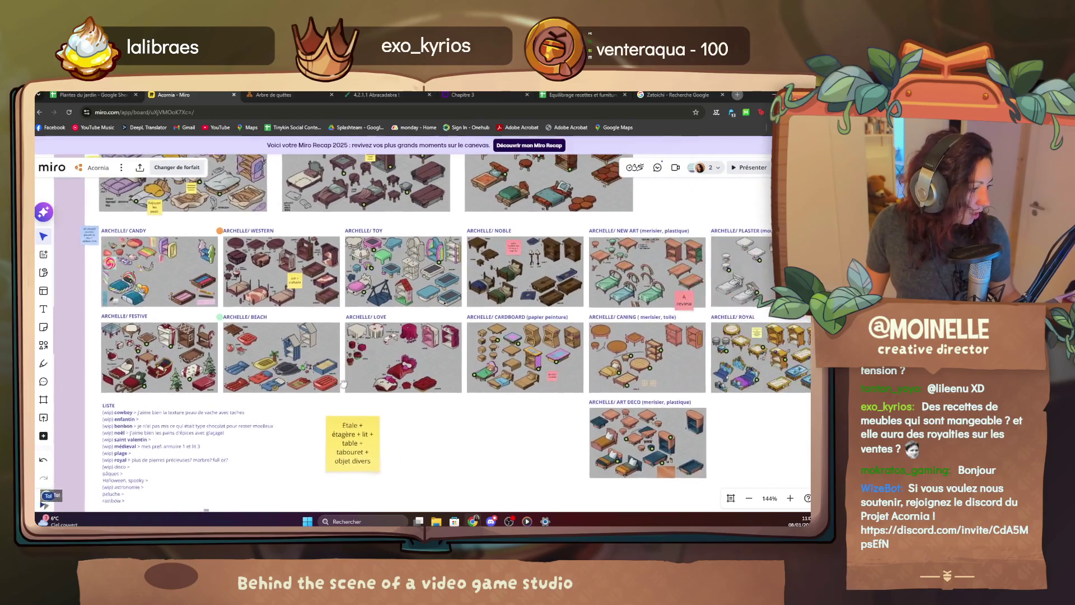
pyautogui.moveTo(344, 385); pyautogui.dragTo(572, 290)
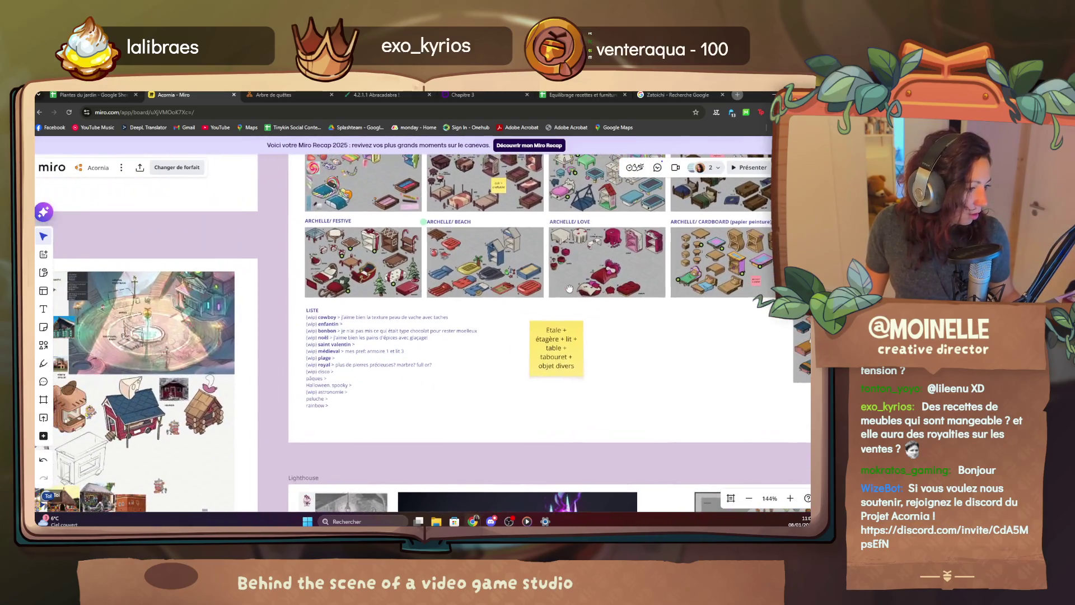
pyautogui.moveTo(571, 290)
pyautogui.mouseDown()
pyautogui.moveTo(227, 231)
pyautogui.moveTo(354, 169)
pyautogui.moveTo(420, 185)
pyautogui.moveTo(479, 221)
pyautogui.moveTo(287, 189)
pyautogui.moveTo(447, 286)
pyautogui.mouseUp()
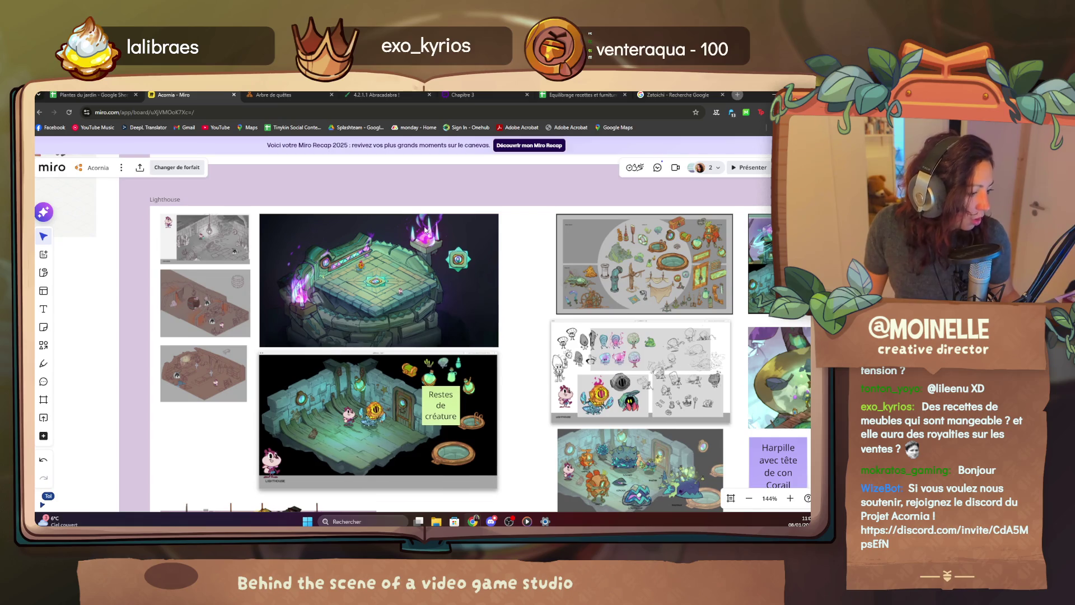
pyautogui.moveTo(337, 327); pyautogui.dragTo(277, 471)
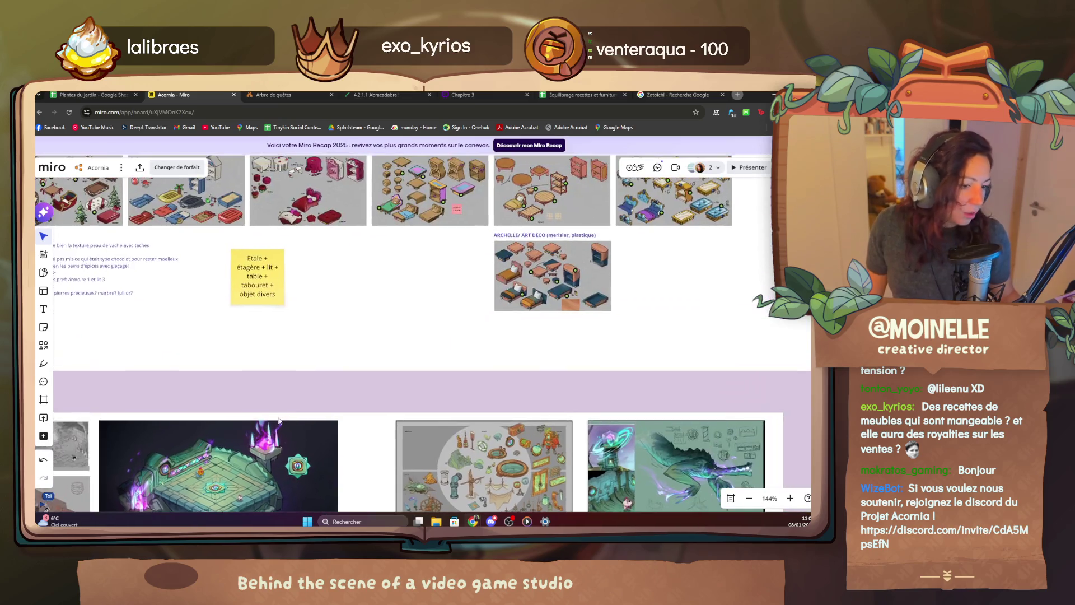
pyautogui.moveTo(277, 319); pyautogui.dragTo(231, 362)
pyautogui.scroll(3, 252, 361)
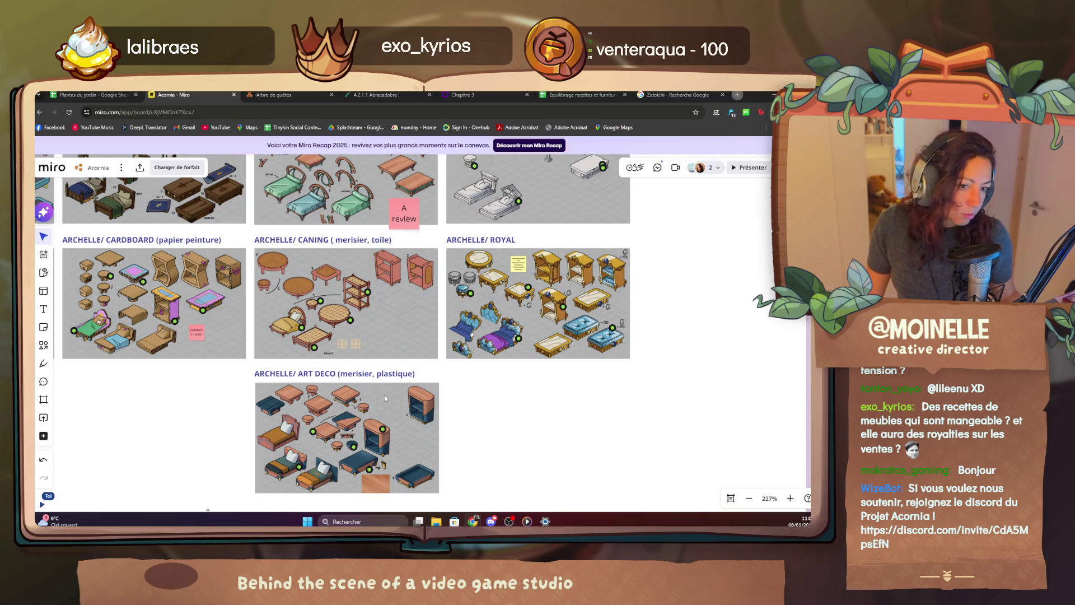
pyautogui.moveTo(384, 390); pyautogui.dragTo(475, 307)
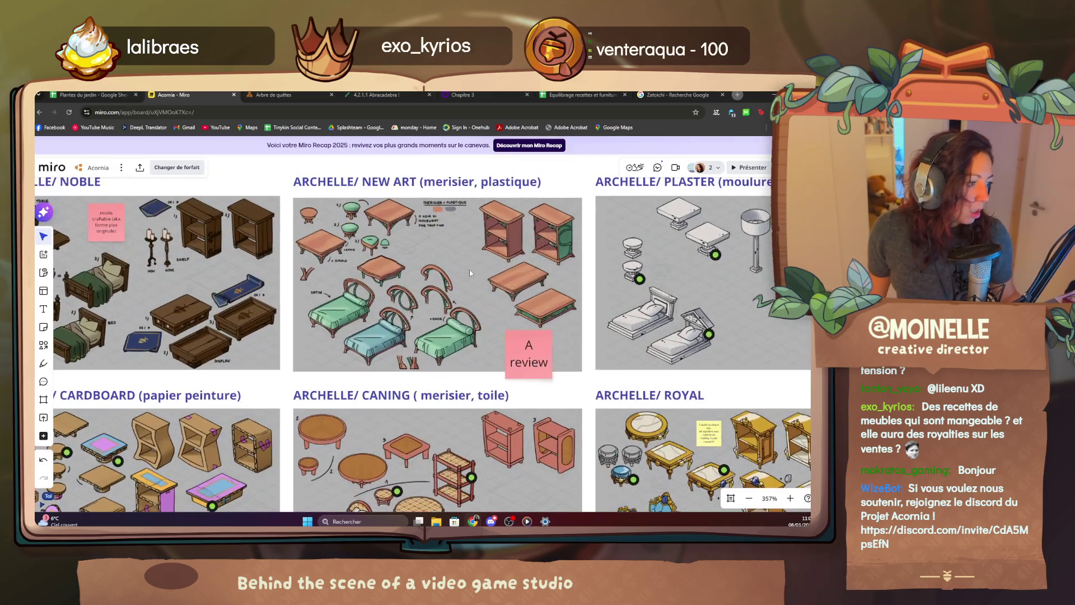
pyautogui.moveTo(461, 291); pyautogui.dragTo(329, 299)
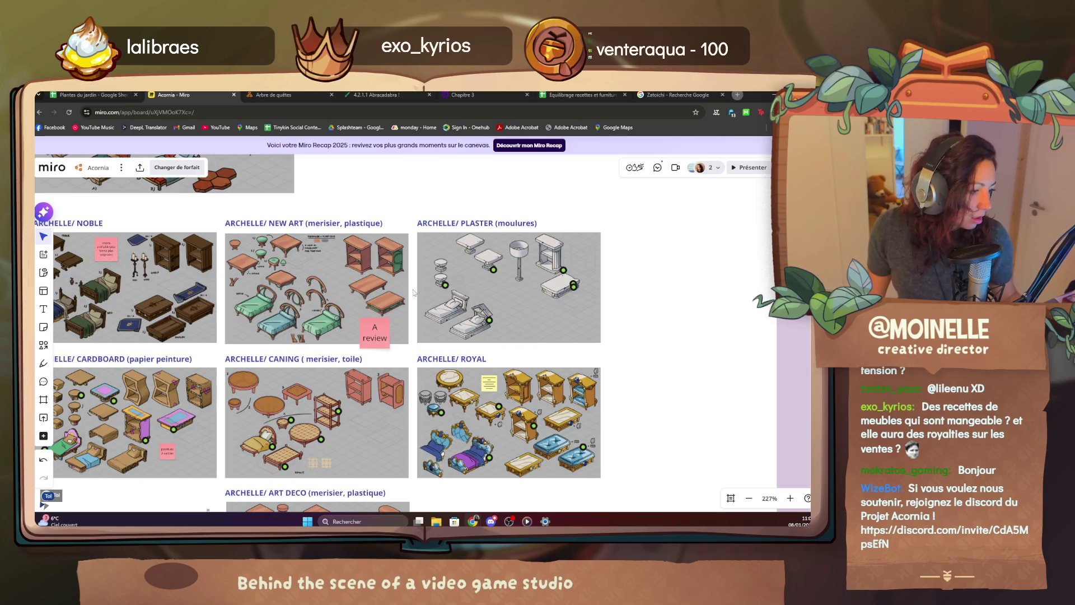
pyautogui.moveTo(464, 282); pyautogui.dragTo(444, 299)
pyautogui.scroll(3, 500, 262)
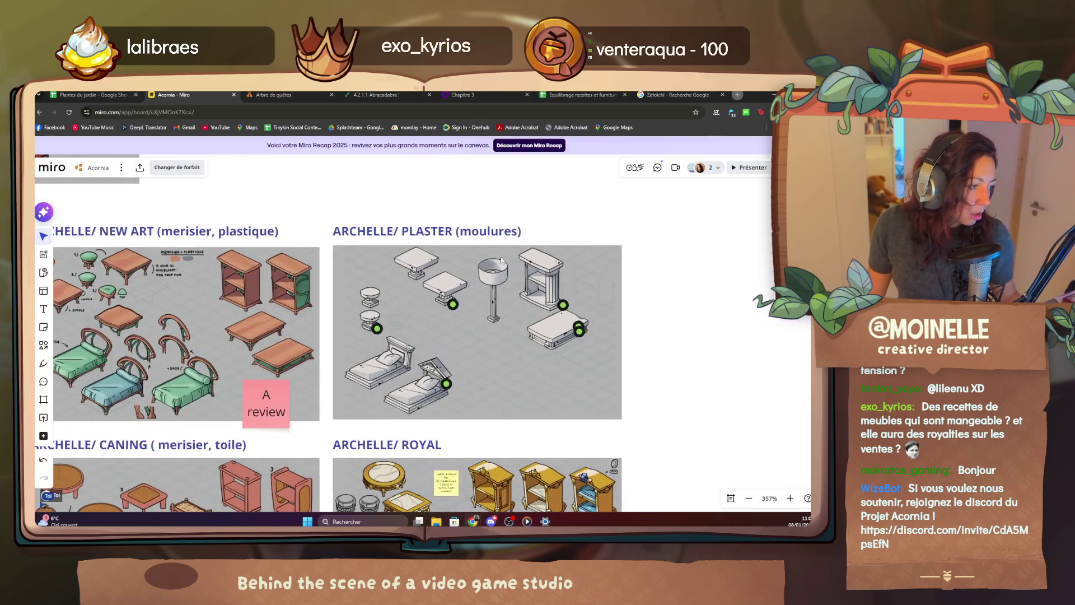
pyautogui.scroll(2, 499, 262)
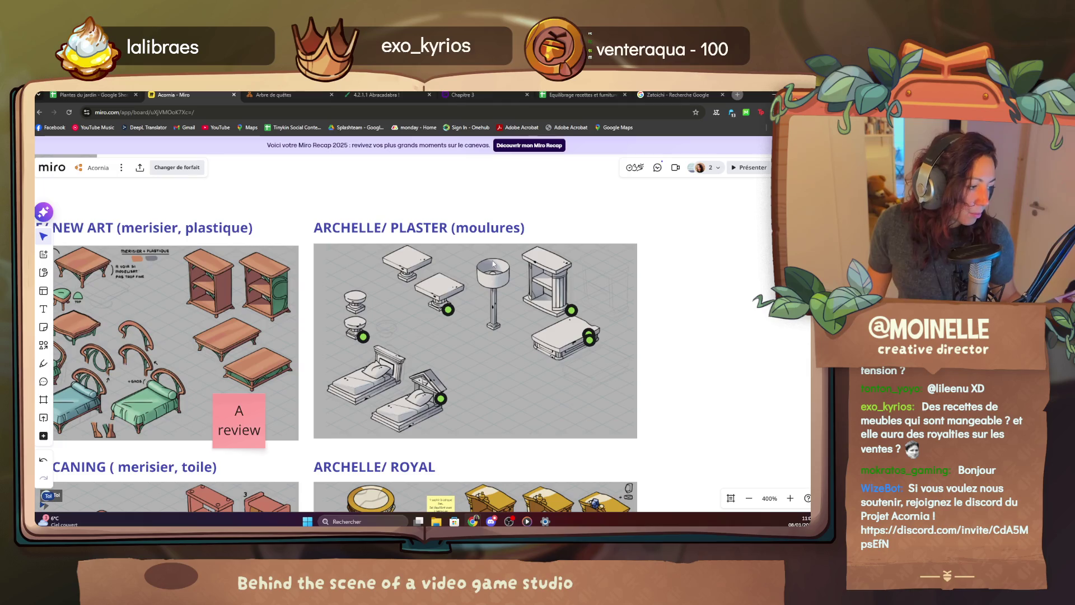
pyautogui.scroll(-3, 466, 335)
pyautogui.scroll(-2, 466, 335)
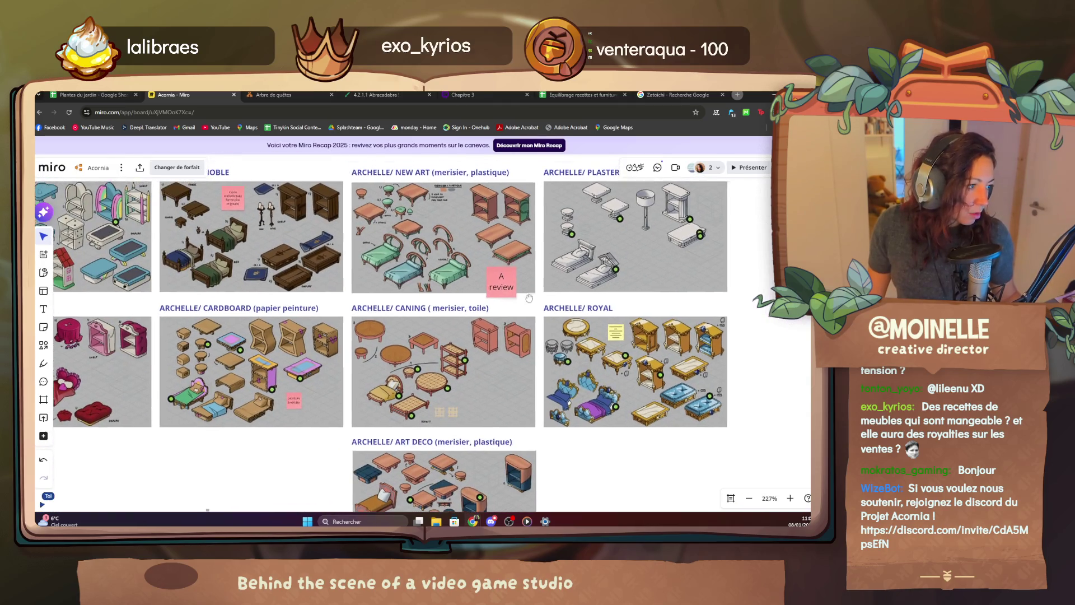
pyautogui.moveTo(533, 284); pyautogui.dragTo(525, 312)
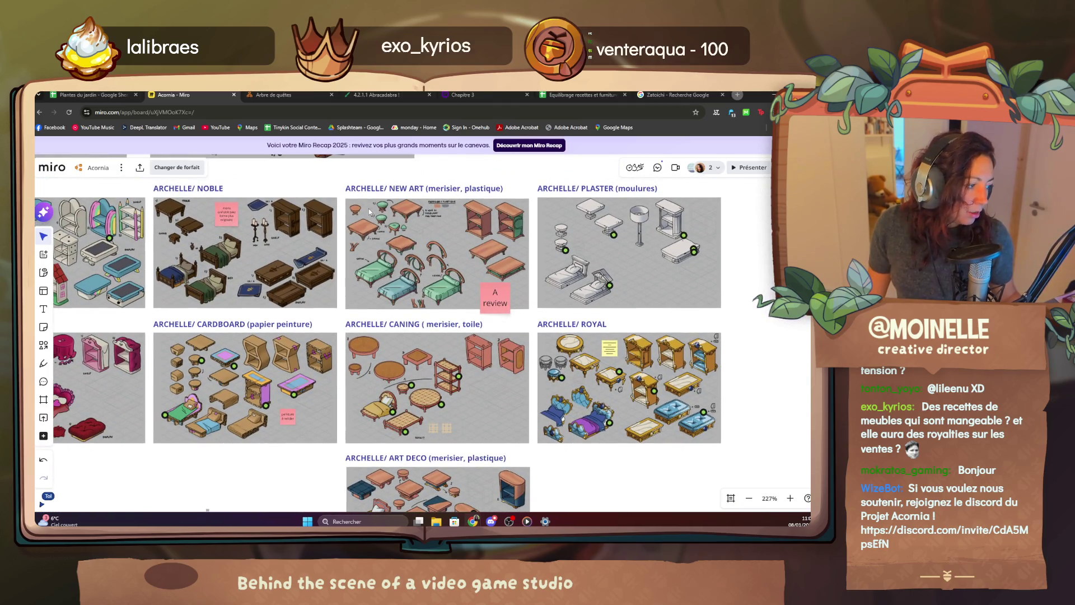
pyautogui.scroll(3, 320, 366)
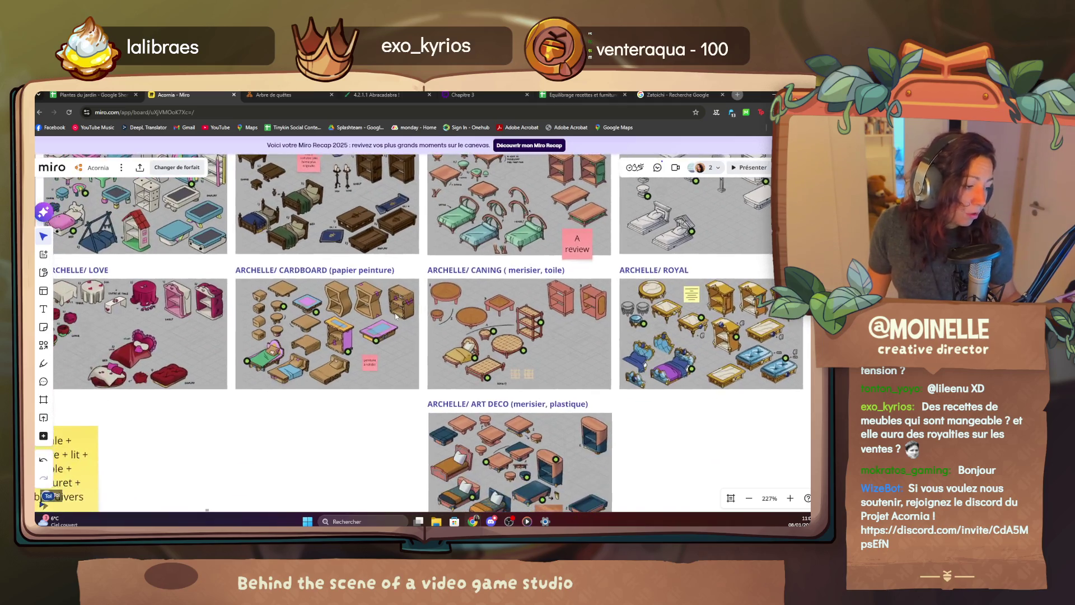
pyautogui.scroll(2, 336, 353)
pyautogui.scroll(-3, 354, 333)
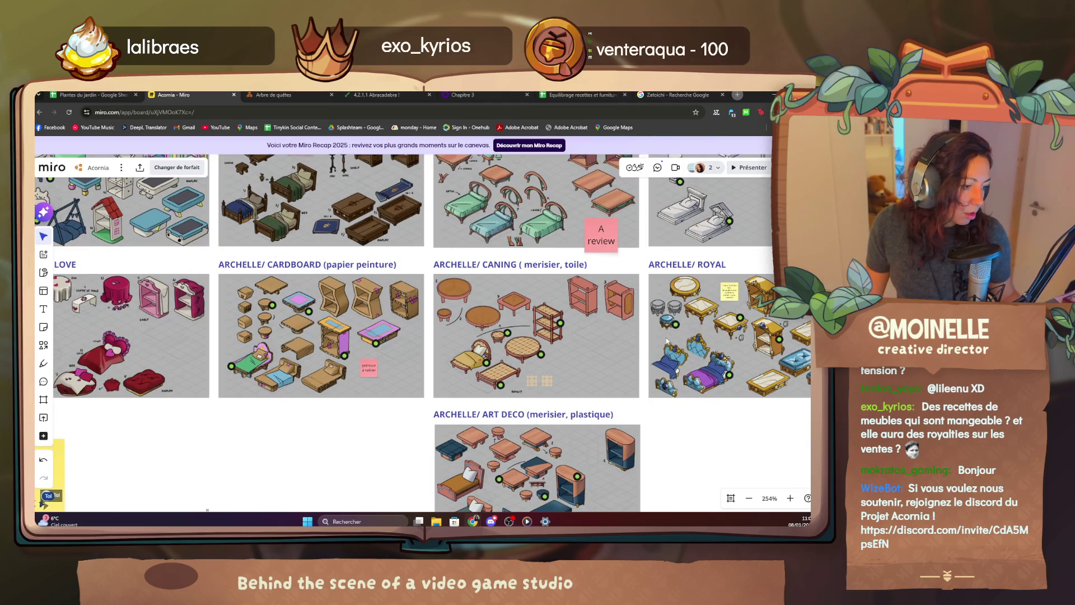
pyautogui.scroll(2, 303, 319)
pyautogui.scroll(2, 304, 319)
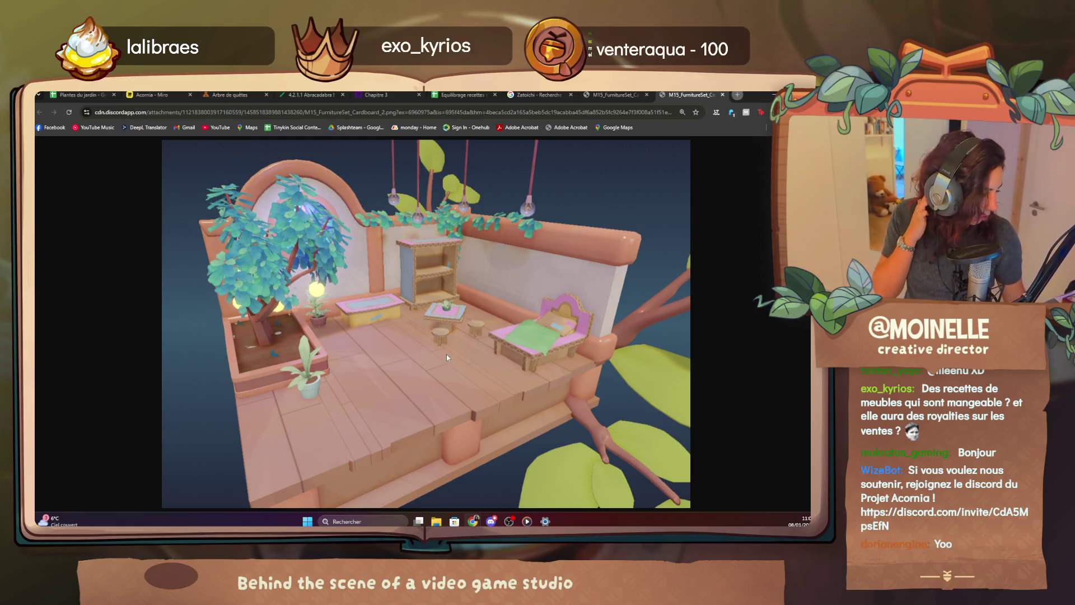
pyautogui.click(151, 94)
pyautogui.scroll(-3, 527, 308)
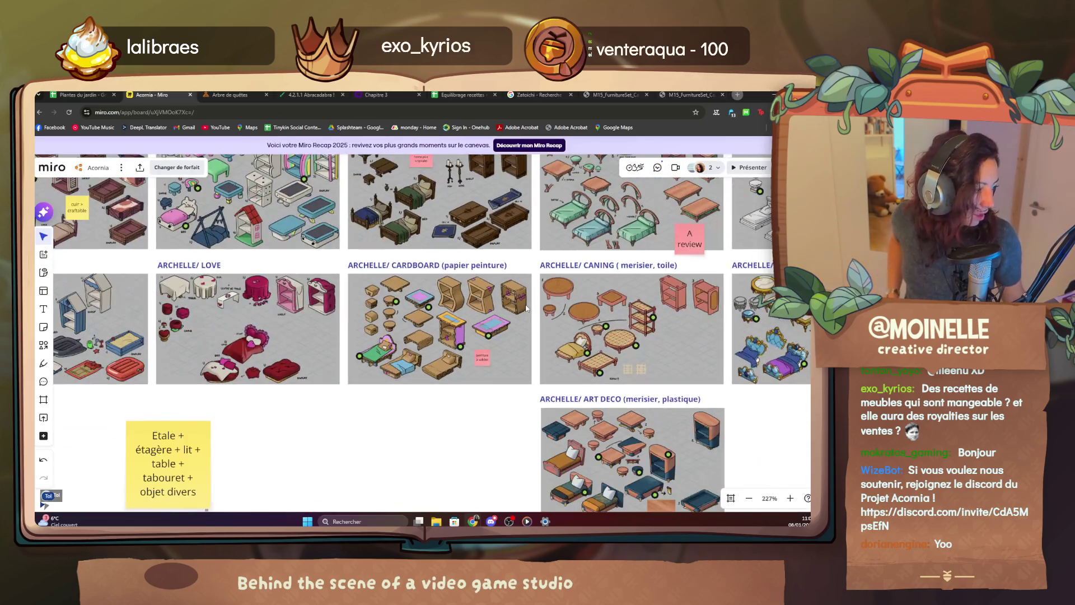
pyautogui.scroll(-3, 527, 307)
pyautogui.scroll(-3, 409, 316)
pyautogui.moveTo(409, 317); pyautogui.dragTo(458, 450)
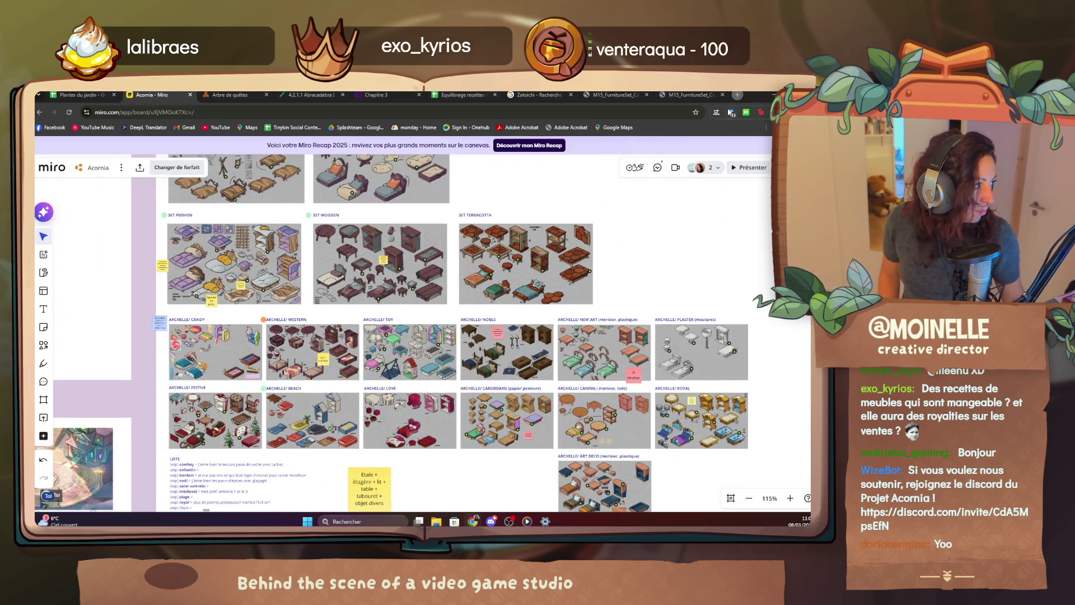
pyautogui.click(732, 96)
pyautogui.hotkey('ctrl', 'w')
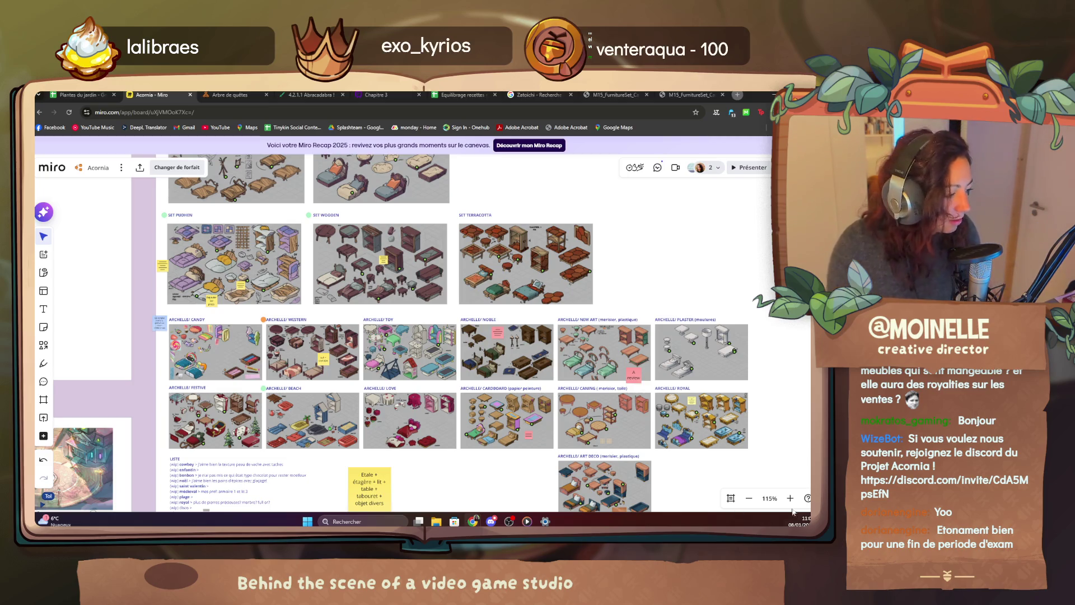
pyautogui.scroll(2, 509, 354)
pyautogui.scroll(2, 636, 439)
pyautogui.scroll(1, 661, 328)
pyautogui.scroll(-2, 660, 328)
pyautogui.scroll(-1, 687, 353)
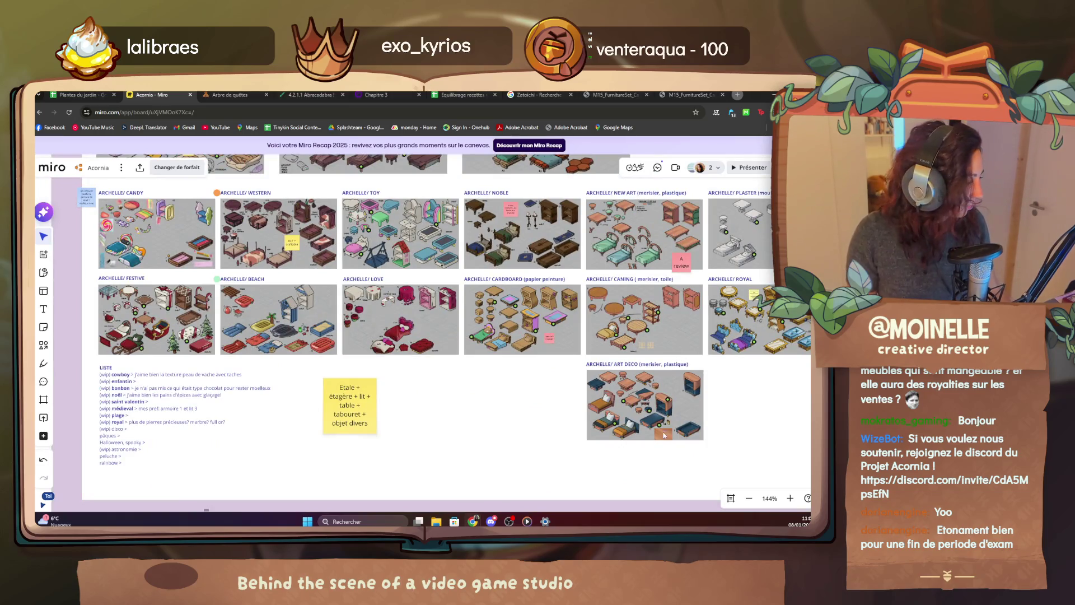
pyautogui.scroll(4, 663, 435)
pyautogui.scroll(-4, 664, 445)
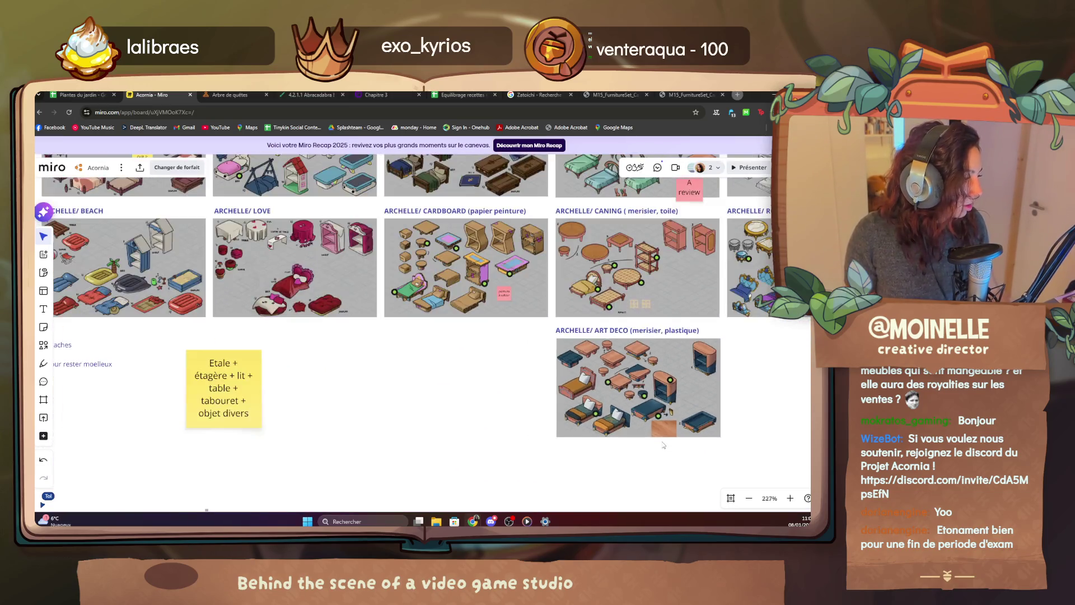
pyautogui.scroll(-2, 664, 445)
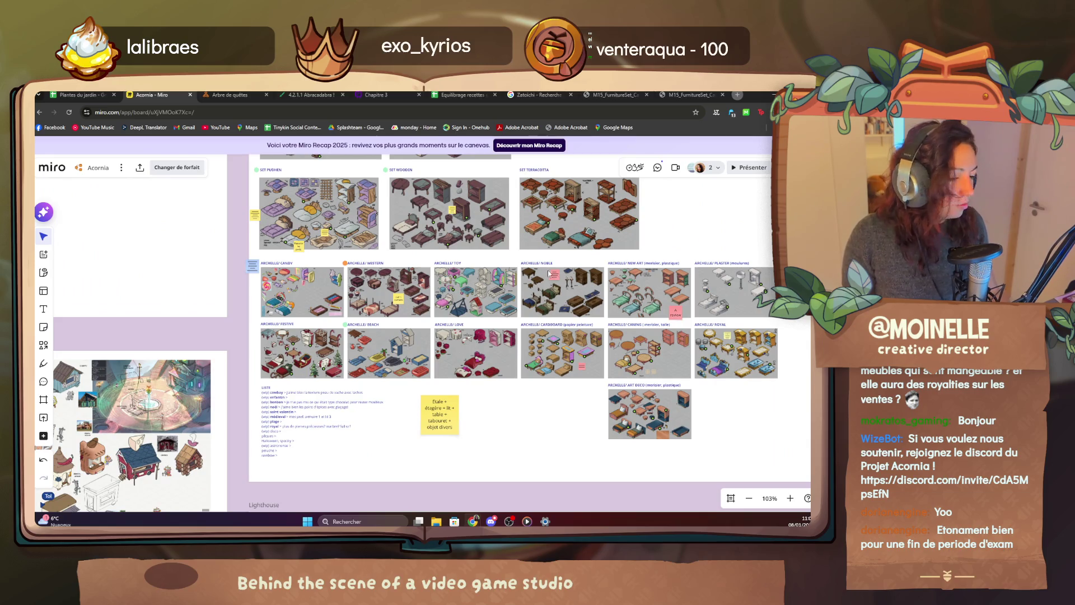
pyautogui.scroll(2, 663, 445)
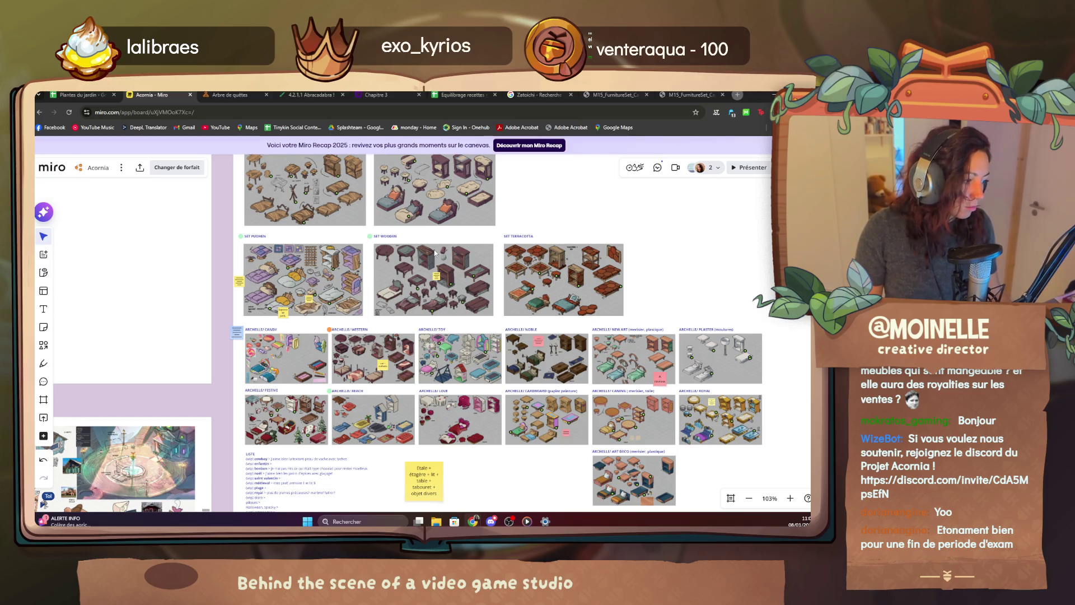
pyautogui.scroll(3, 436, 251)
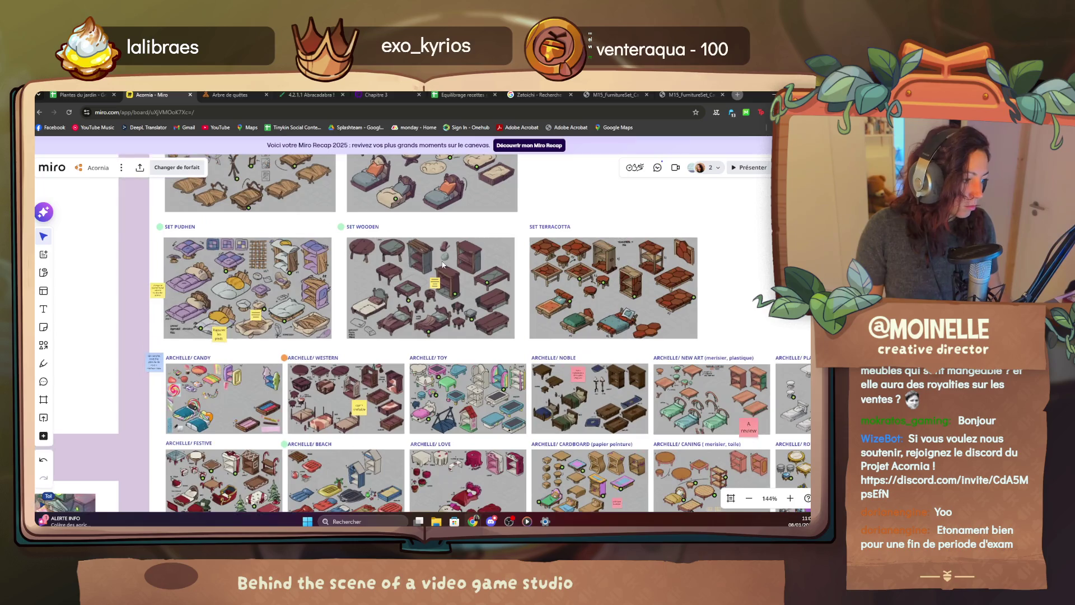
pyautogui.scroll(-3, 444, 267)
pyautogui.scroll(-3, 429, 352)
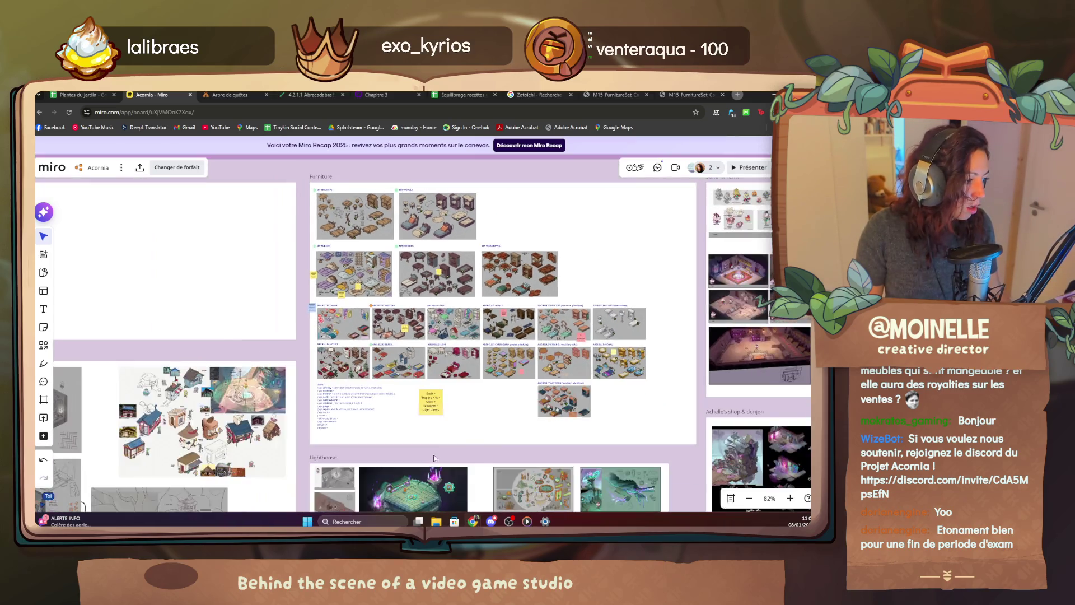
pyautogui.scroll(-3, 412, 420)
pyautogui.scroll(-5, 379, 378)
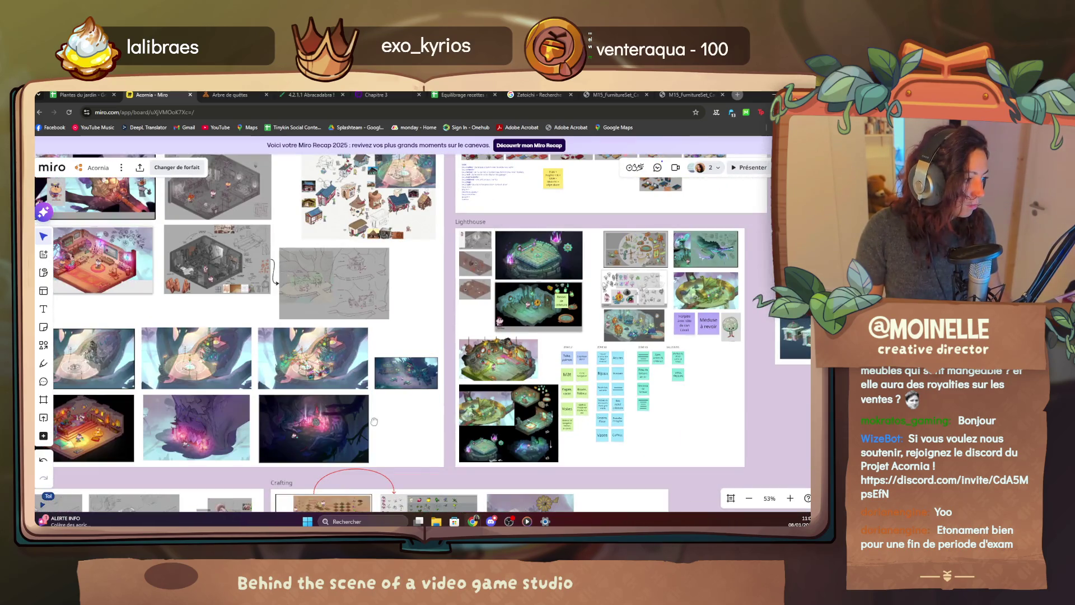
pyautogui.scroll(-5, 411, 370)
pyautogui.scroll(-3, 442, 214)
pyautogui.scroll(-5, 452, 330)
pyautogui.scroll(-3, 415, 378)
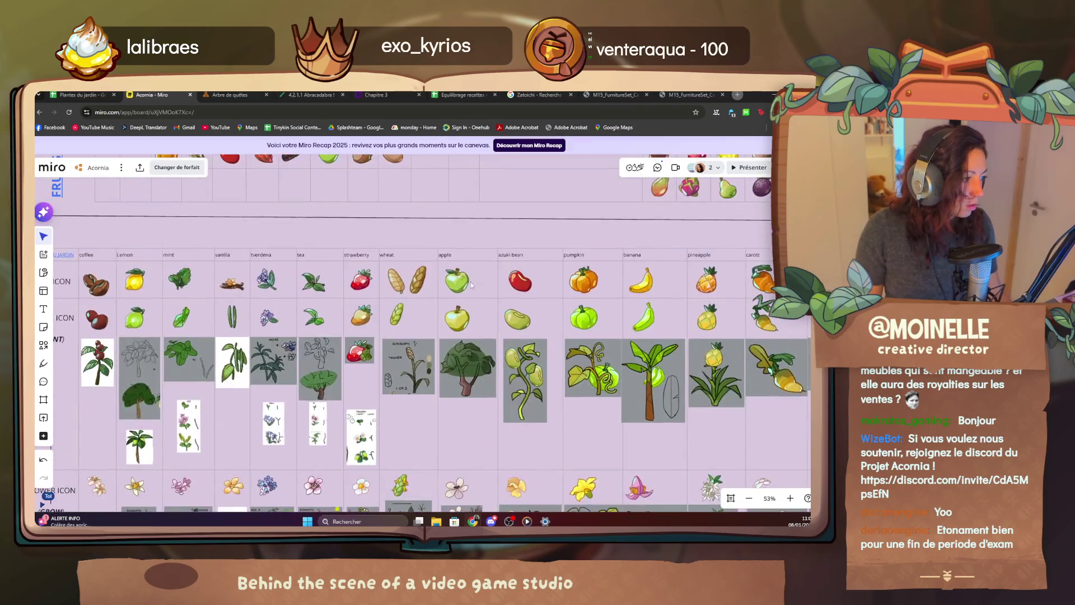
pyautogui.scroll(-5, 471, 282)
pyautogui.scroll(-3, 470, 285)
pyautogui.scroll(-5, 470, 317)
pyautogui.scroll(-5, 471, 318)
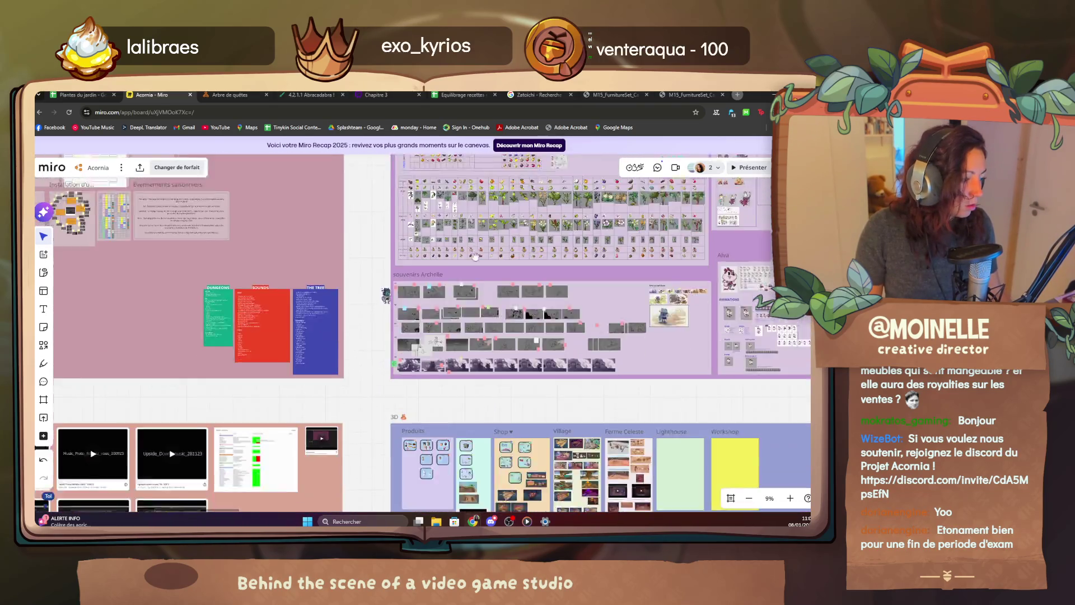
pyautogui.scroll(-5, 466, 286)
pyautogui.scroll(-4, 464, 253)
pyautogui.scroll(-5, 462, 252)
pyautogui.scroll(-5, 460, 338)
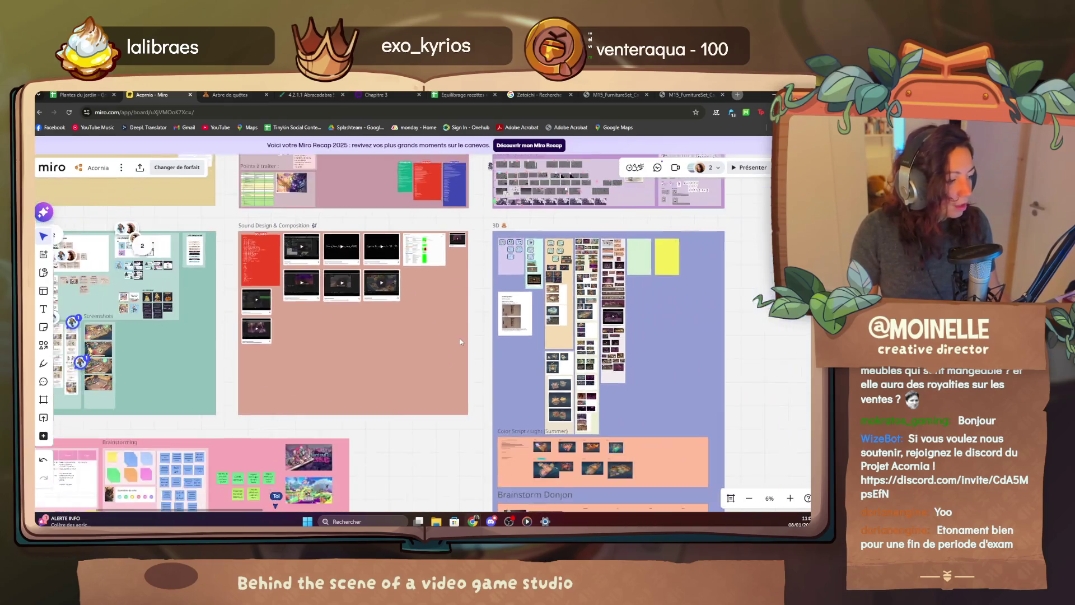
pyautogui.scroll(-3, 459, 338)
pyautogui.scroll(-4, 505, 252)
pyautogui.scroll(5, 436, 359)
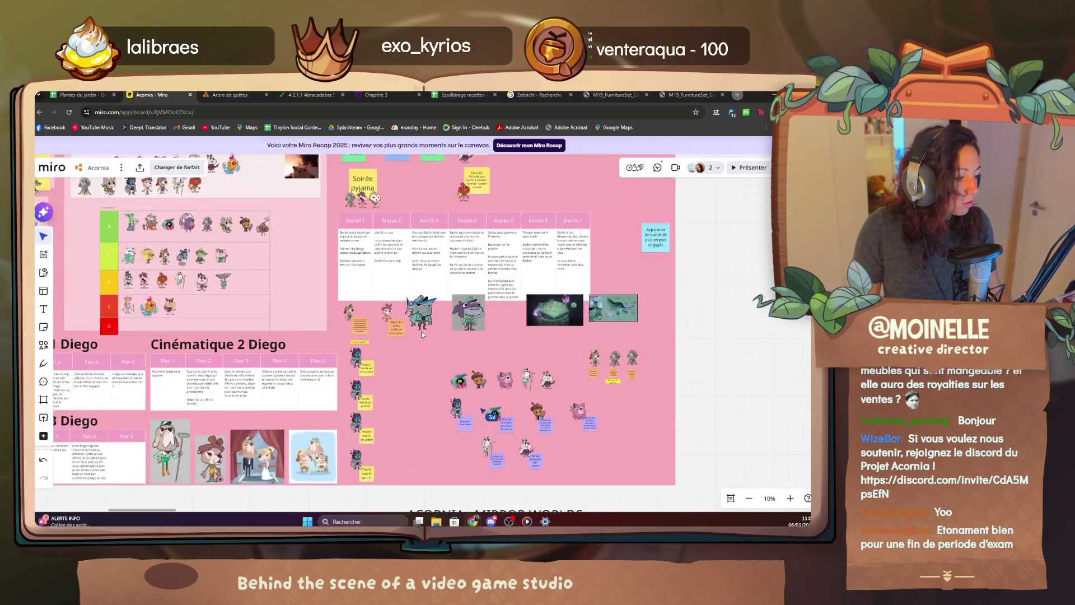
pyautogui.scroll(5, 429, 336)
pyautogui.scroll(4, 444, 300)
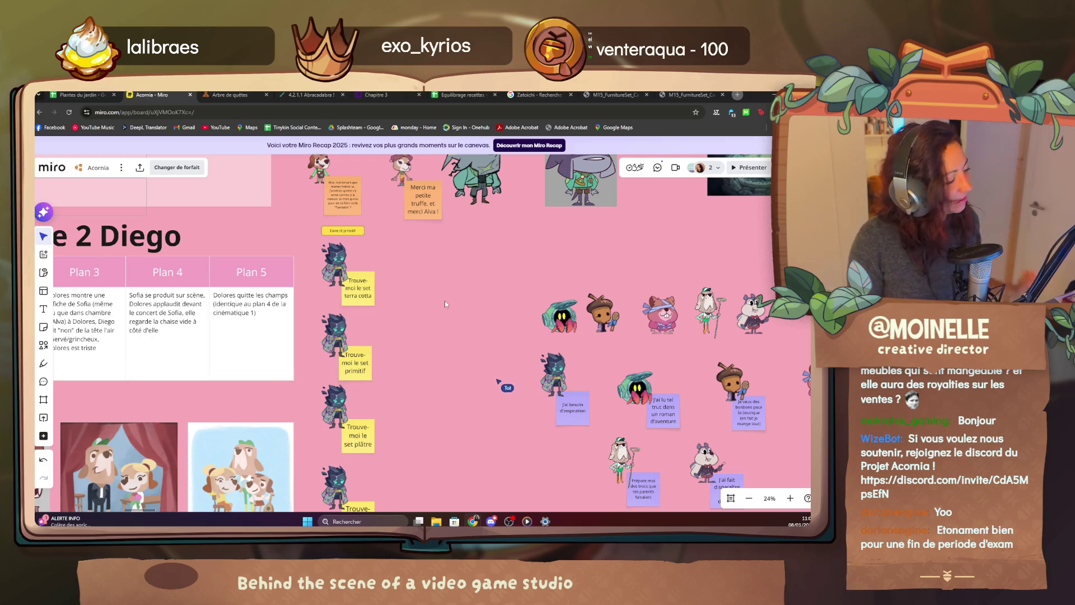
pyautogui.scroll(3, 384, 371)
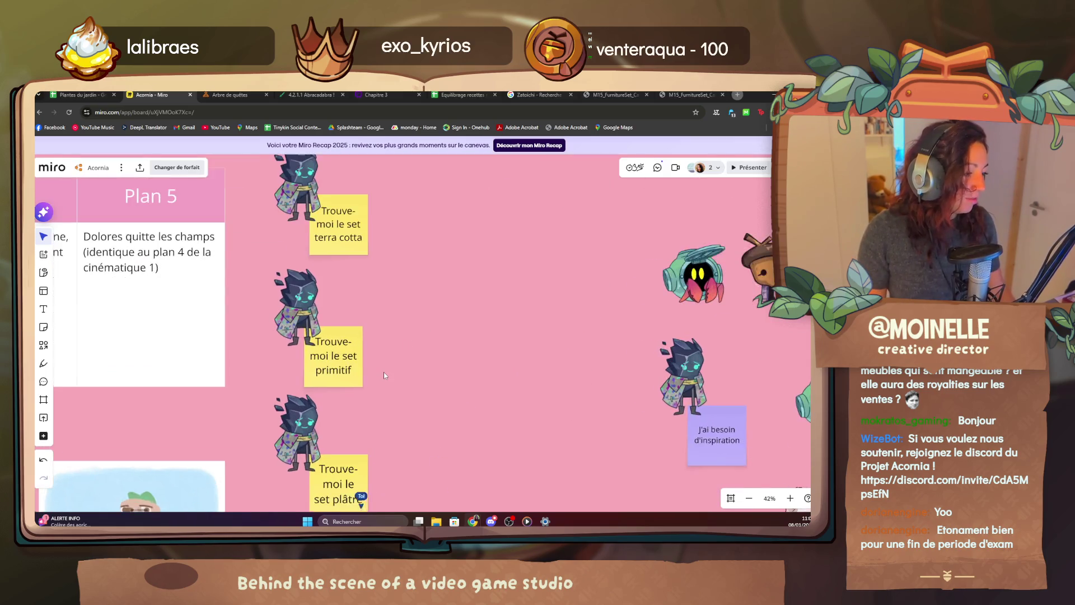
pyautogui.scroll(-3, 384, 372)
# Pan down past the character-icon frame until the ACORNIA : MIRROR WORLDS title shows beneath it.
pyautogui.moveTo(483, 444)
pyautogui.mouseDown()
pyautogui.moveTo(385, 356)
pyautogui.moveTo(387, 441)
pyautogui.mouseUp()
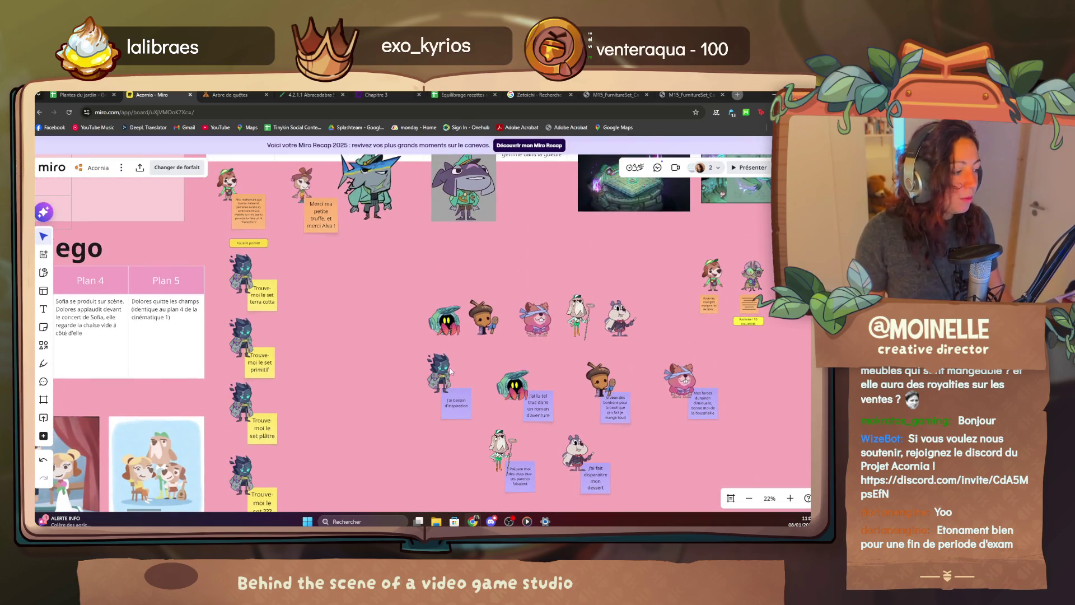
pyautogui.moveTo(450, 370); pyautogui.dragTo(400, 380)
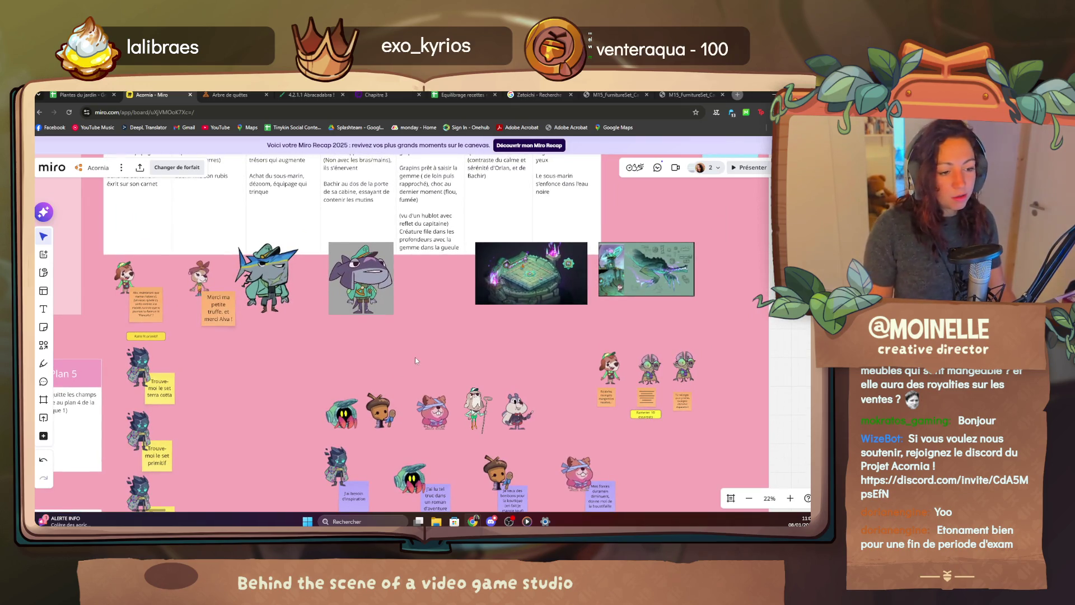
pyautogui.scroll(-2, 416, 357)
pyautogui.moveTo(453, 395); pyautogui.dragTo(520, 345)
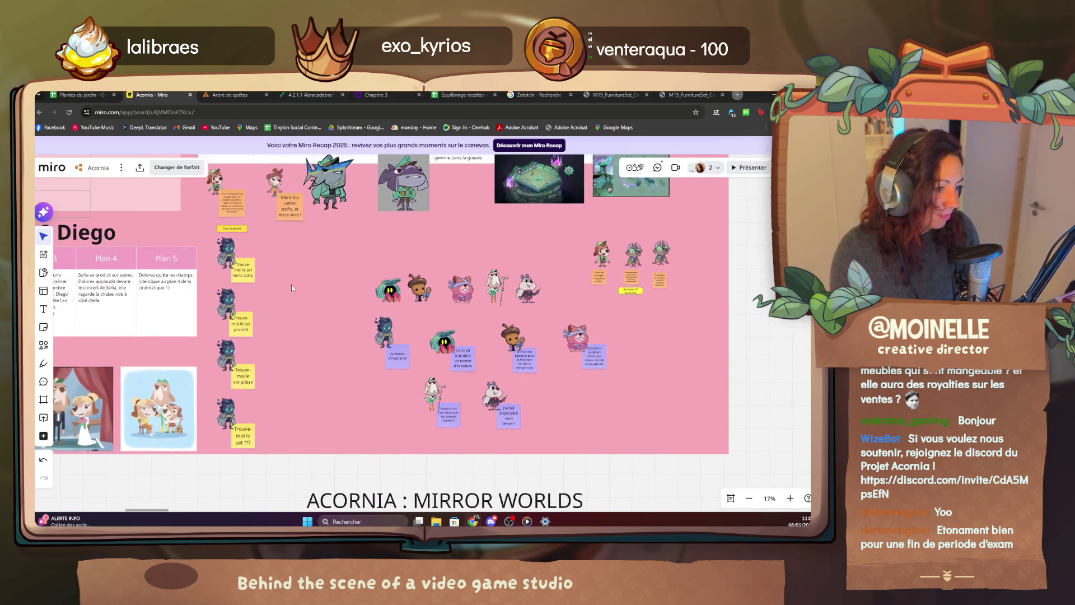
pyautogui.scroll(-2, 410, 357)
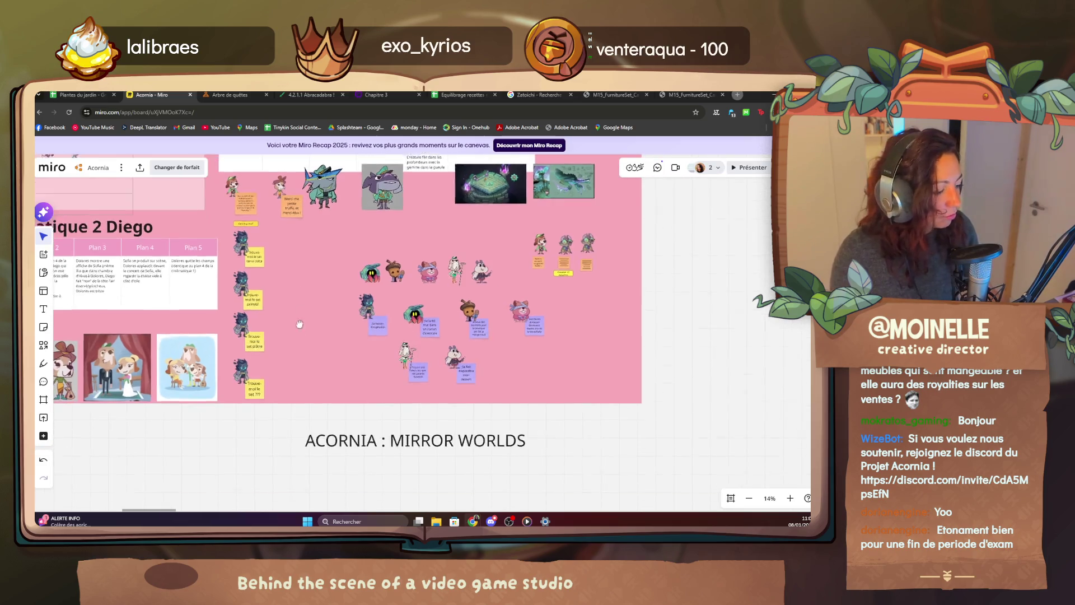
pyautogui.moveTo(410, 395); pyautogui.dragTo(410, 357)
pyautogui.scroll(2, 410, 357)
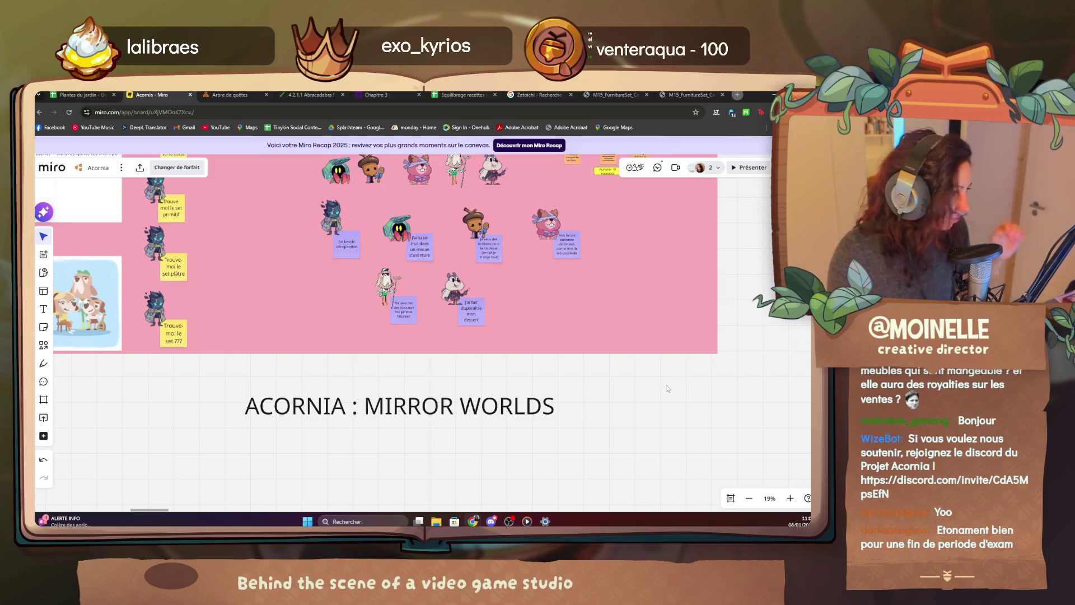
pyautogui.scroll(1, 406, 426)
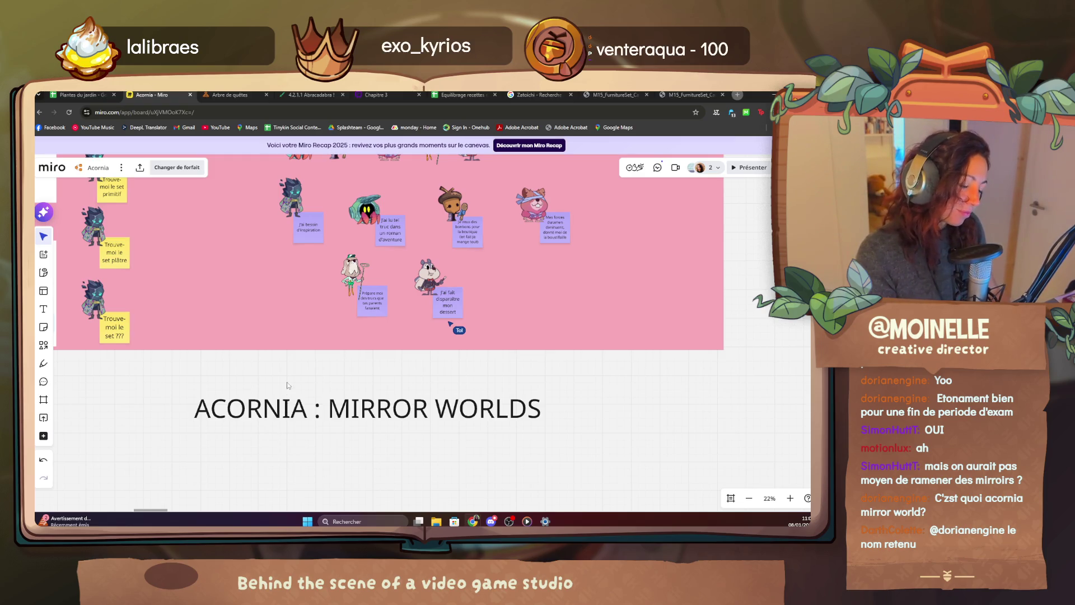
pyautogui.scroll(2, 300, 350)
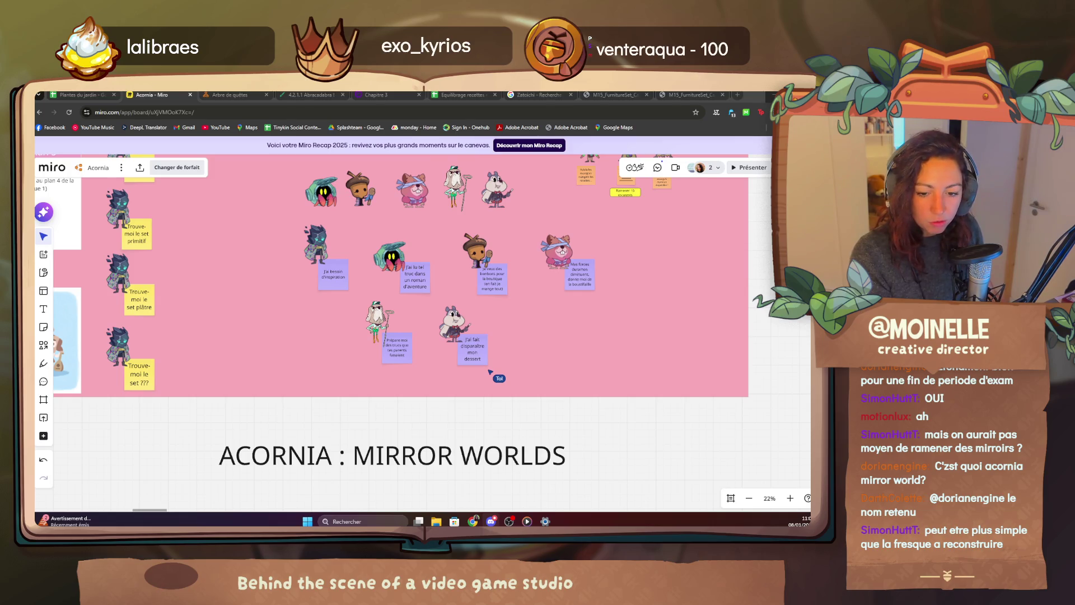
# Switch from the Miro board to the Dropbox browser tab with Ctrl+Tab.
pyautogui.hotkey('ctrl', 'Tab')
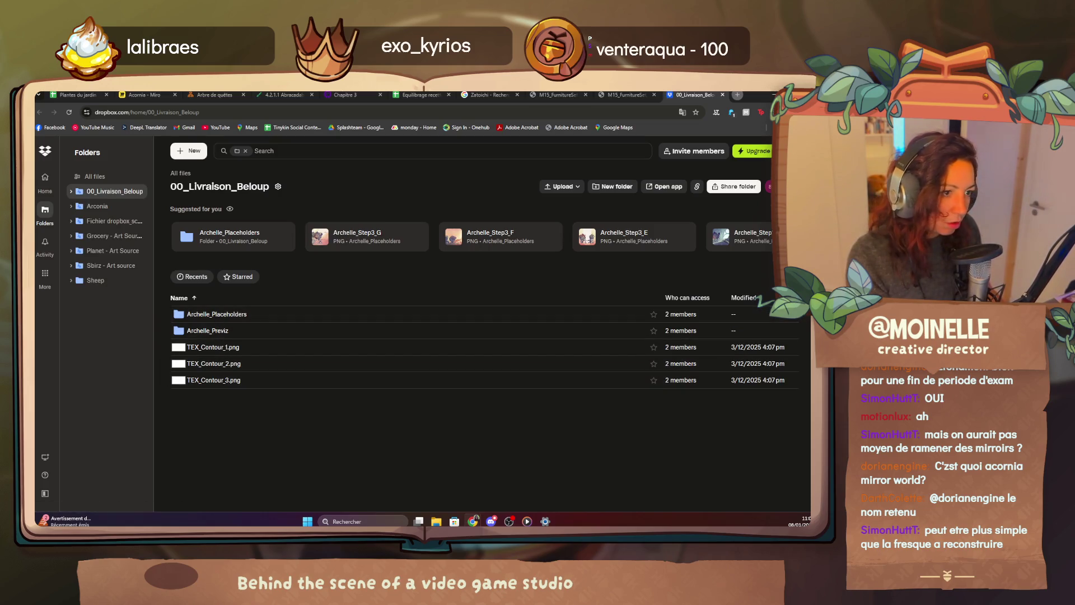
pyautogui.moveTo(420, 314)
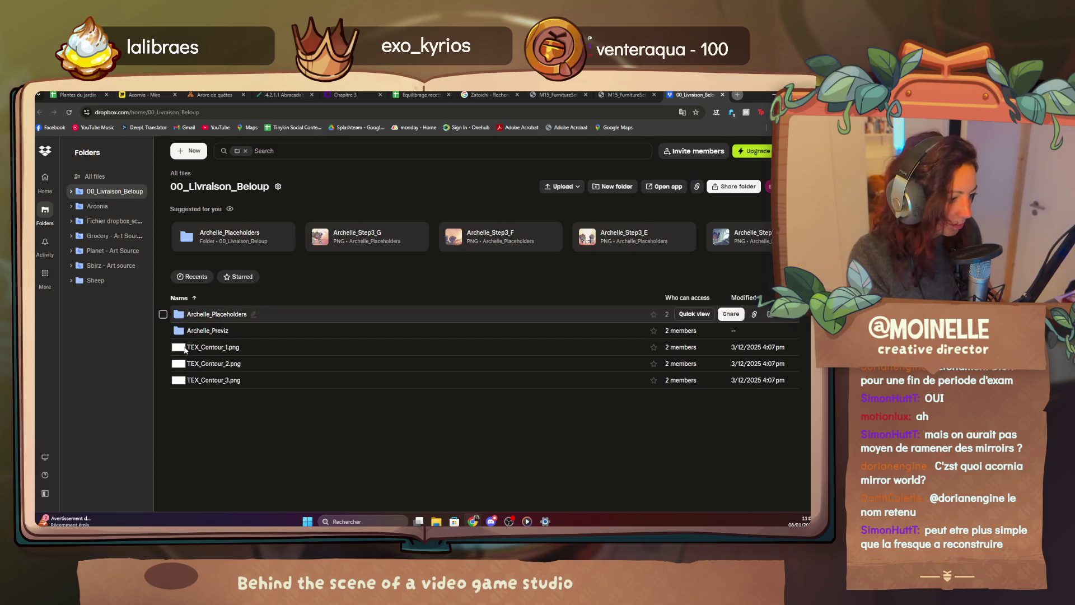
# Open the Archelle_Placeholders folder and preview Archelle_Step1_A_Academy.png.
pyautogui.click(217, 315)
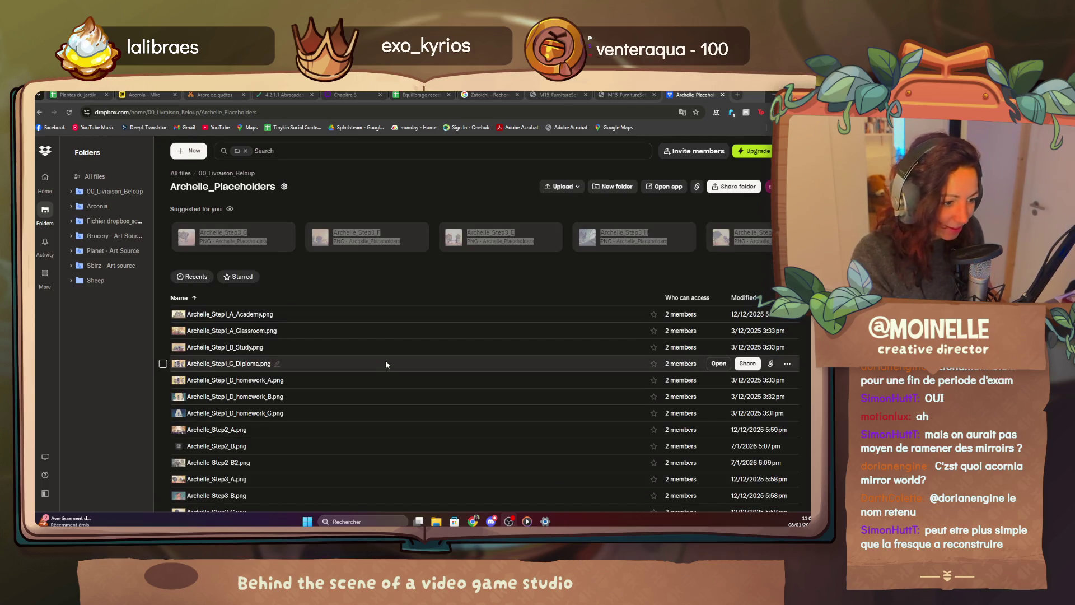
pyautogui.click(235, 315)
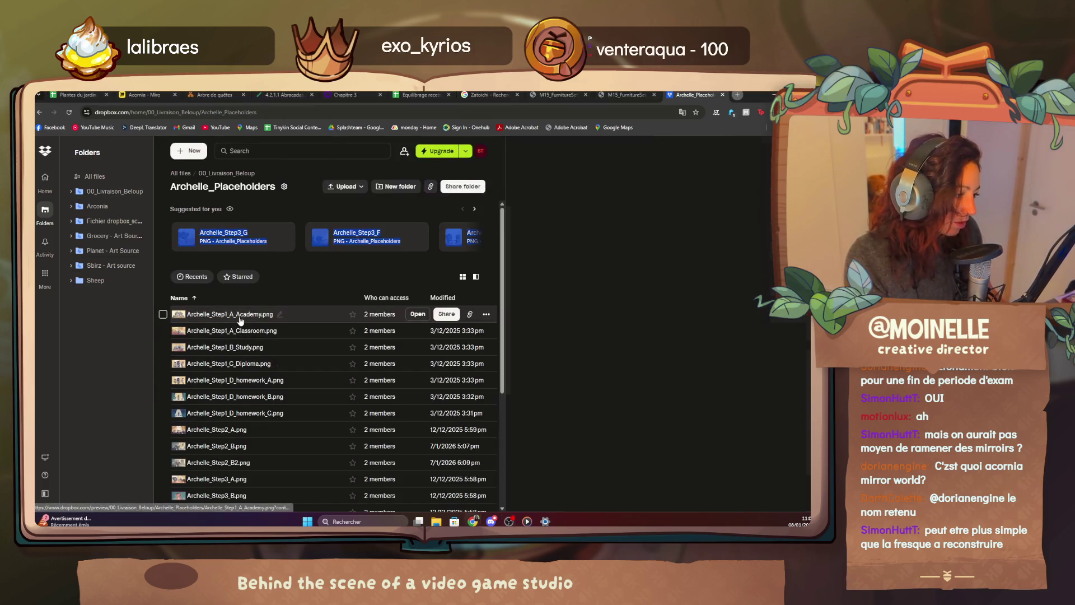
pyautogui.doubleClick(233, 315)
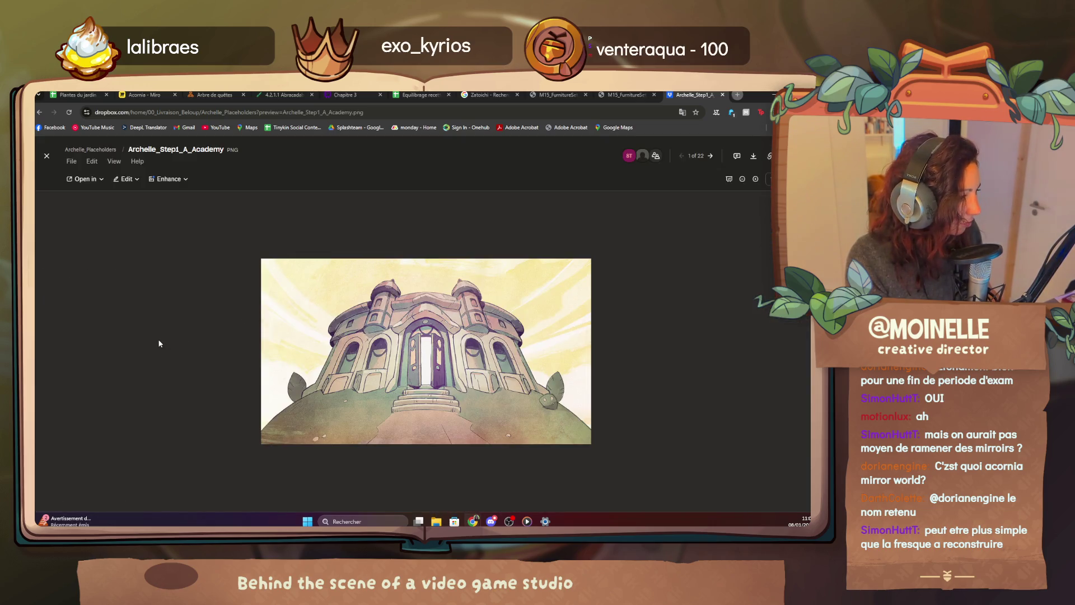
# Page forward through the previews from Classroom, Study, Diploma and homework images to Archelle_Step3_A (11 of 22).
pyautogui.press('Right')
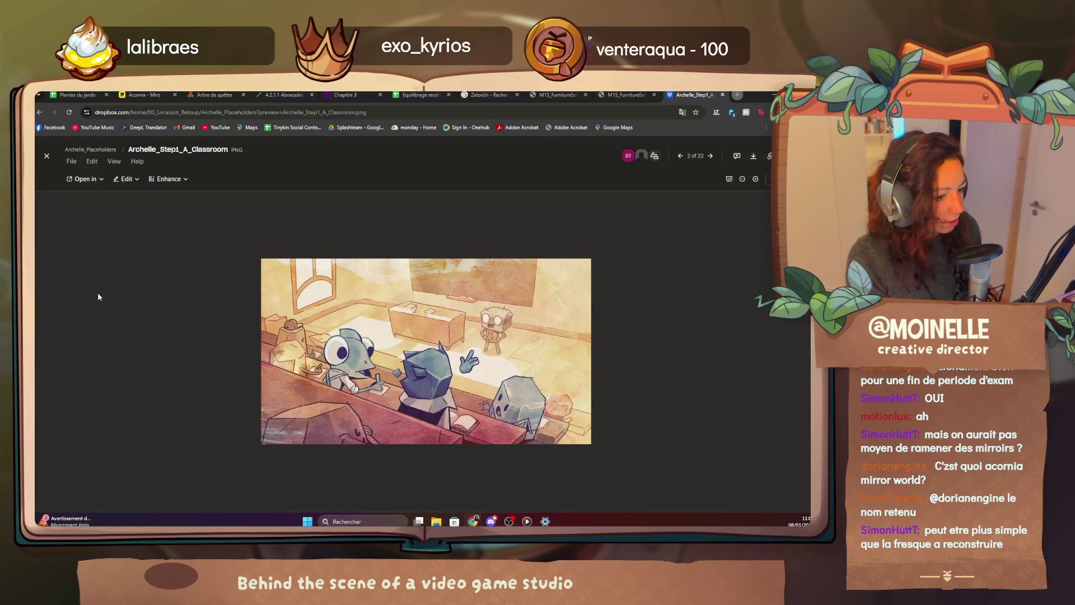
pyautogui.press('Right')
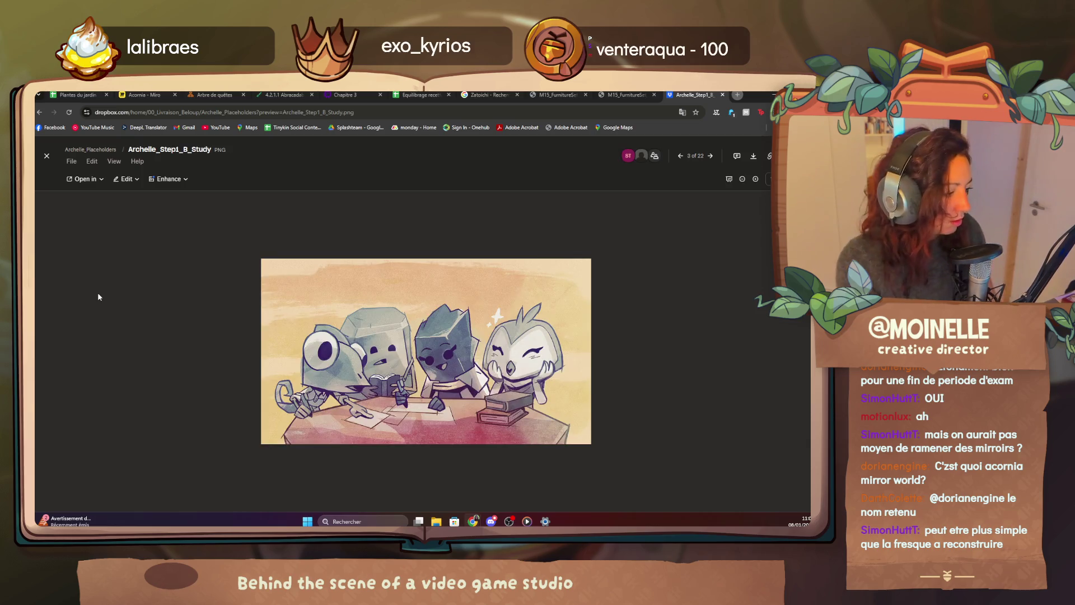
pyautogui.press('Right')
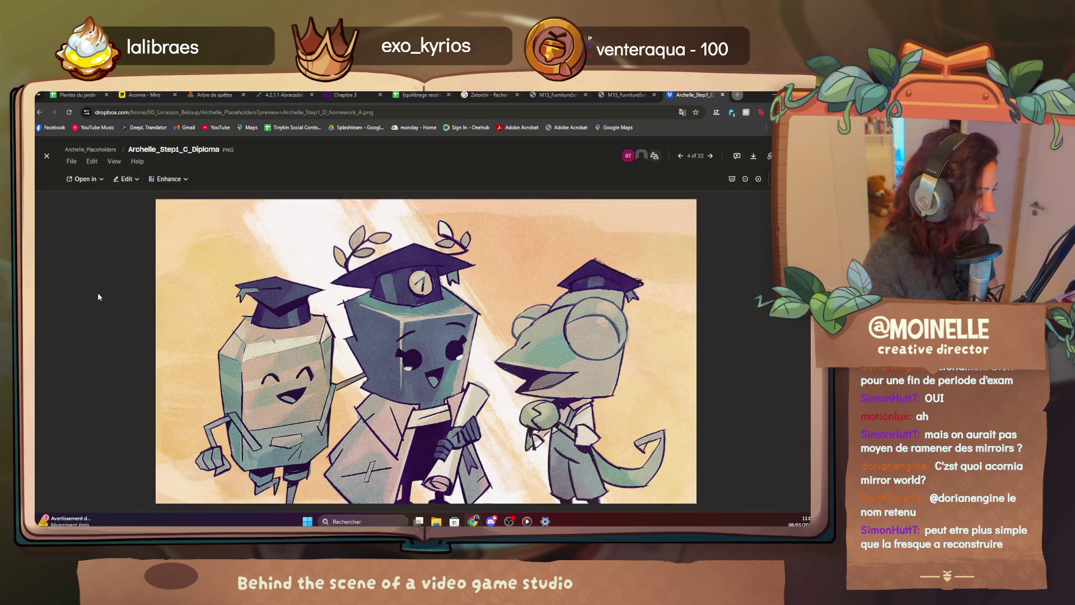
pyautogui.press('Right')
pyautogui.press('Right')
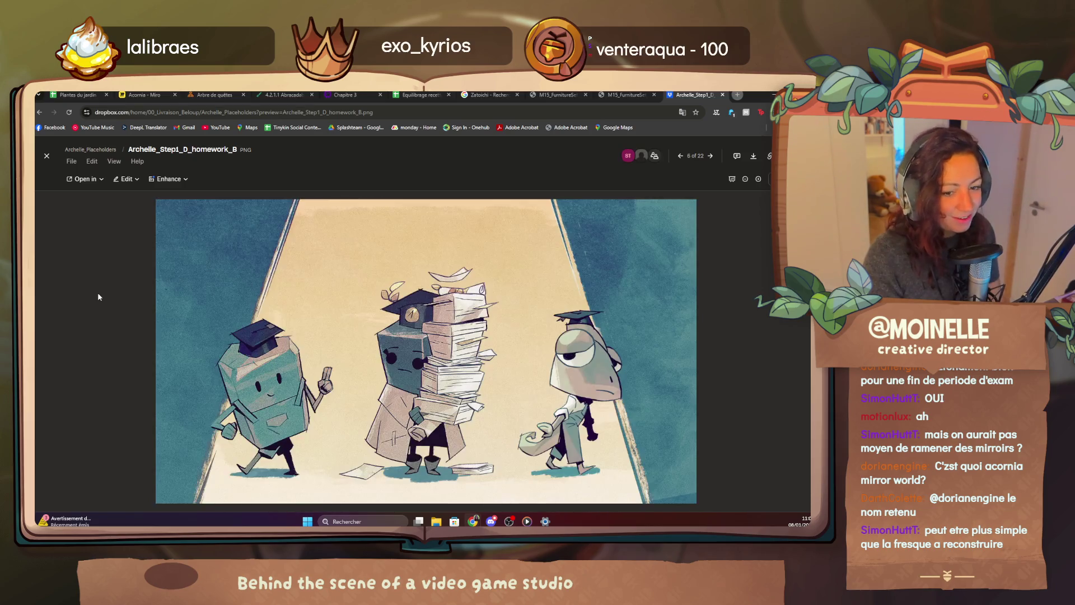
pyautogui.press('Right')
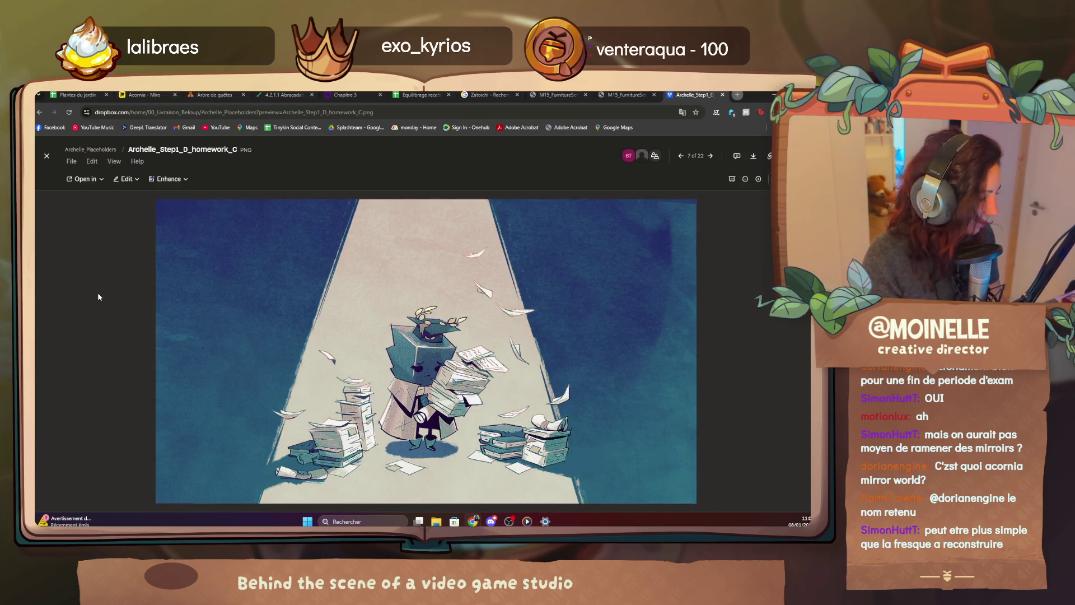
pyautogui.press('Right')
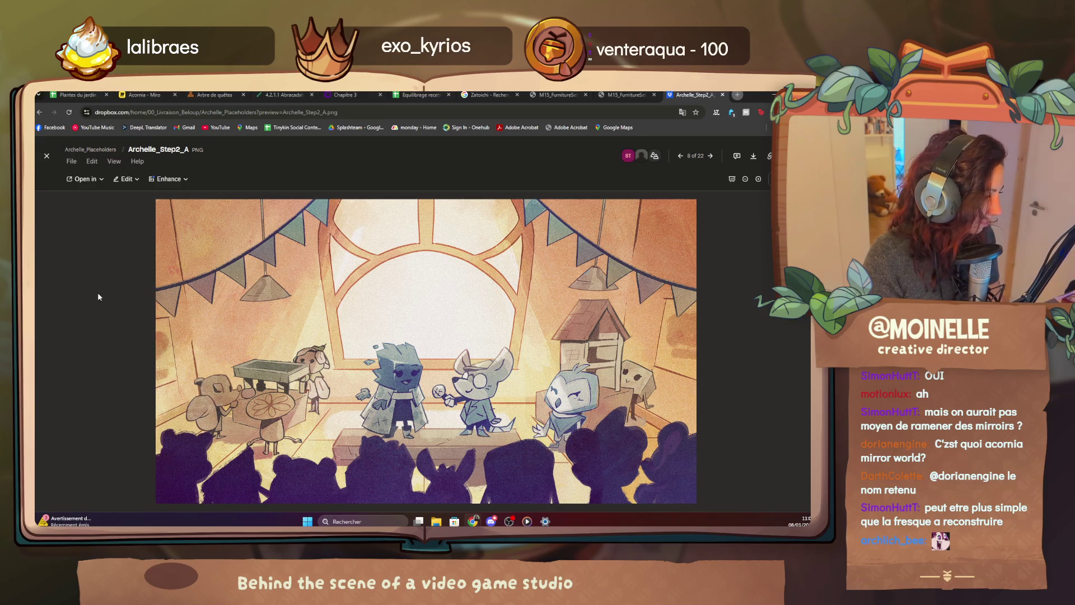
pyautogui.press('Right')
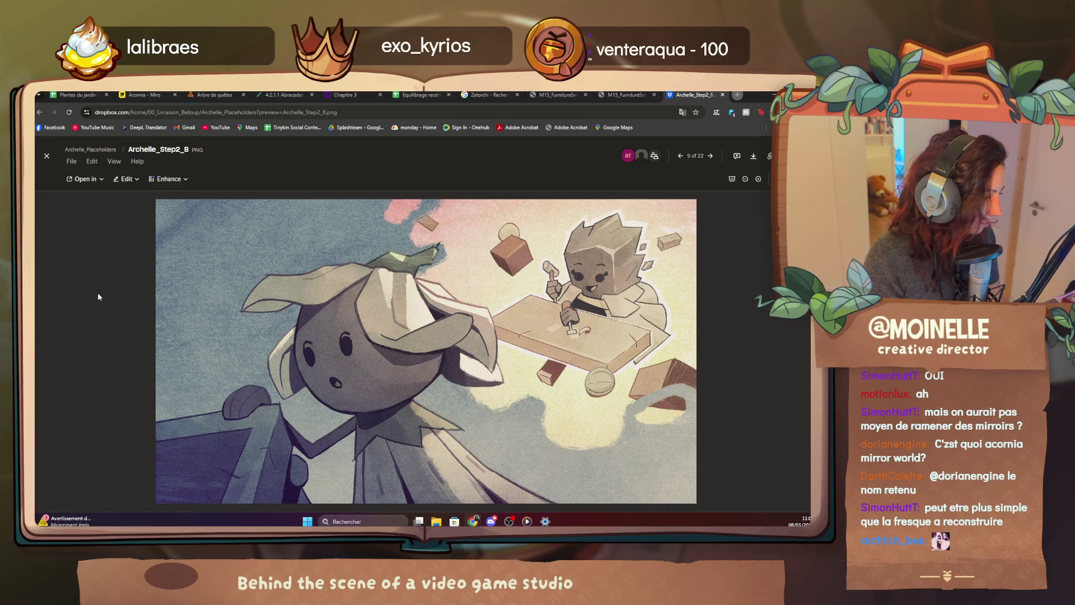
pyautogui.press('Right')
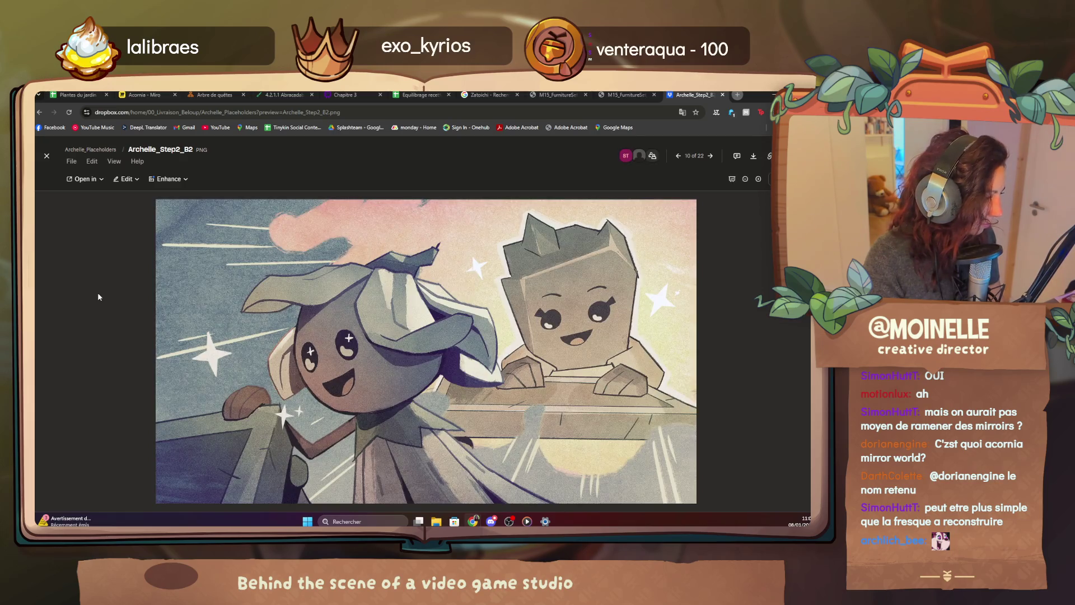
pyautogui.press('Right')
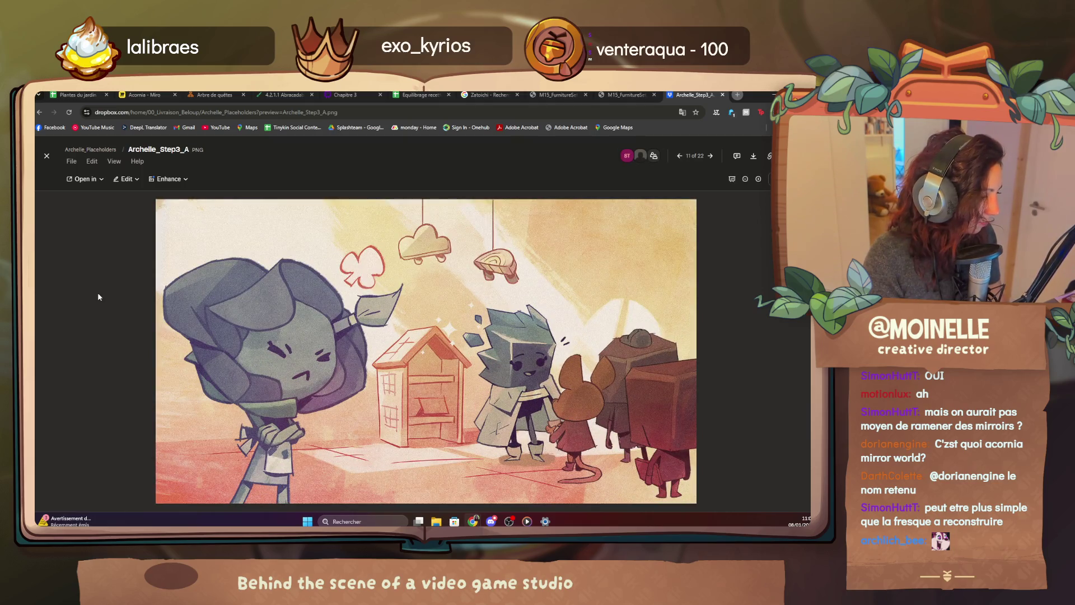
# Page forward through Archelle_Step3_B to Step3_H and land on Archelle_Step3_I (19 of 22).
pyautogui.press('Right')
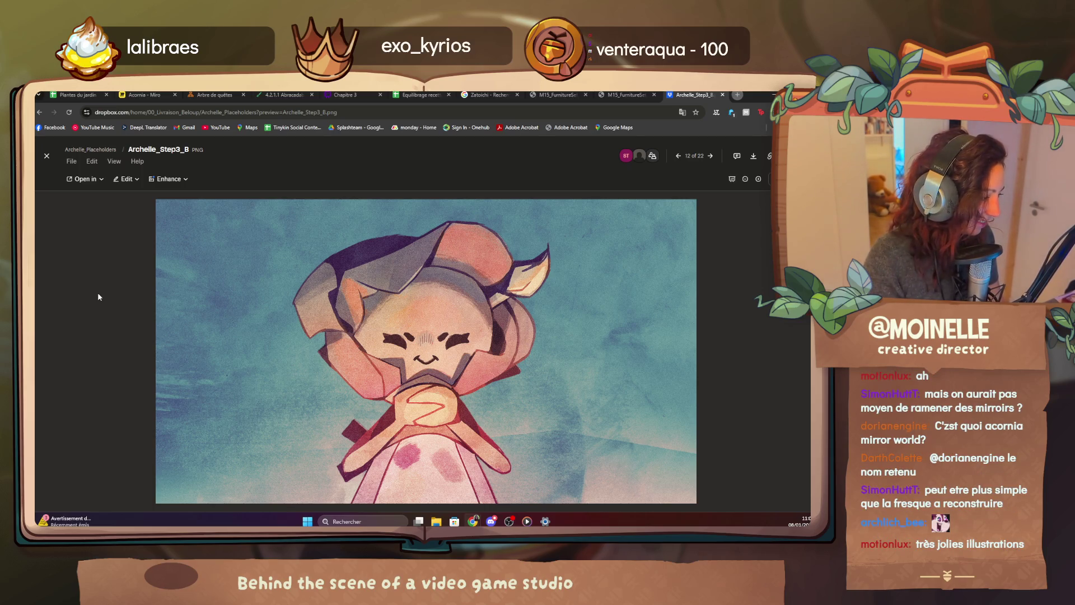
pyautogui.press('Right')
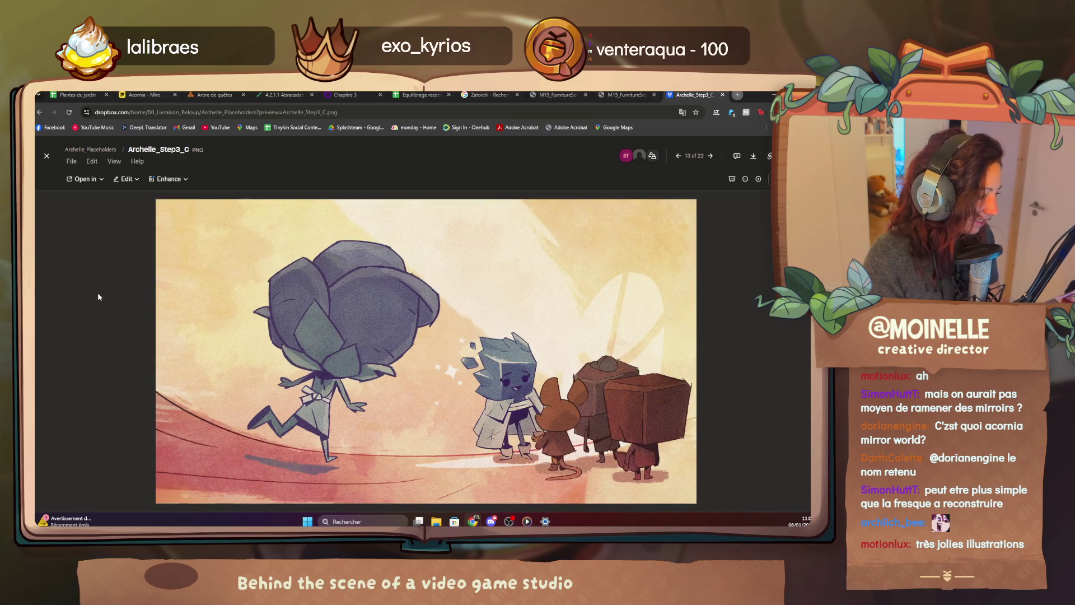
pyautogui.press('Right')
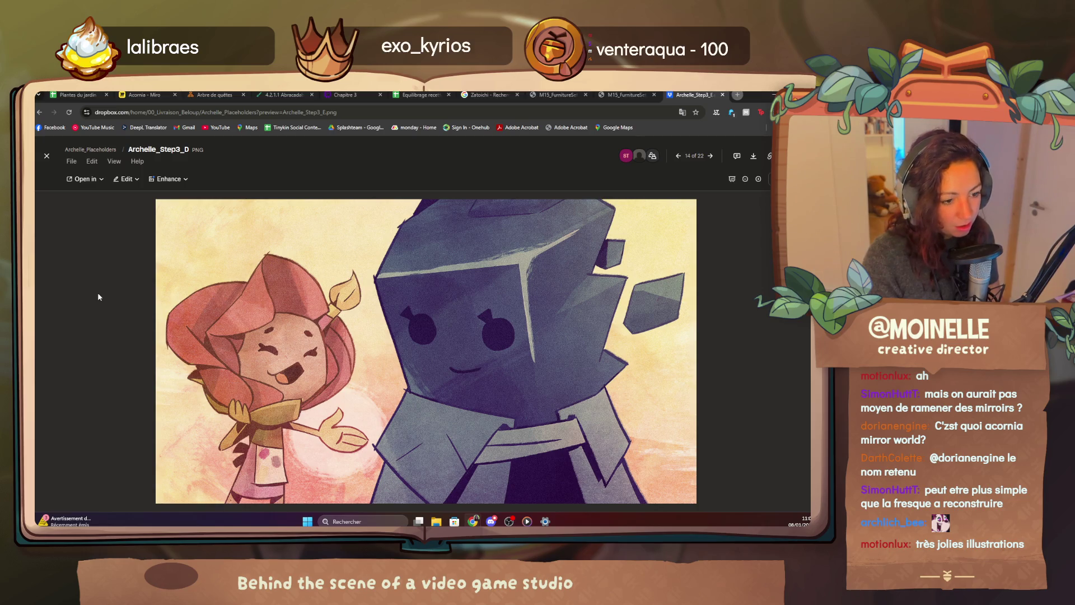
pyautogui.press('Right')
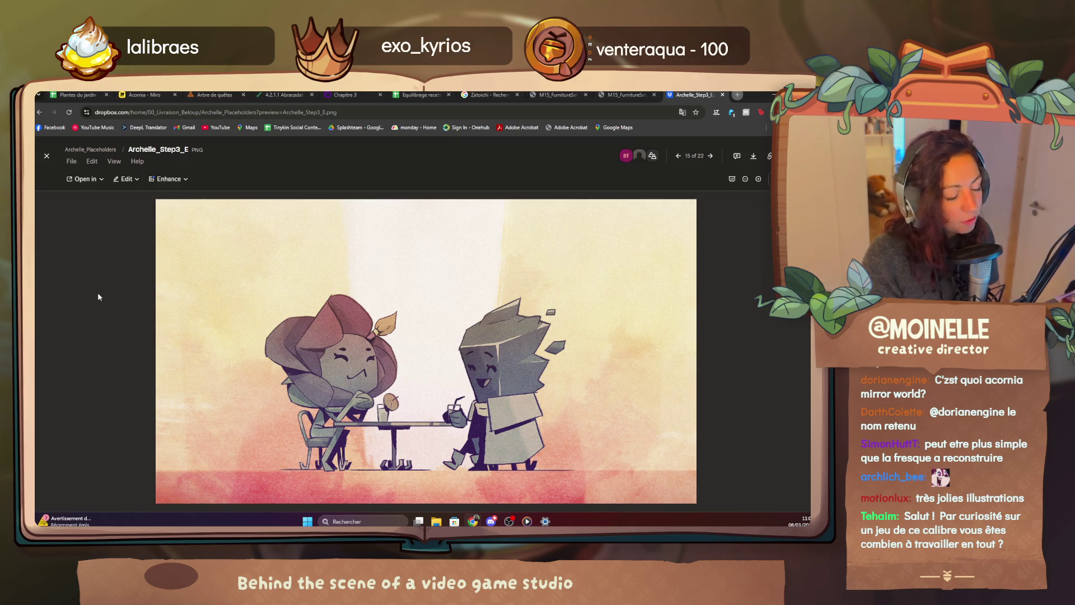
pyautogui.press('Right')
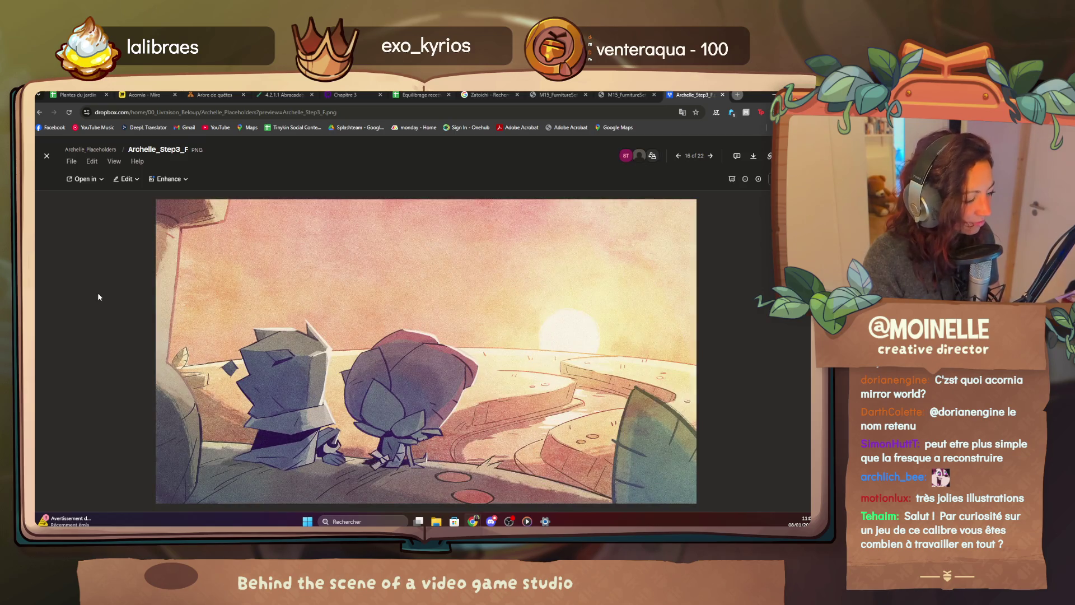
pyautogui.press('Right')
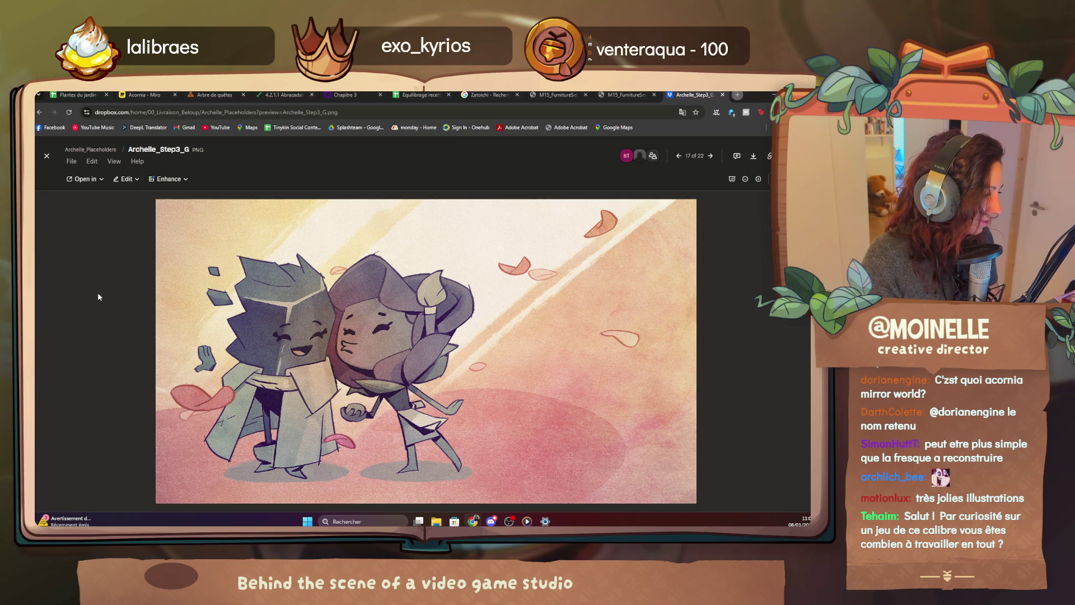
pyautogui.press('Right')
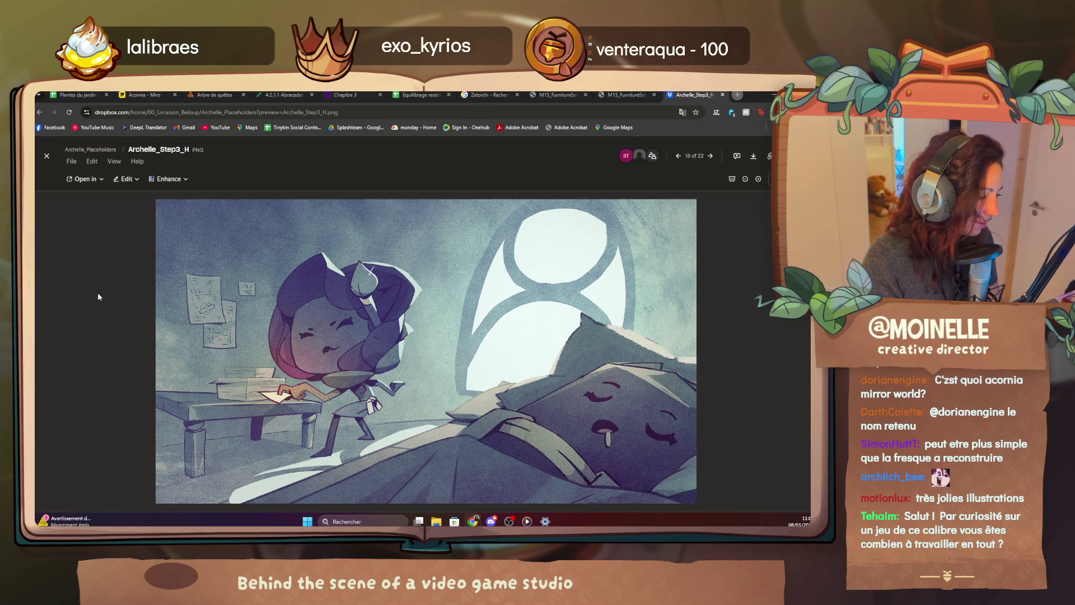
pyautogui.press('Right')
pyautogui.press('Left')
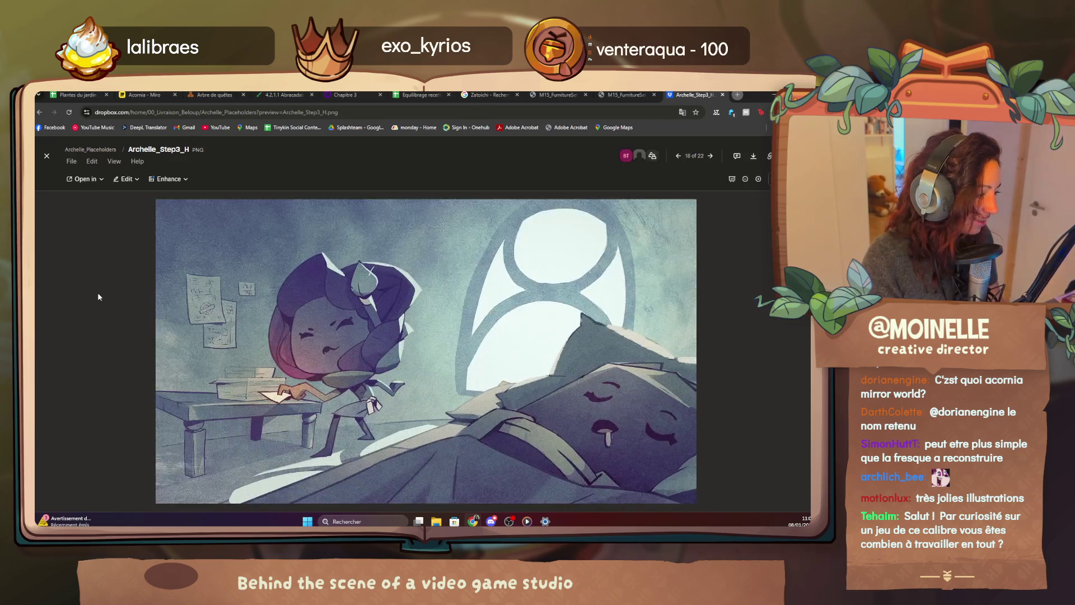
pyautogui.press('Right')
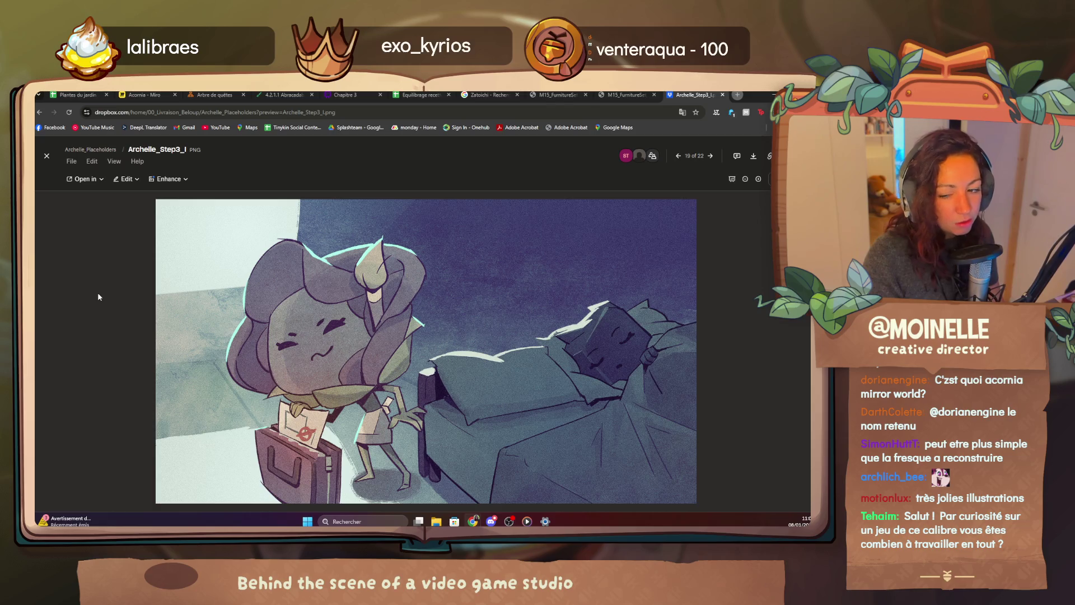
# Advance to the last illustration Archelle_Step3_L, flicking back and forth with Step3_K to compare.
pyautogui.press('Right')
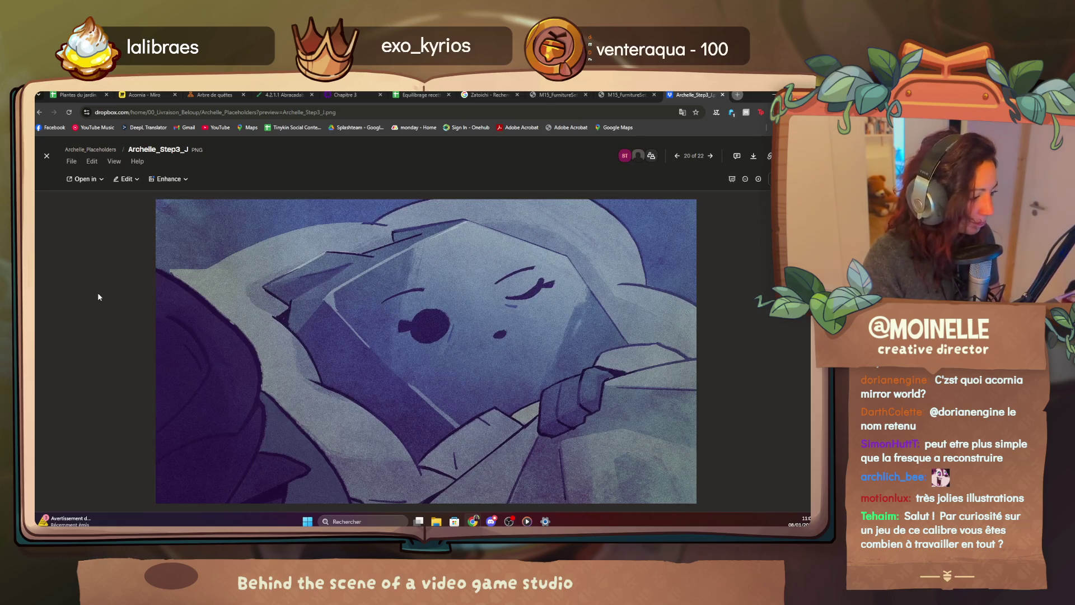
pyautogui.press('Right')
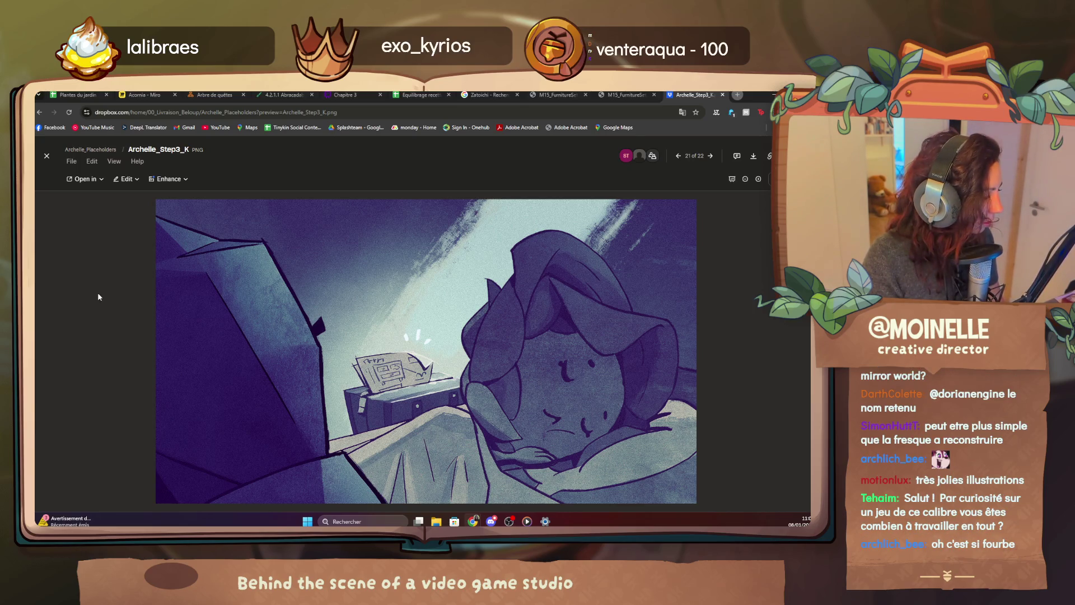
pyautogui.press('Right')
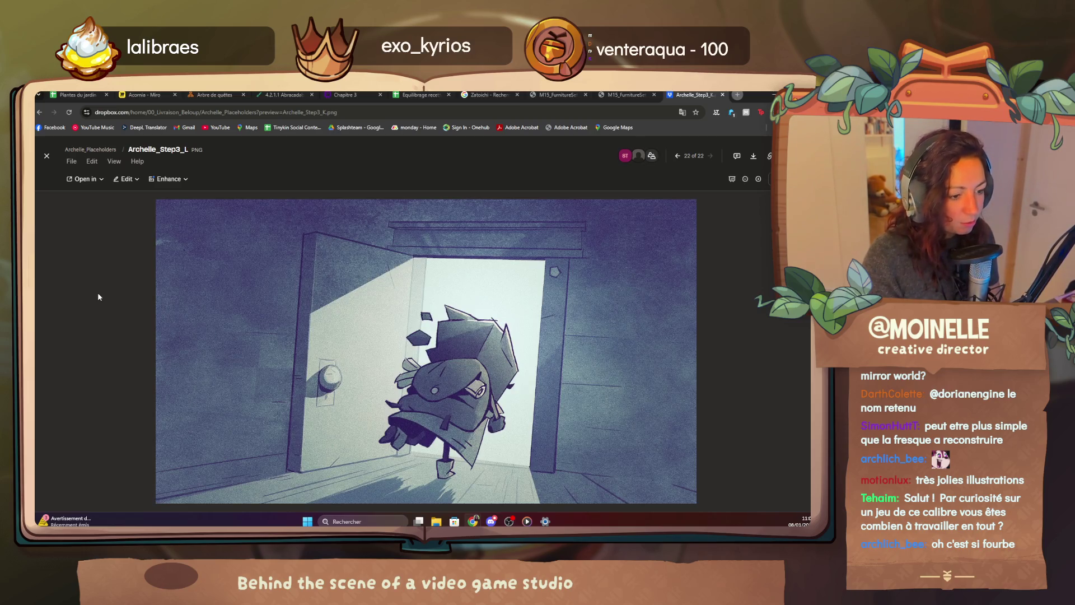
pyautogui.press('Left')
pyautogui.press('Right')
pyautogui.press('Left')
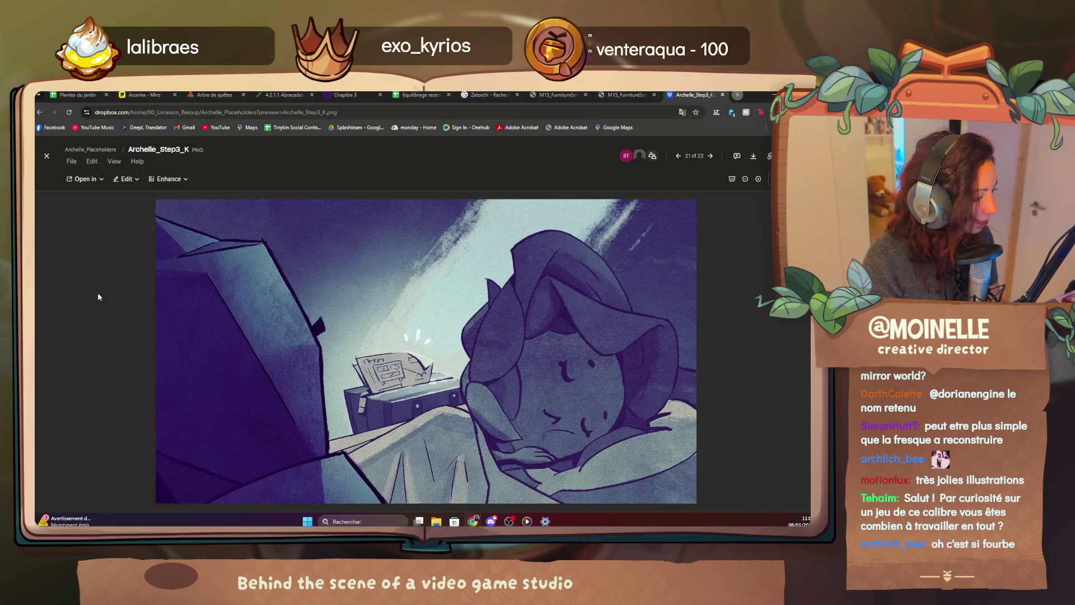
pyautogui.press('Right')
pyautogui.press('Left')
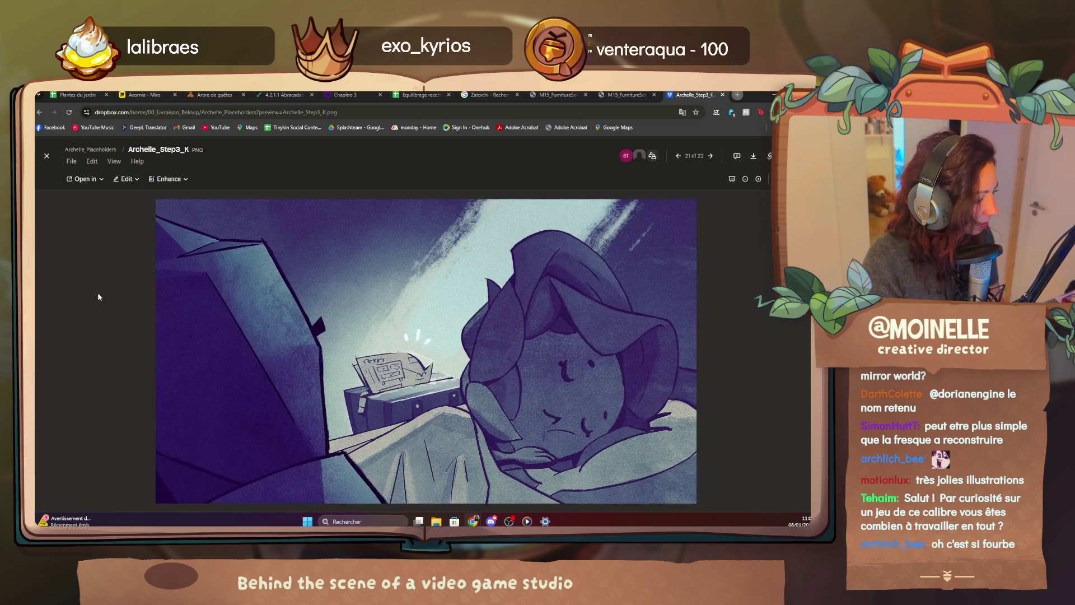
pyautogui.press('Right')
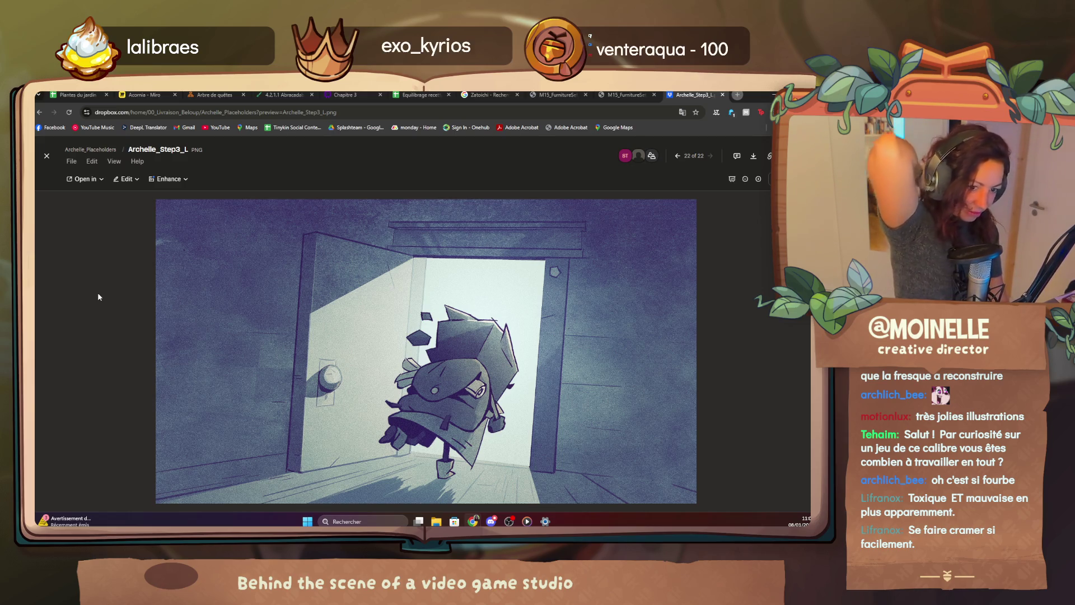
# Step back to Archelle_Step3_G, then forward again through Step3_I, J, K to end on Step3_L (22 of 22).
pyautogui.press('Left')
pyautogui.press('Left')
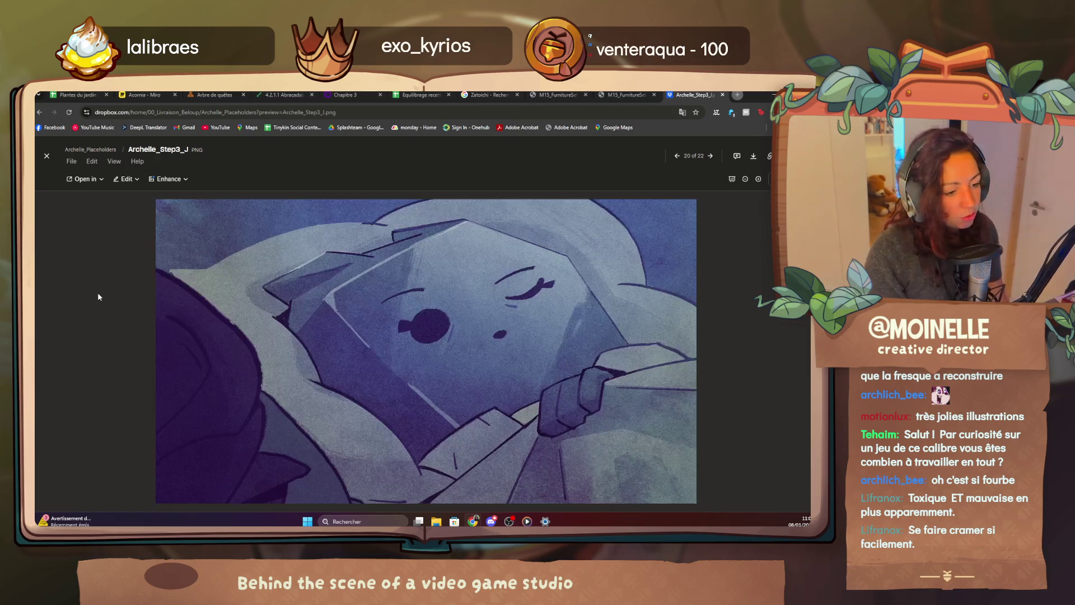
pyautogui.press('Right')
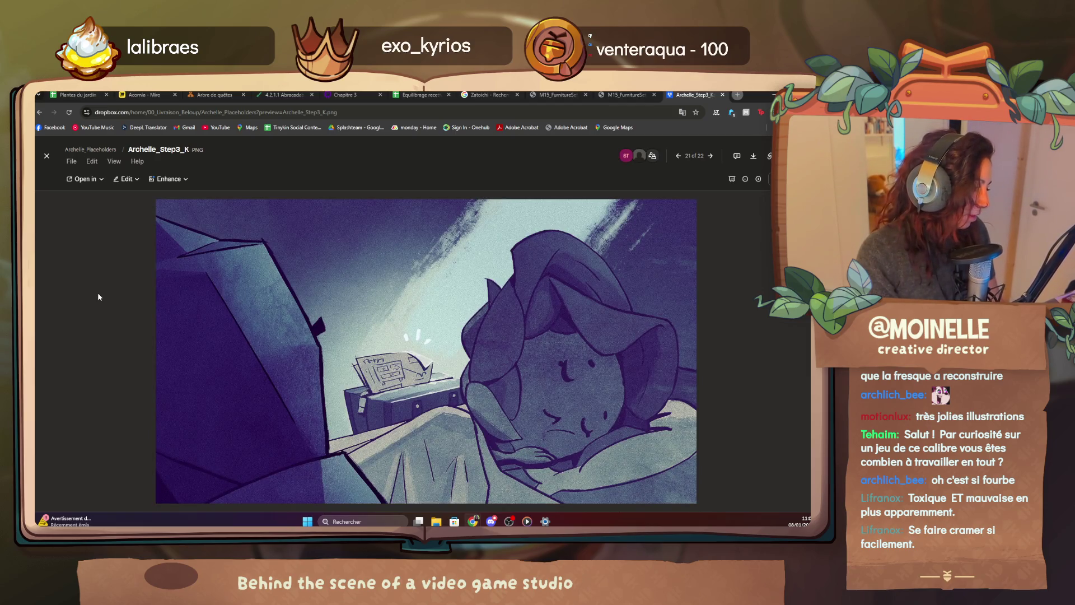
pyautogui.press('Left')
pyautogui.press('Left')
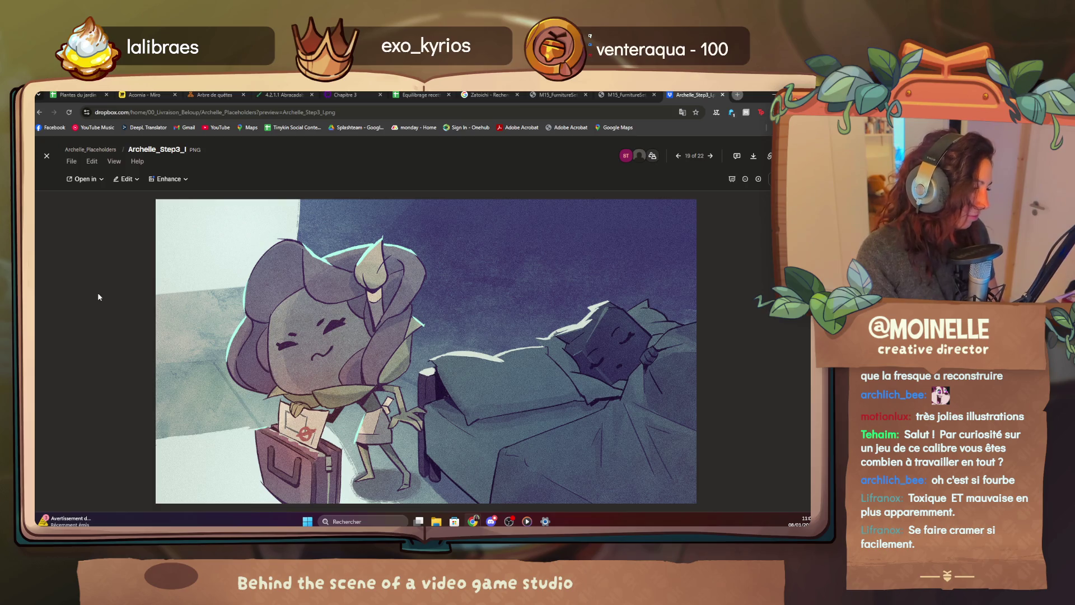
pyautogui.press('Left')
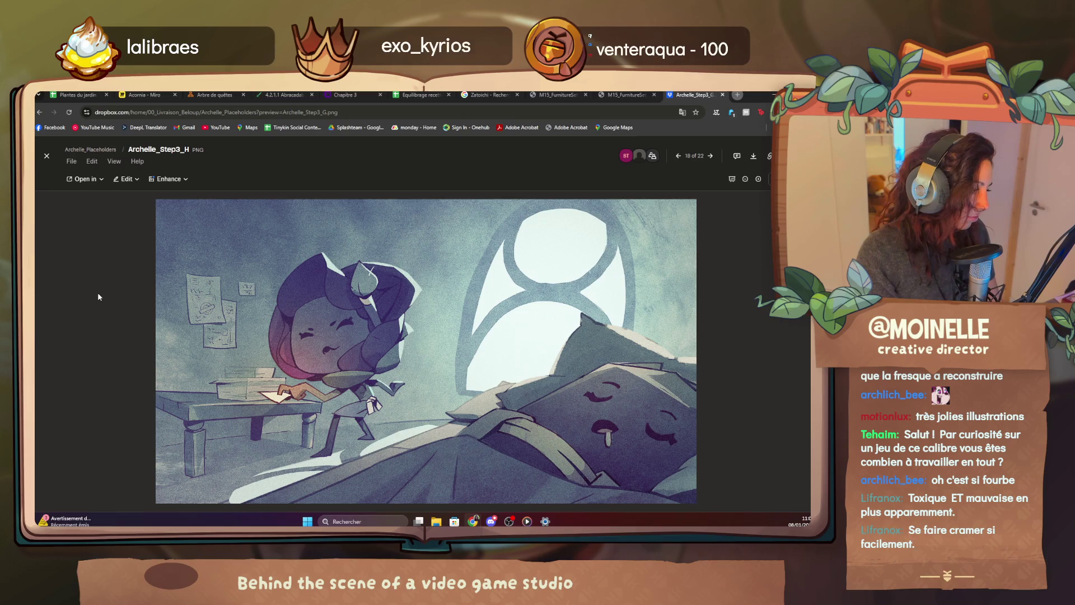
pyautogui.press('Left')
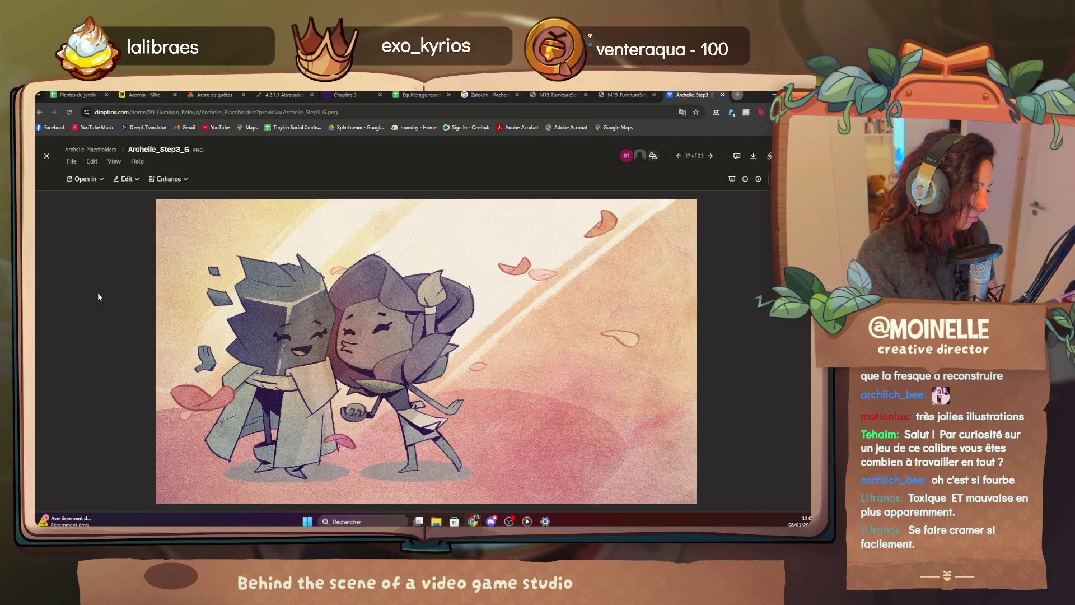
pyautogui.press('Right')
pyautogui.press('Right')
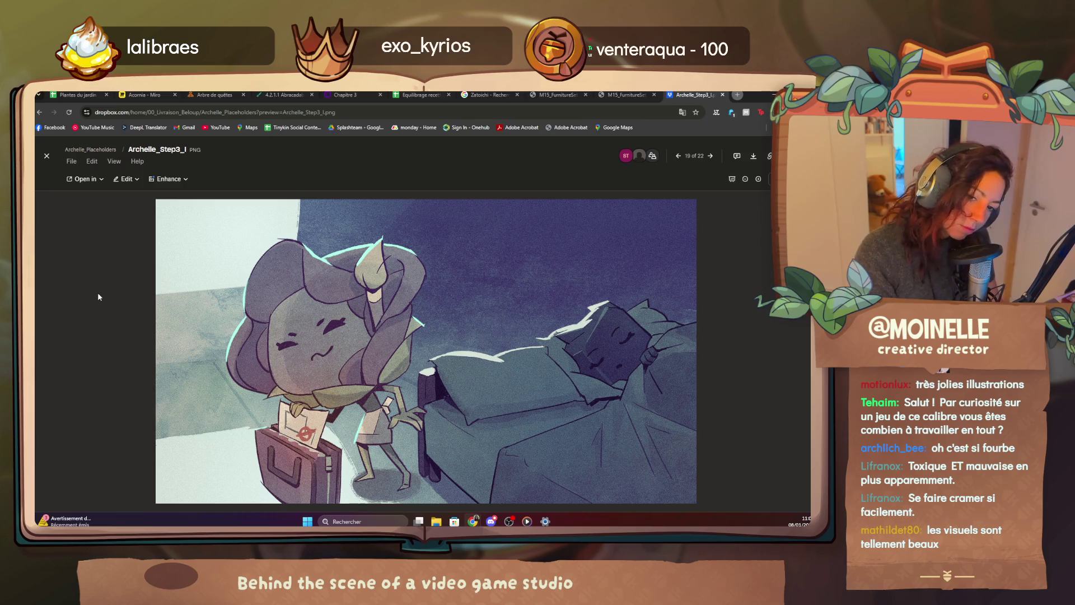
pyautogui.press('Right')
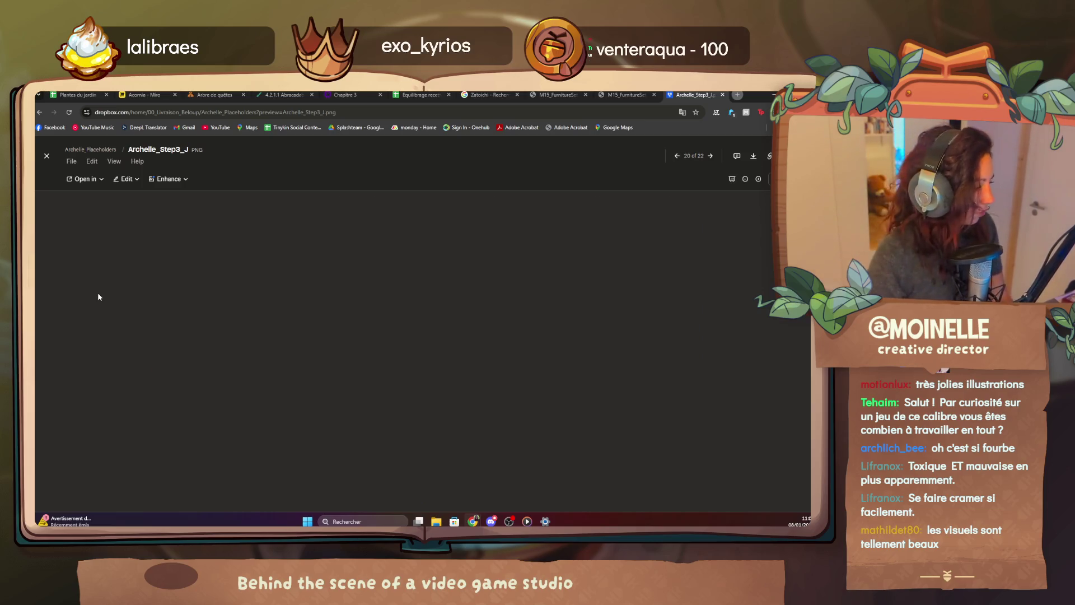
pyautogui.press('Right')
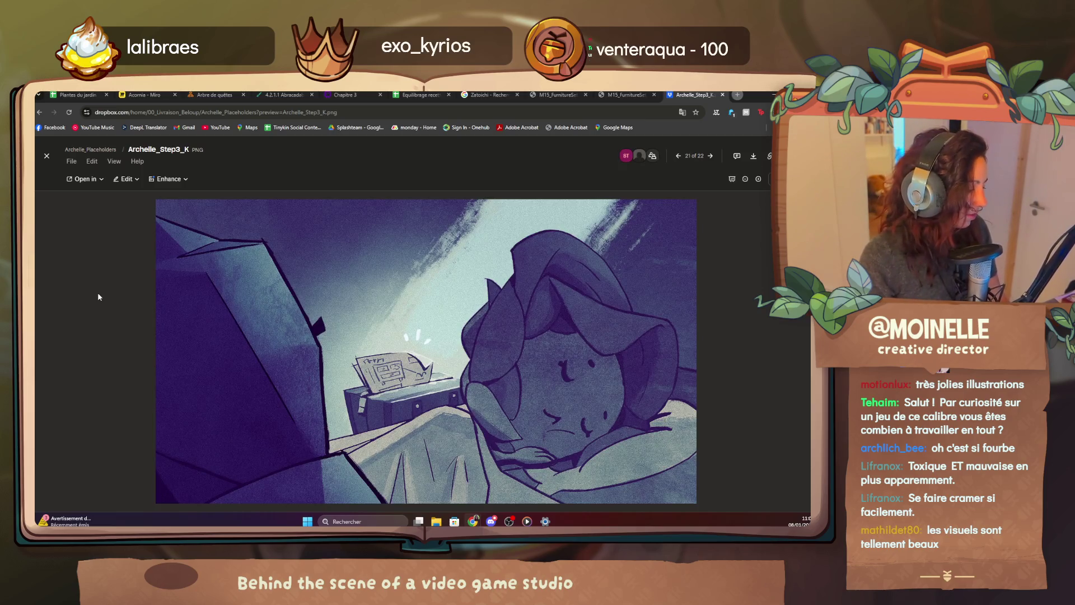
pyautogui.press('Right')
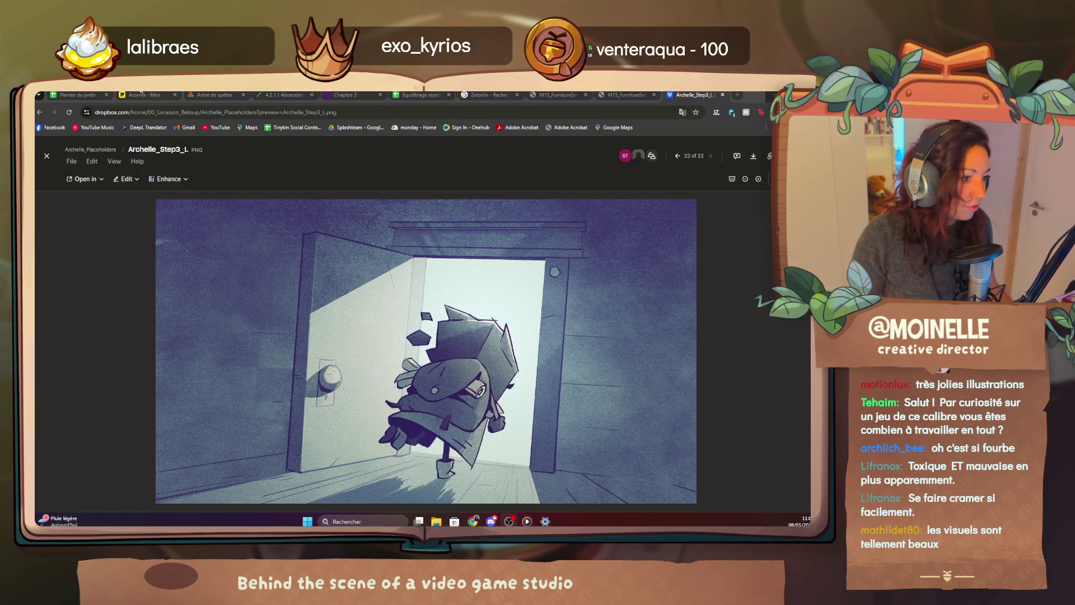
# Back on the Acornia board, select the row of five character images above the lilac notes and delete them.
pyautogui.click(141, 94)
pyautogui.scroll(-3, 273, 307)
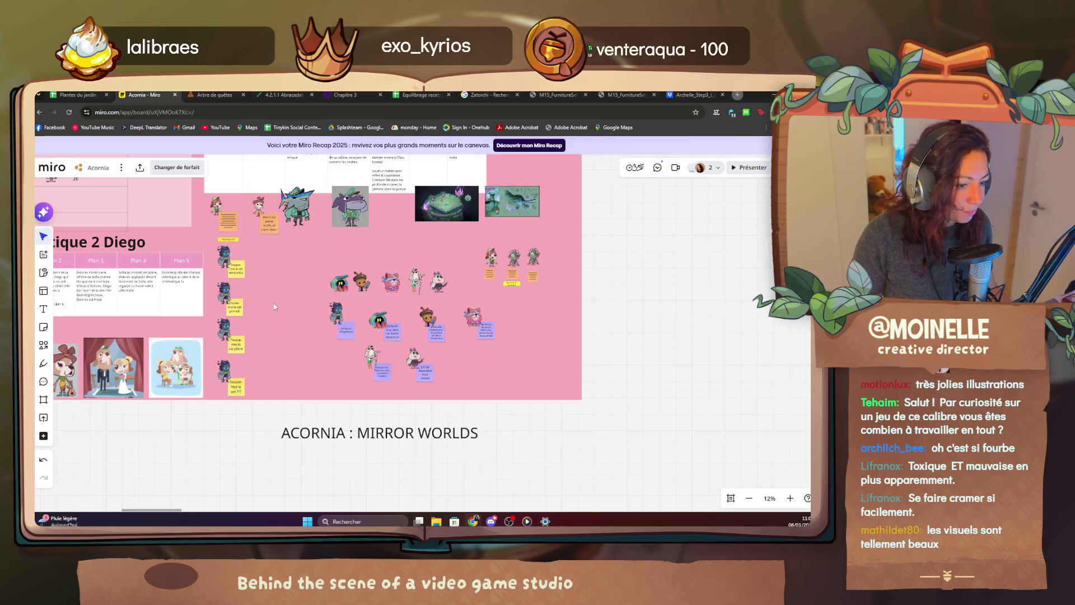
pyautogui.scroll(-3, 275, 307)
pyautogui.scroll(3, 319, 311)
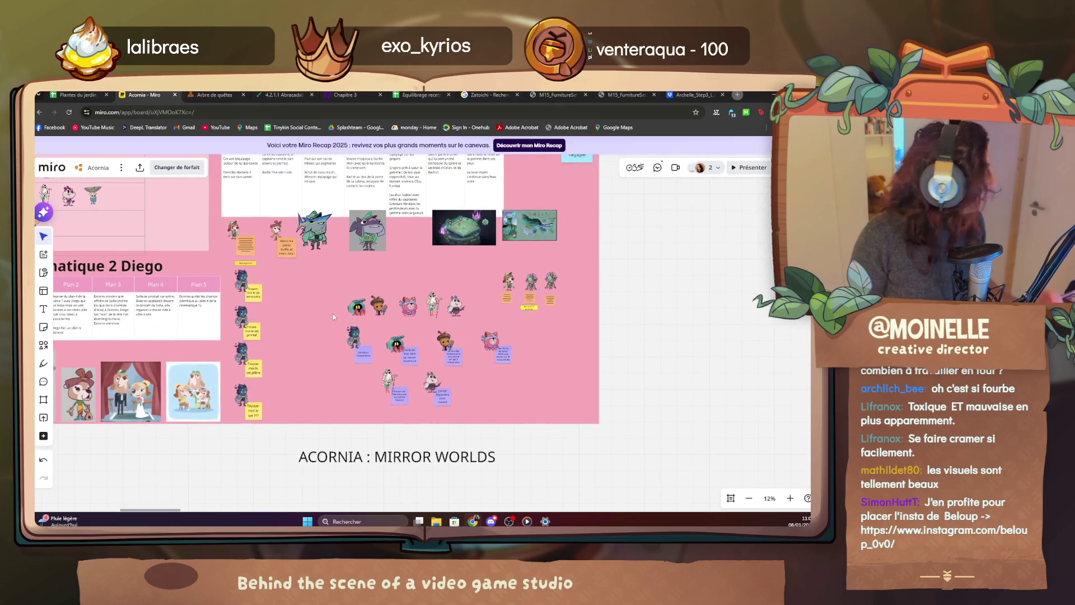
pyautogui.scroll(3, 330, 316)
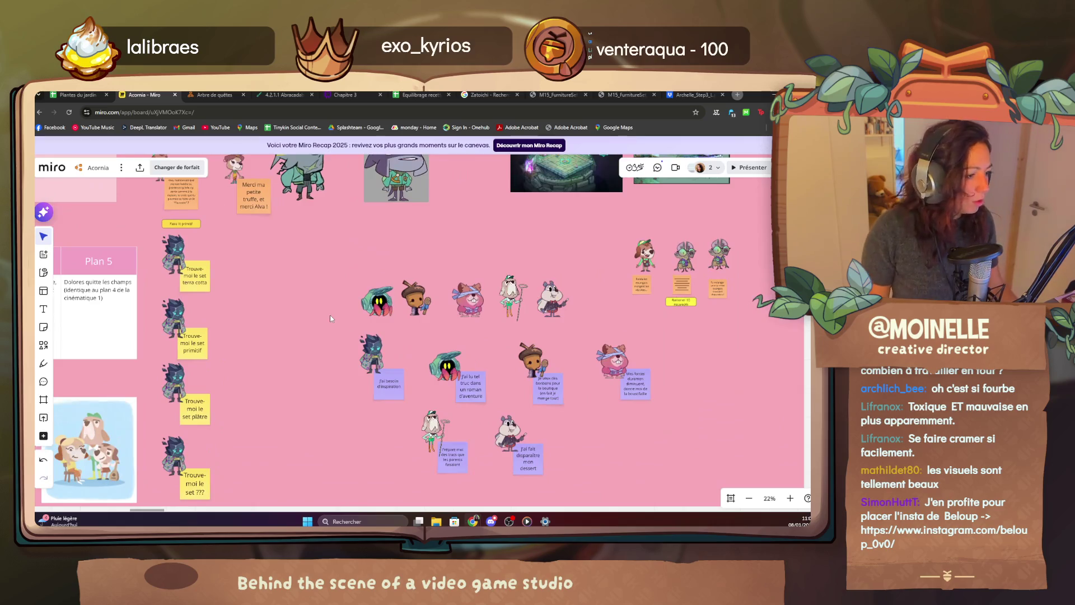
pyautogui.scroll(2, 448, 337)
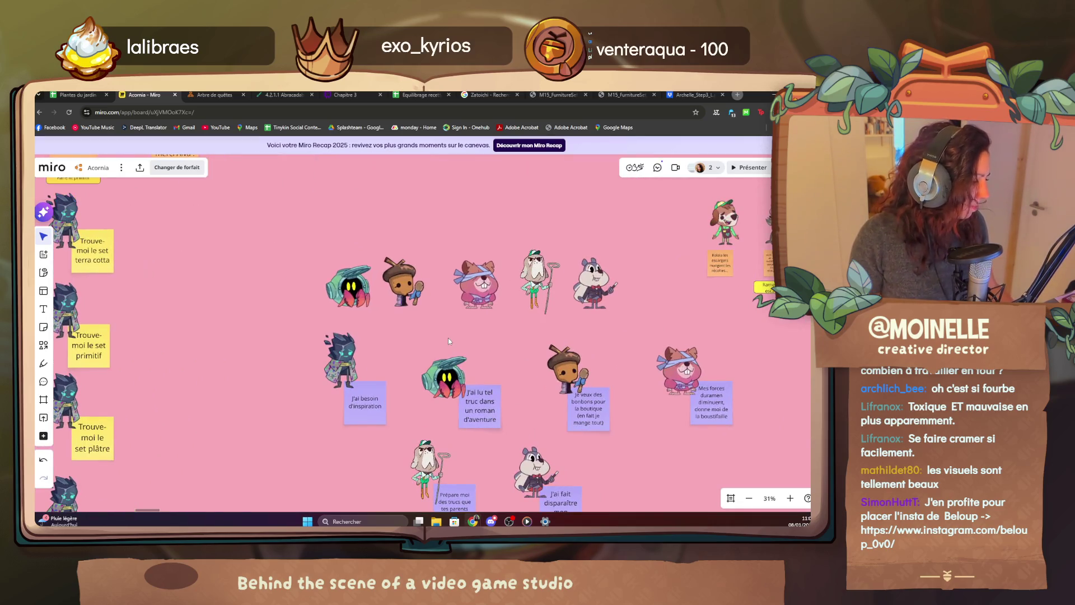
pyautogui.scroll(-3, 358, 300)
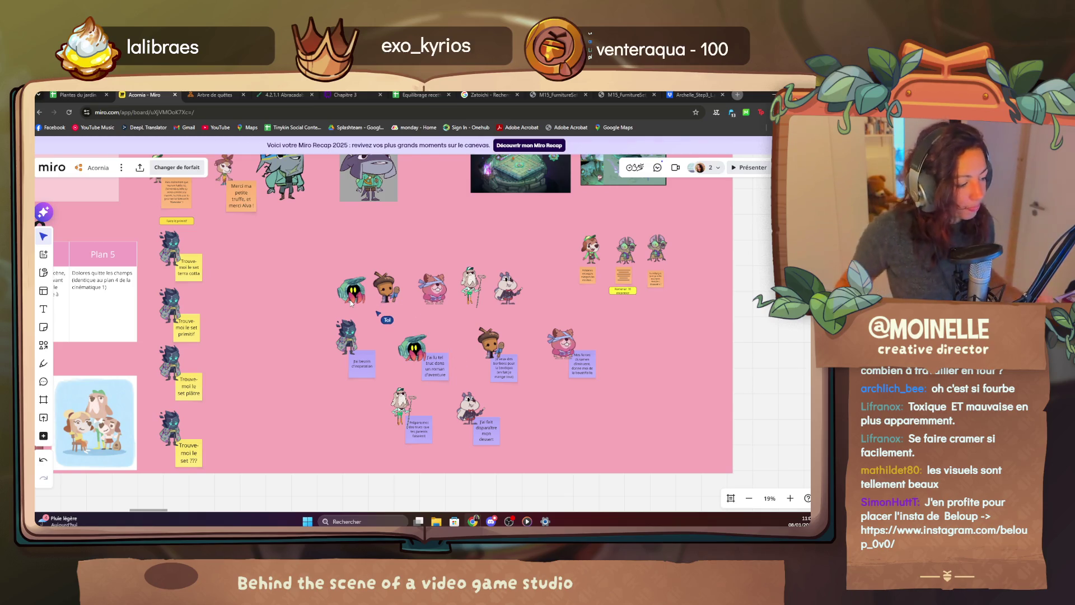
pyautogui.click(353, 290)
pyautogui.keyDown('shift'); pyautogui.click(386, 290); pyautogui.keyUp('shift')
pyautogui.keyDown('shift'); pyautogui.click(432, 289); pyautogui.keyUp('shift')
pyautogui.keyDown('shift'); pyautogui.click(470, 290); pyautogui.keyUp('shift')
pyautogui.keyDown('shift'); pyautogui.click(507, 290); pyautogui.keyUp('shift')
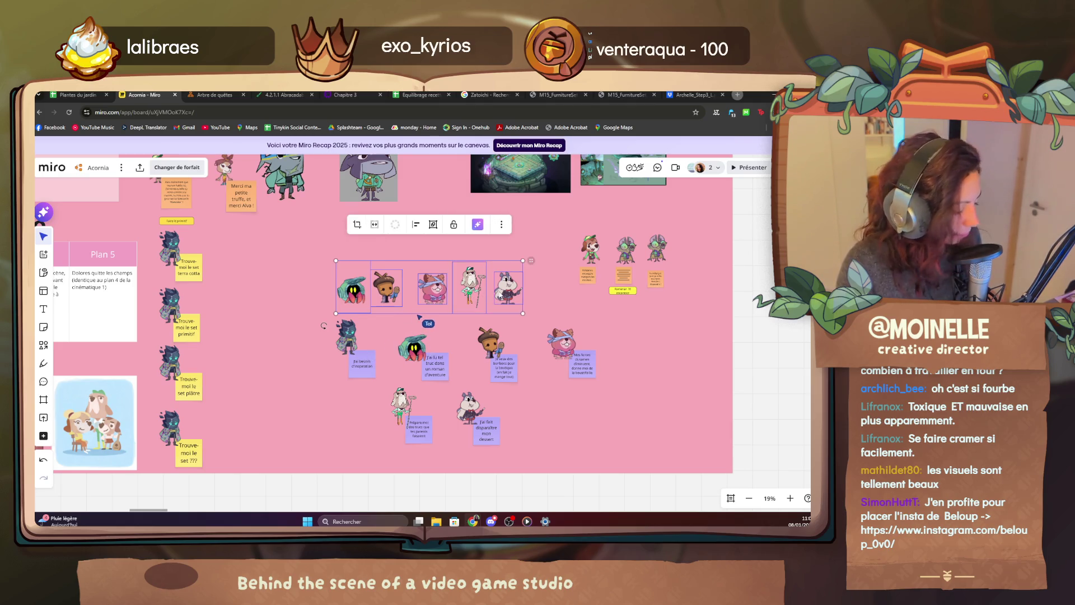
pyautogui.press('Delete')
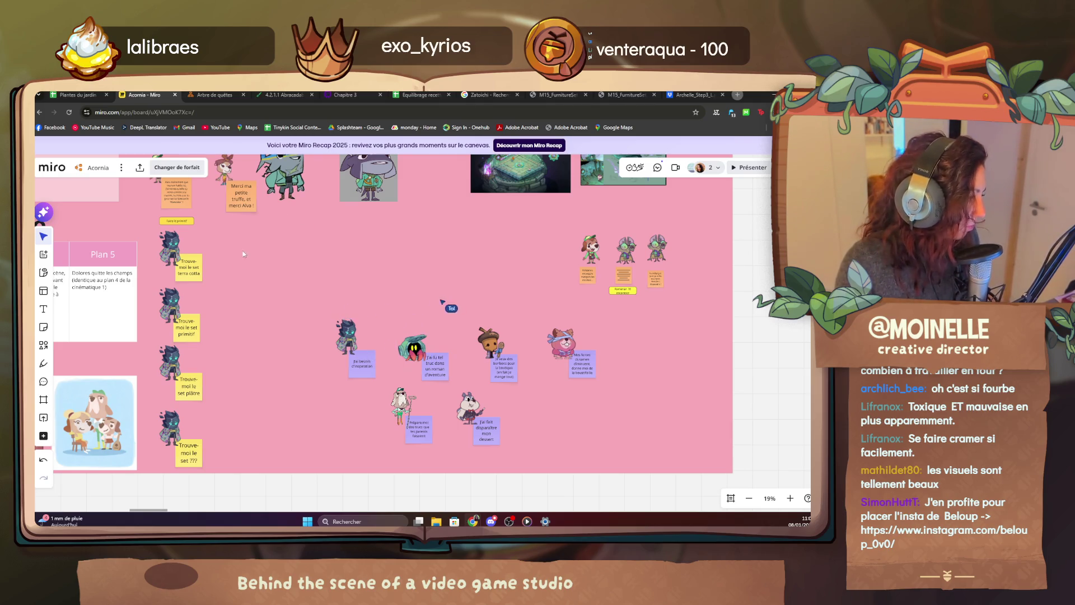
pyautogui.scroll(-3, 442, 301)
pyautogui.scroll(-3, 404, 295)
pyautogui.moveTo(419, 294)
pyautogui.mouseDown()
pyautogui.moveTo(290, 289)
pyautogui.moveTo(420, 252)
pyautogui.mouseUp()
pyautogui.scroll(3, 423, 190)
pyautogui.scroll(2, 423, 189)
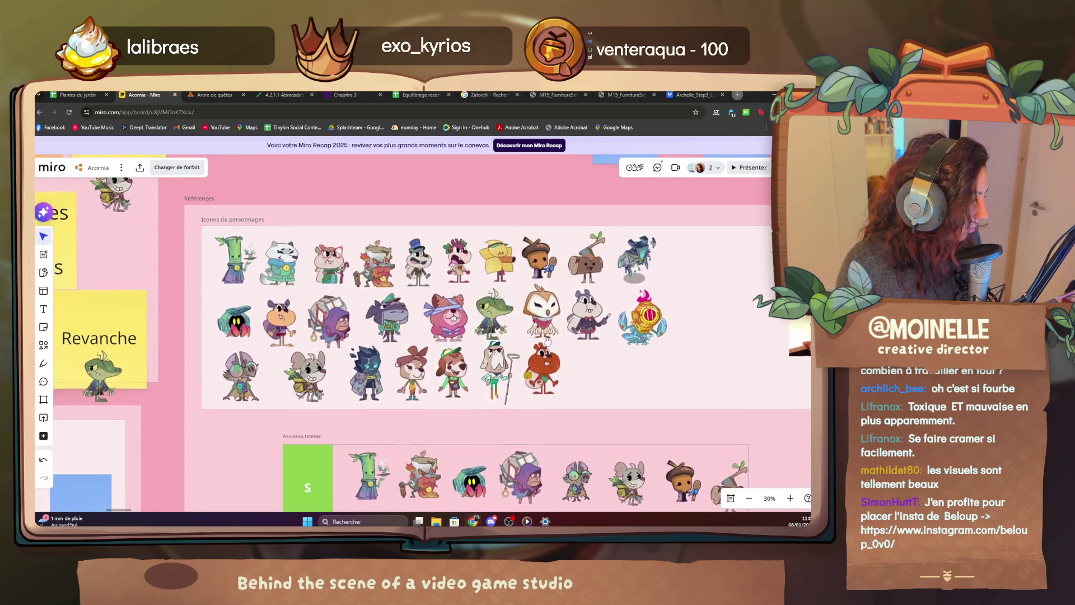
pyautogui.scroll(2, 546, 319)
pyautogui.scroll(-2, 546, 320)
# Pan to the Icones de personnages reference and move a character icon to another slot in row one.
pyautogui.moveTo(419, 294); pyautogui.dragTo(471, 286)
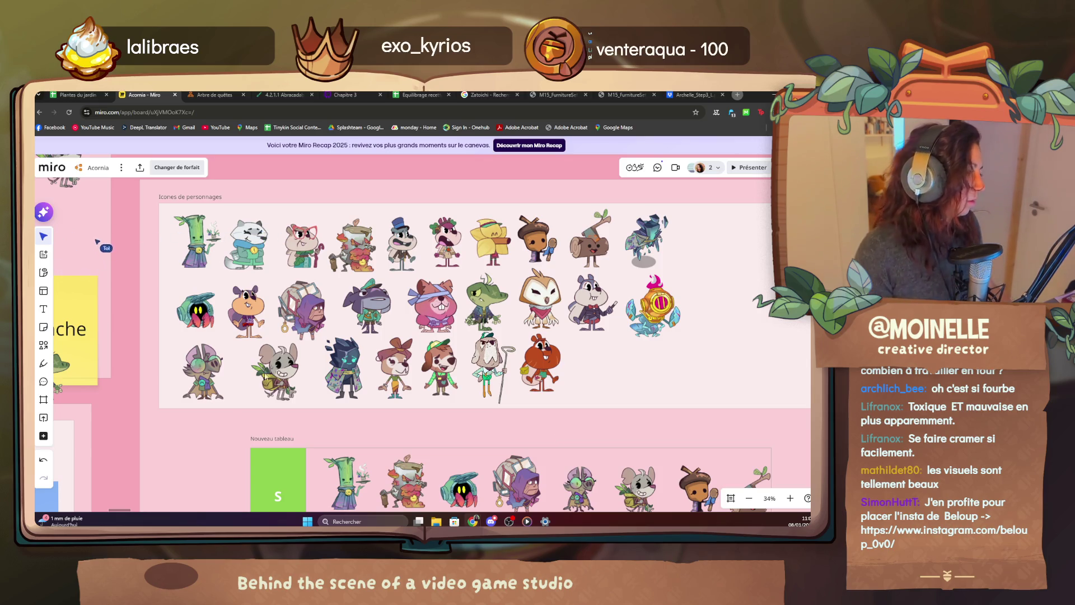
pyautogui.moveTo(277, 260); pyautogui.dragTo(306, 256)
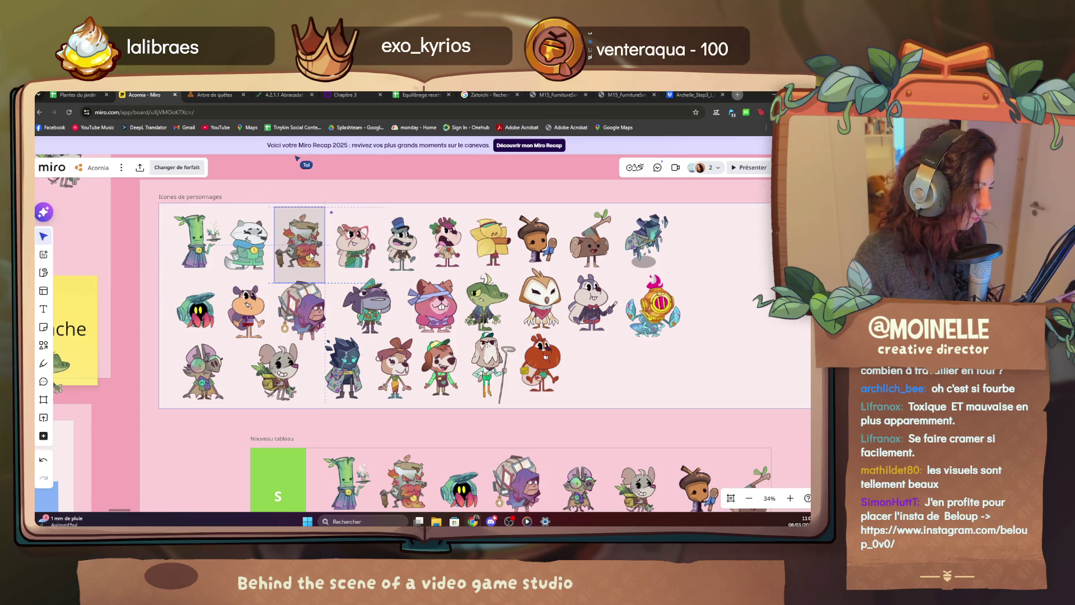
pyautogui.click(391, 273)
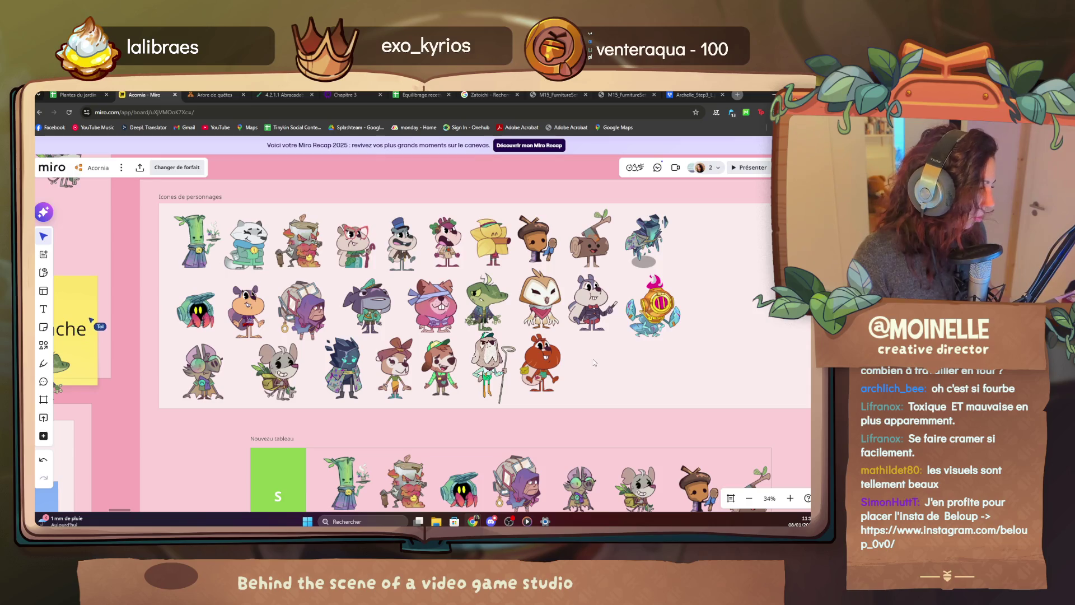
pyautogui.scroll(-1, 594, 361)
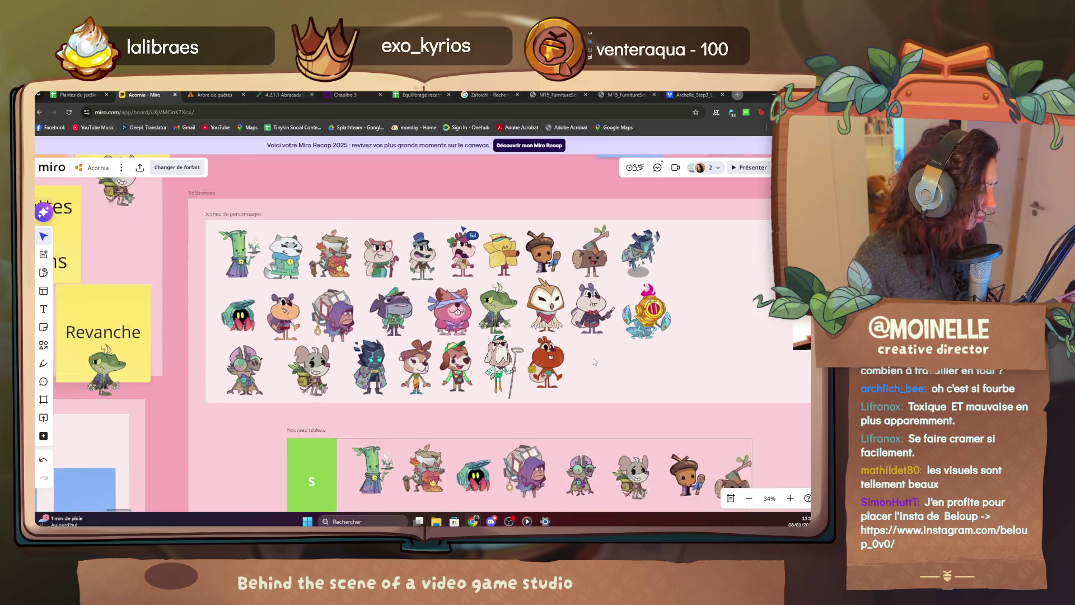
pyautogui.scroll(-1, 588, 353)
pyautogui.scroll(-1, 580, 337)
pyautogui.scroll(-2, 563, 302)
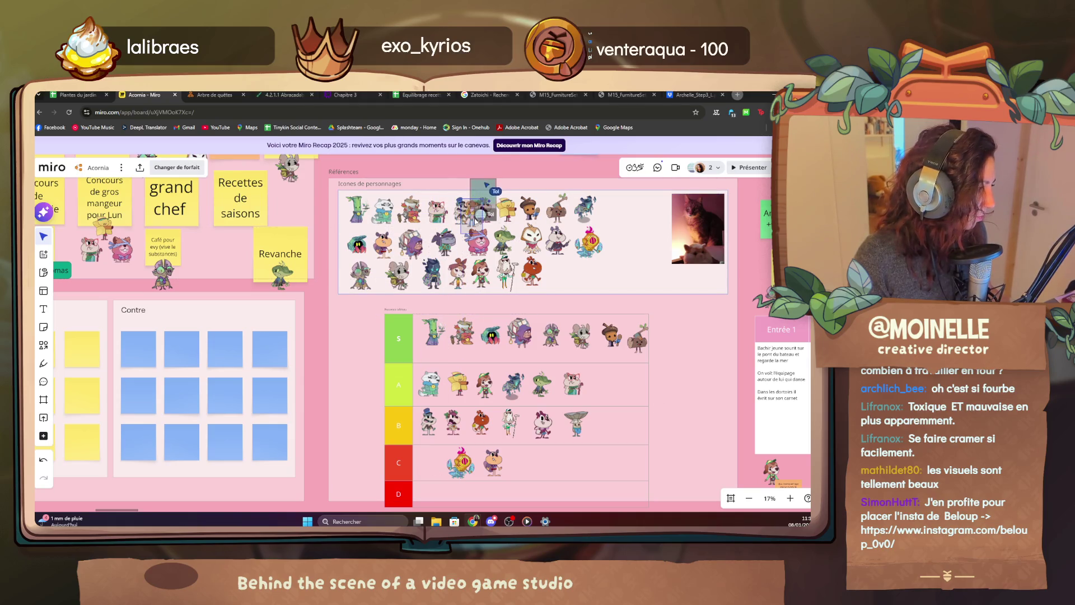
pyautogui.scroll(3, 471, 210)
pyautogui.scroll(3, 390, 210)
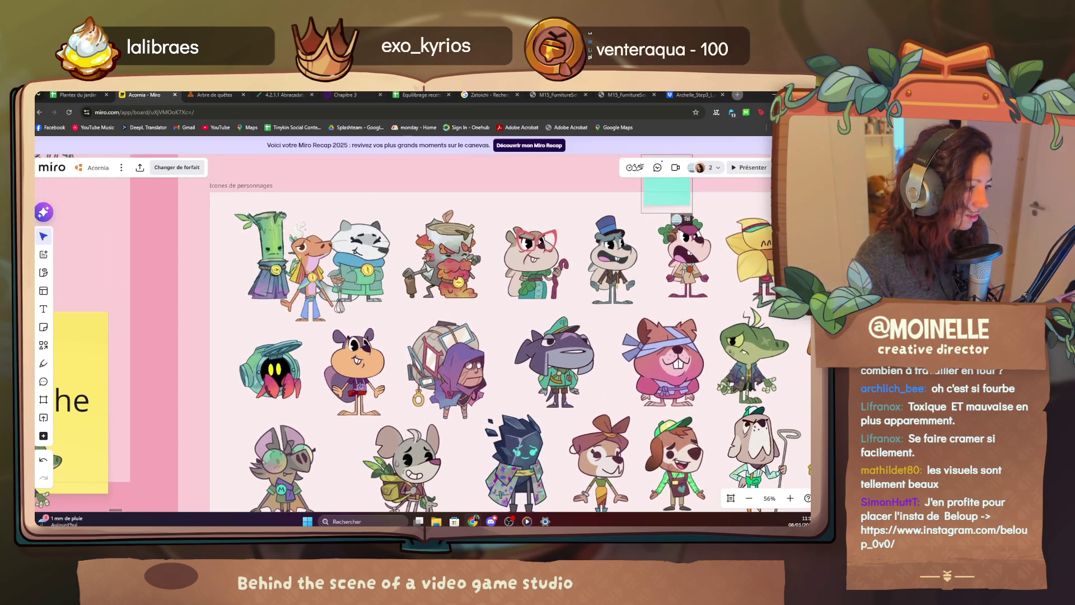
# Move the lizard icon to the start of the top row and even out the row spacing.
pyautogui.moveTo(470, 210); pyautogui.dragTo(538, 269)
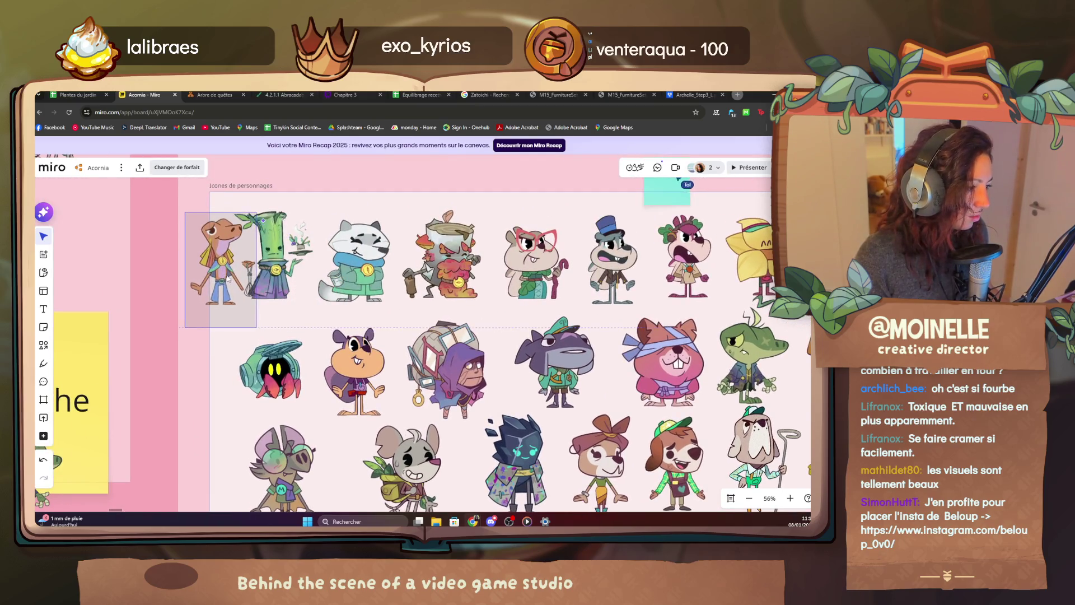
pyautogui.moveTo(269, 252); pyautogui.dragTo(290, 253)
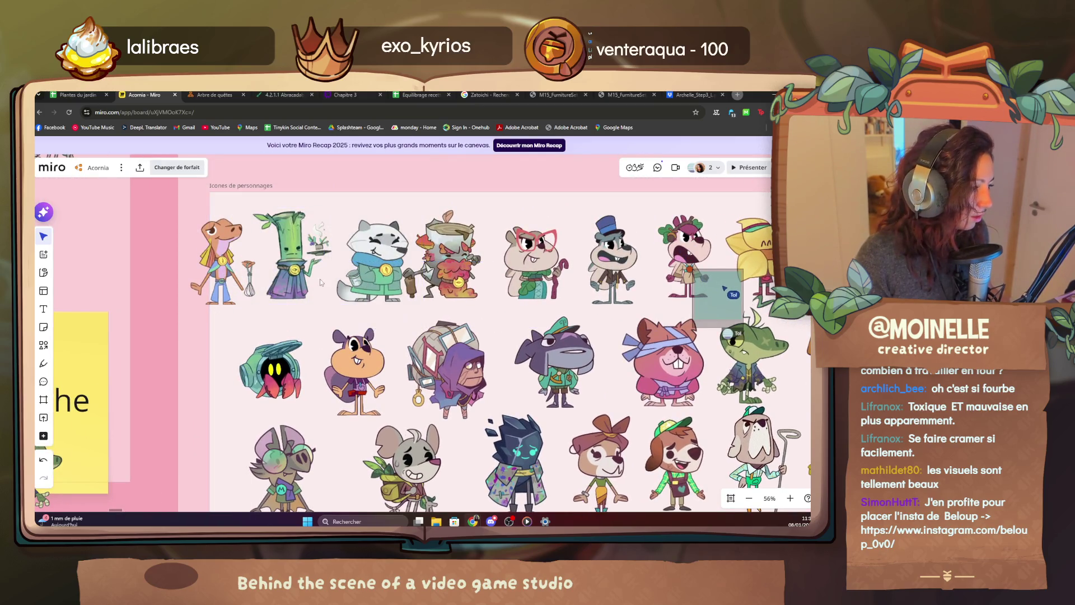
pyautogui.moveTo(223, 260); pyautogui.dragTo(248, 286)
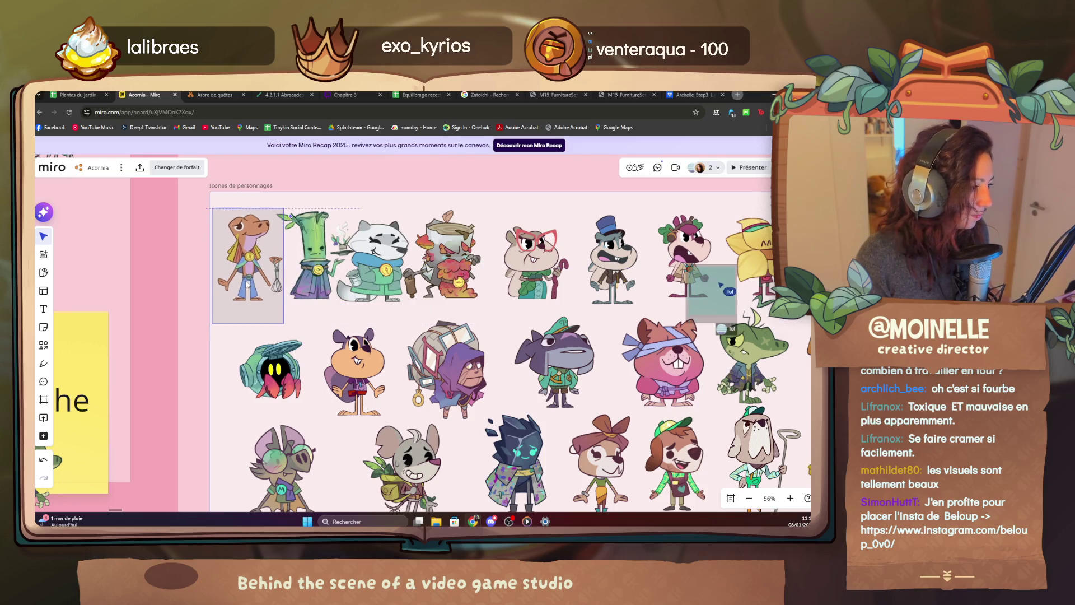
pyautogui.moveTo(450, 252); pyautogui.dragTo(455, 253)
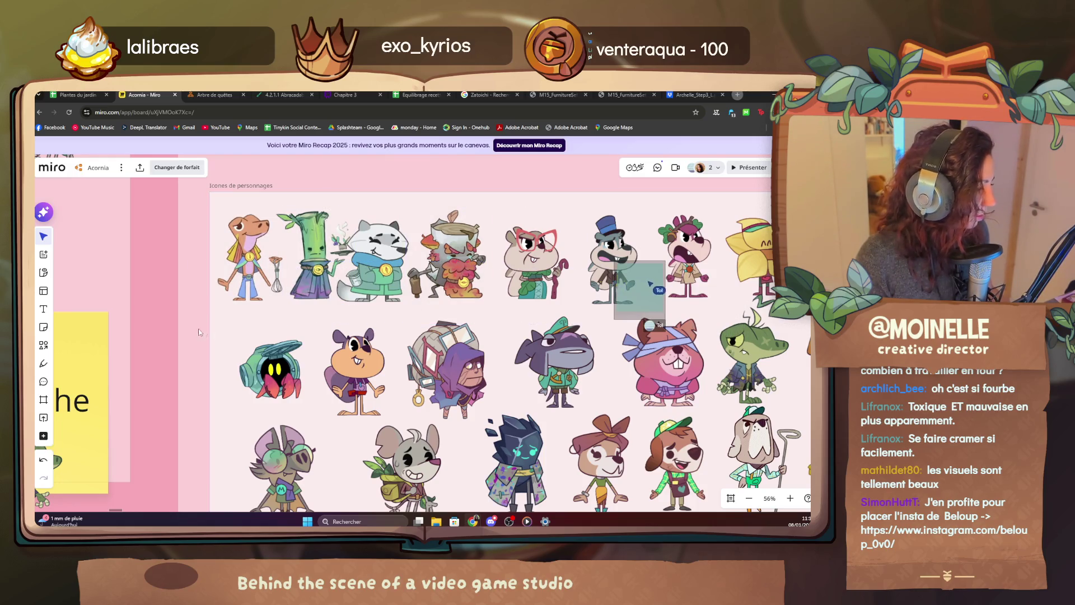
pyautogui.hscroll(5, 384, 338)
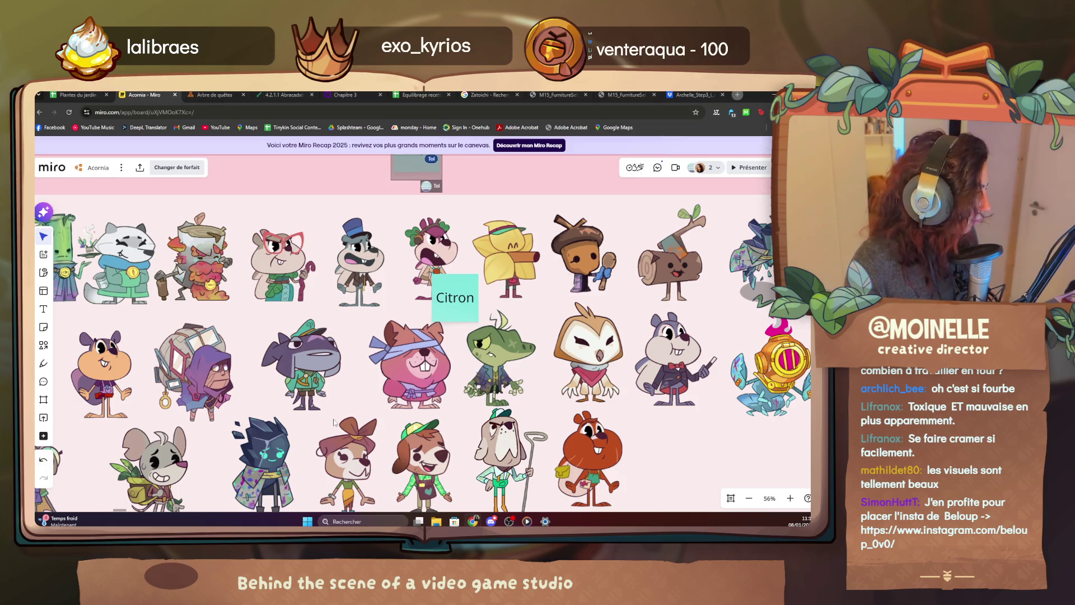
# Place the Thé sticky note on the orange hamster in the lower rows.
pyautogui.moveTo(334, 422); pyautogui.dragTo(453, 378)
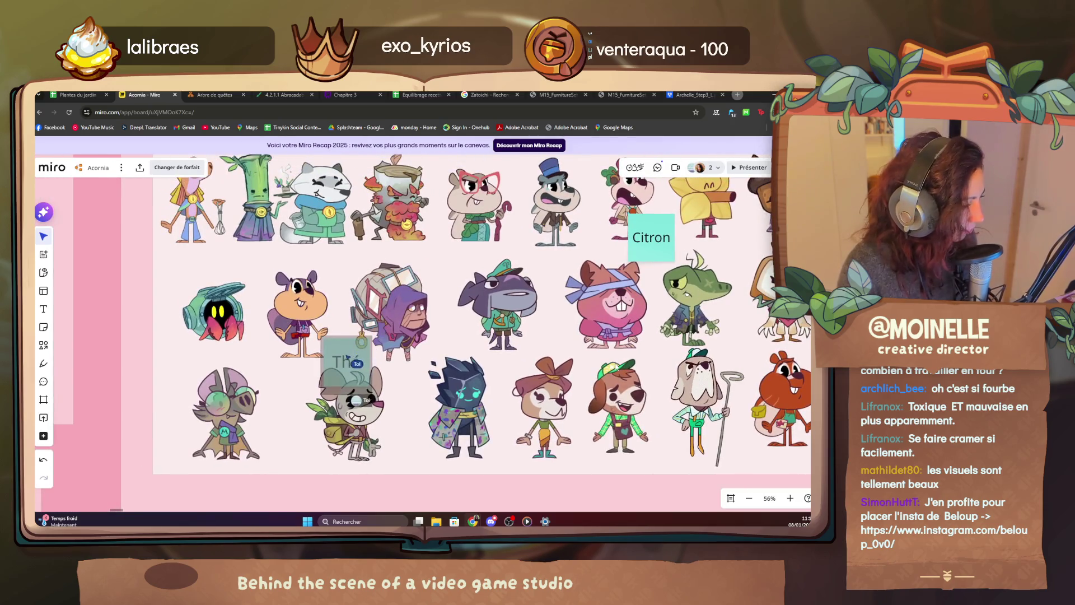
pyautogui.moveTo(346, 360); pyautogui.dragTo(343, 343)
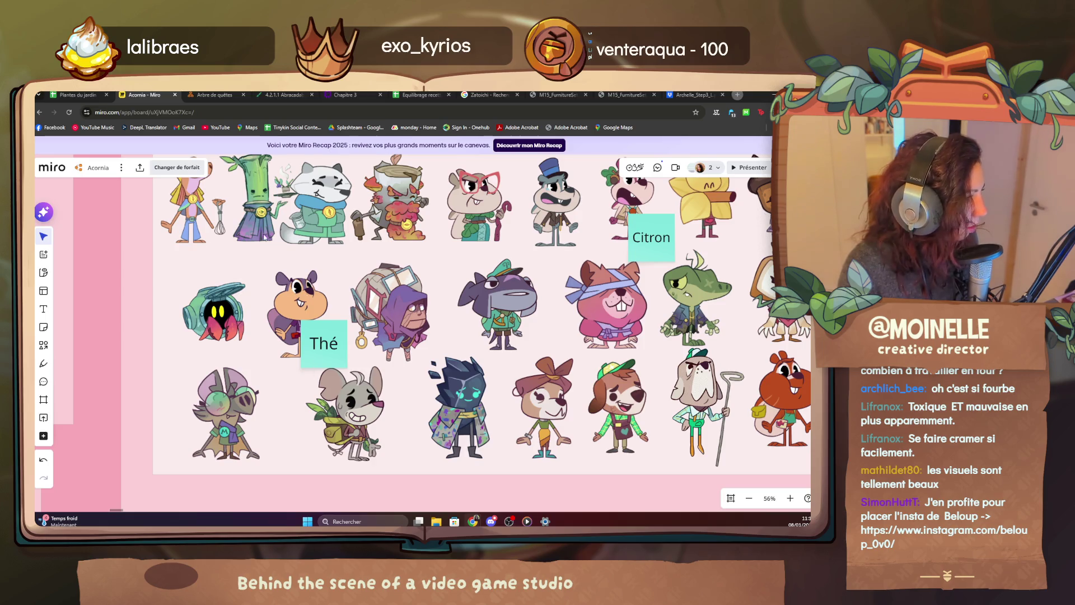
# Review the Notion quest tree up to Chapitre 1, then view the artist's Instagram profile.
pyautogui.click(214, 95)
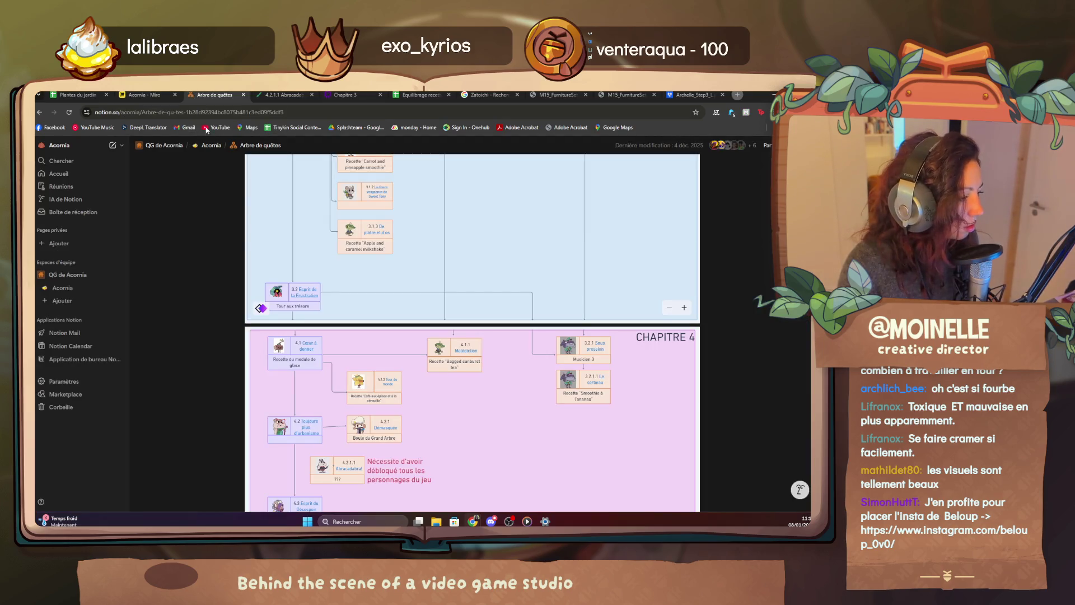
pyautogui.scroll(5, 285, 318)
pyautogui.scroll(5, 286, 319)
pyautogui.scroll(5, 286, 318)
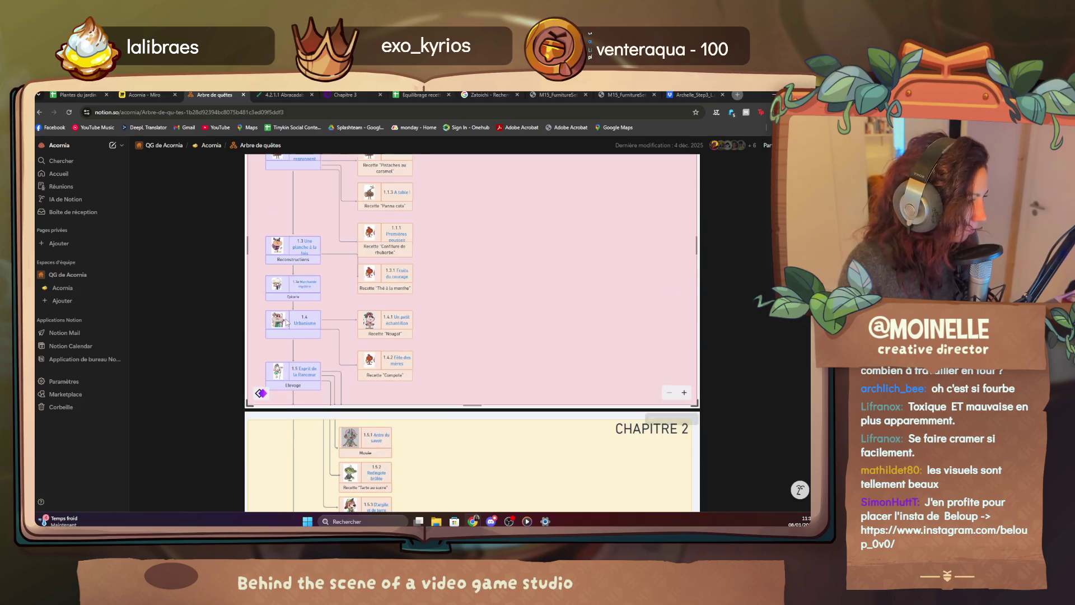
pyautogui.scroll(3, 337, 346)
pyautogui.scroll(3, 346, 332)
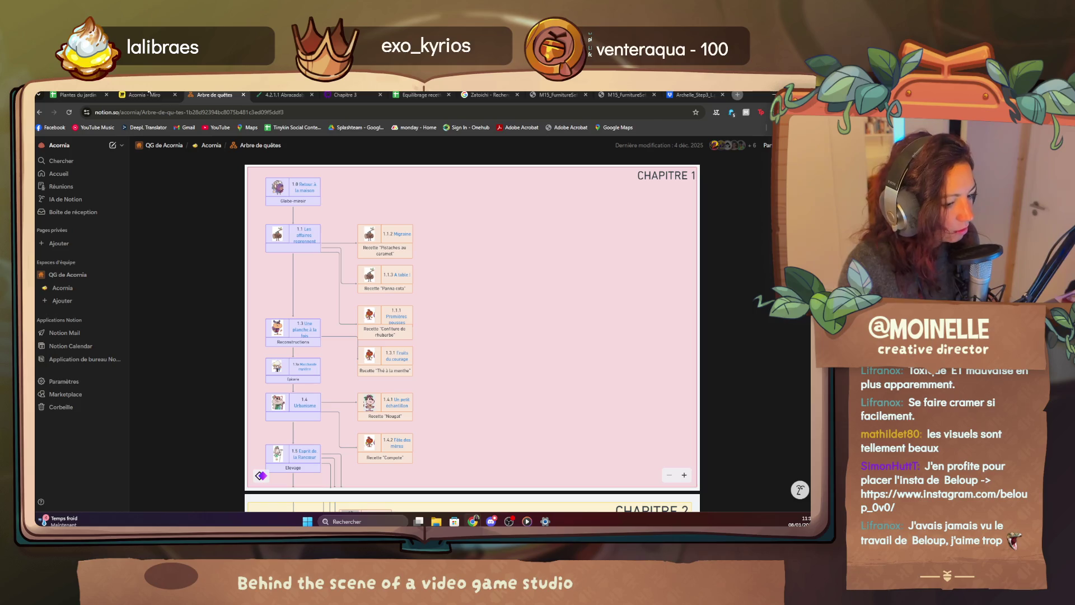
pyautogui.click(143, 94)
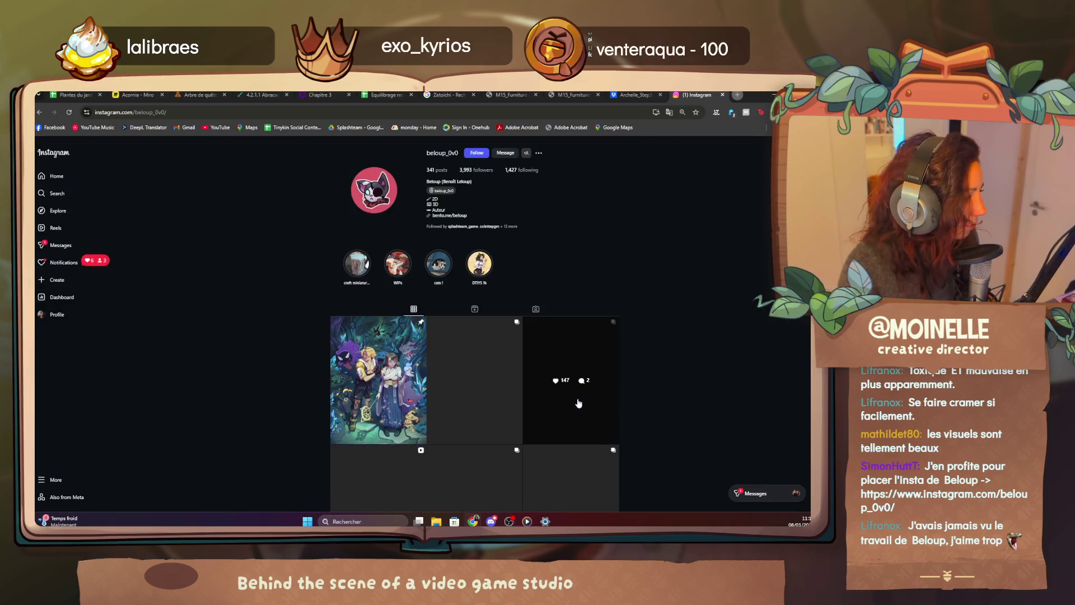
pyautogui.scroll(-3, 577, 403)
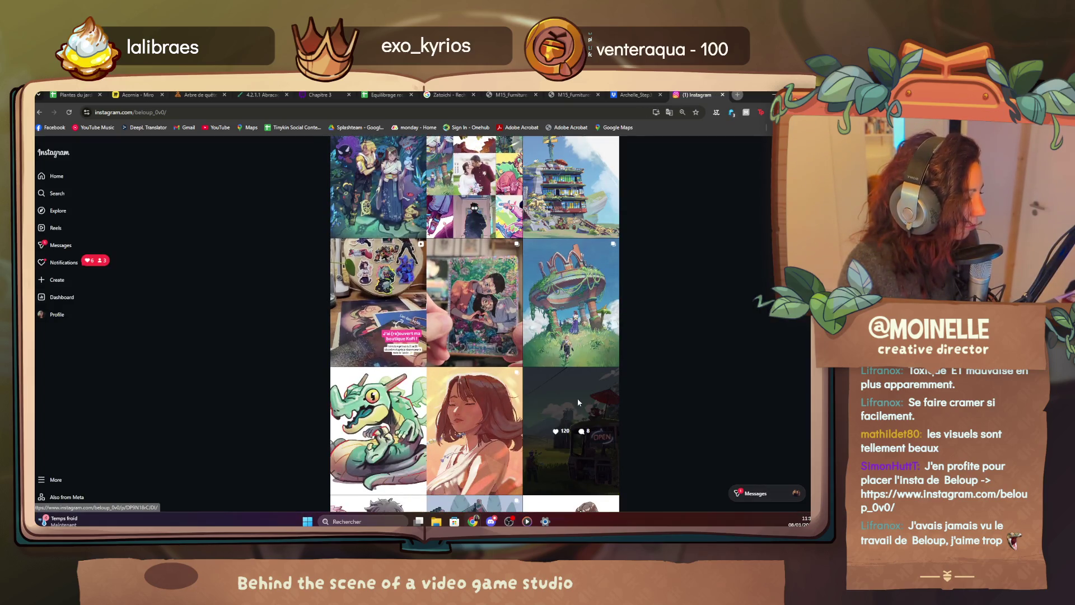
pyautogui.scroll(-5, 577, 399)
pyautogui.scroll(-3, 577, 398)
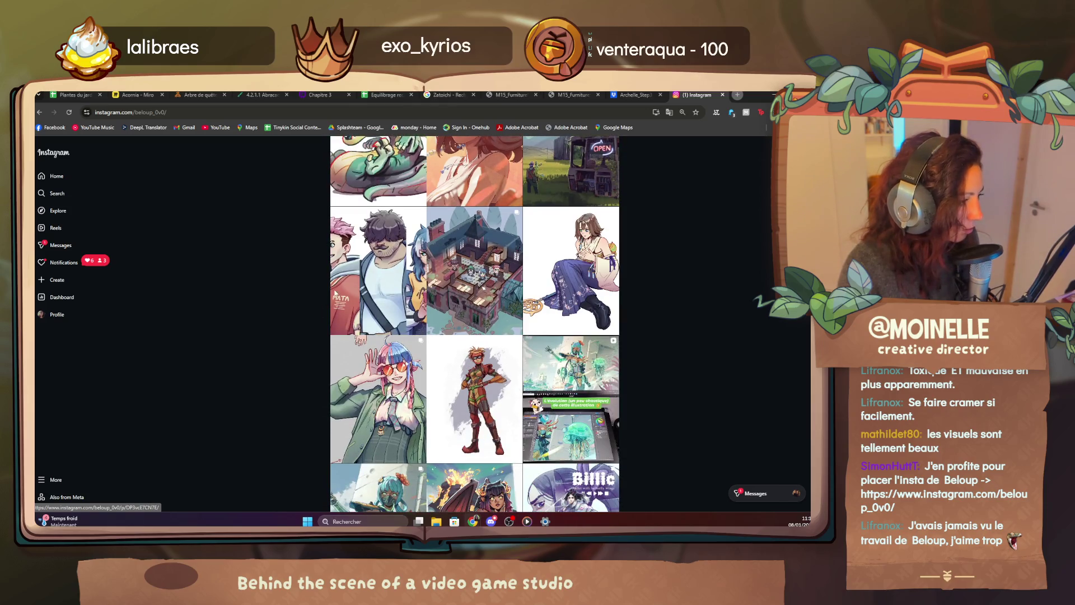
pyautogui.click(378, 271)
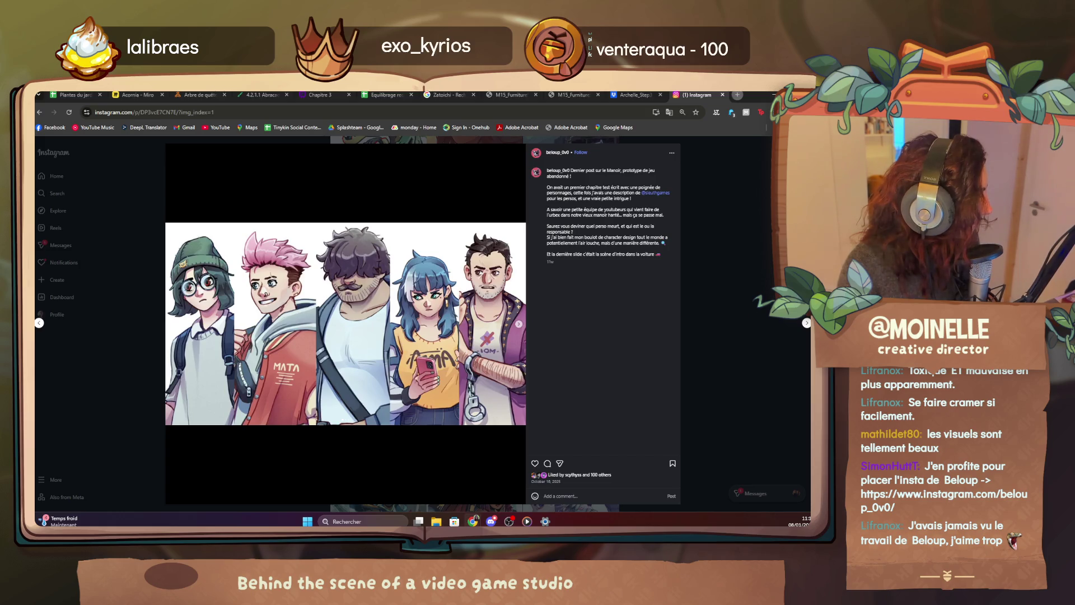
pyautogui.click(710, 317)
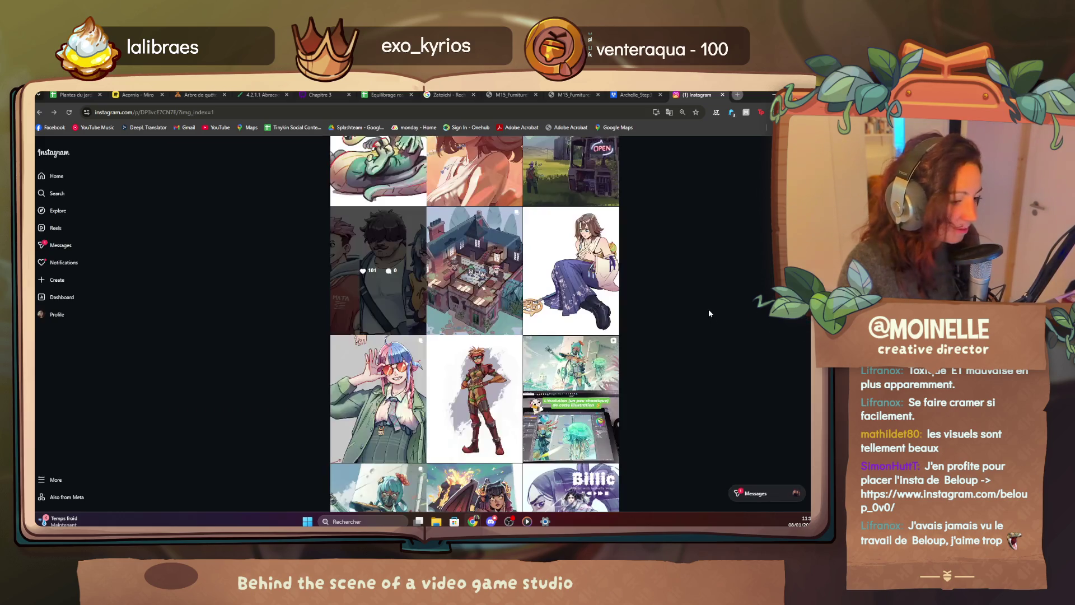
pyautogui.scroll(-5, 243, 371)
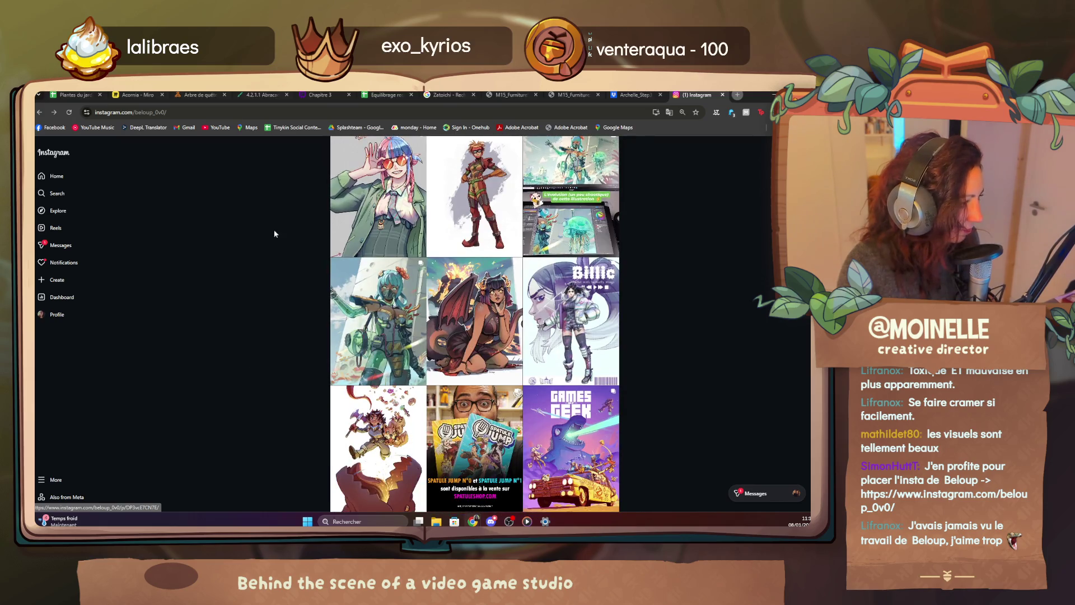
pyautogui.click(136, 94)
pyautogui.scroll(3, 382, 277)
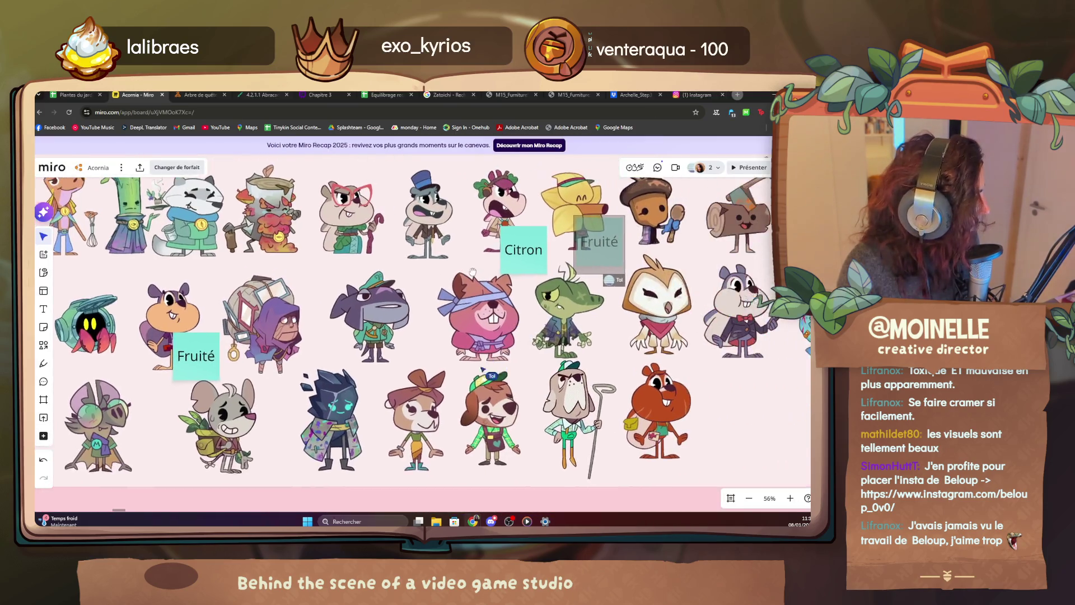
pyautogui.scroll(1, 378, 280)
pyautogui.scroll(2, 418, 252)
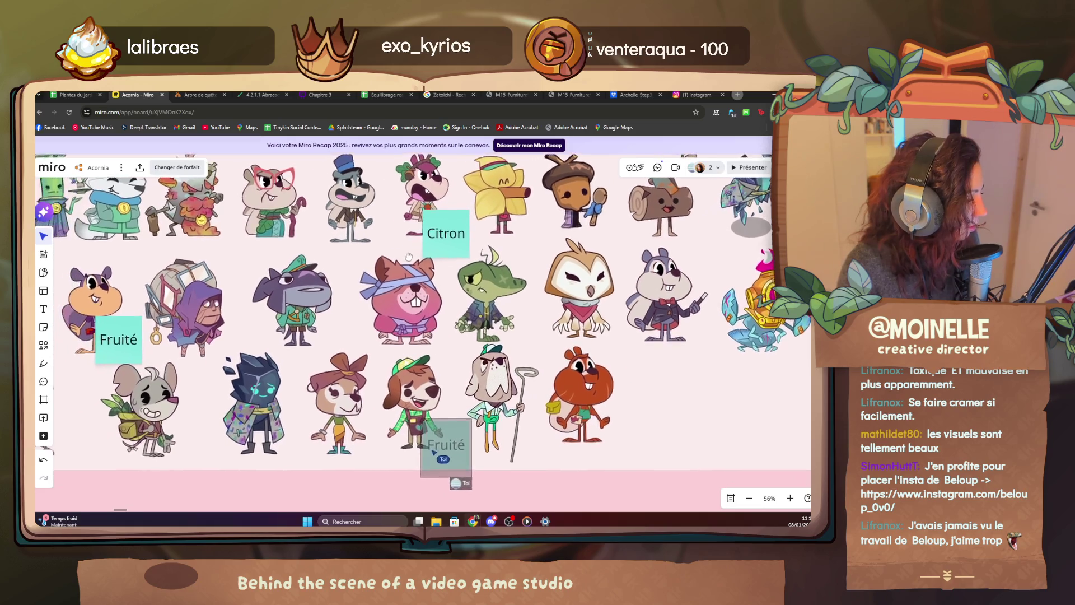
pyautogui.scroll(-2, 419, 252)
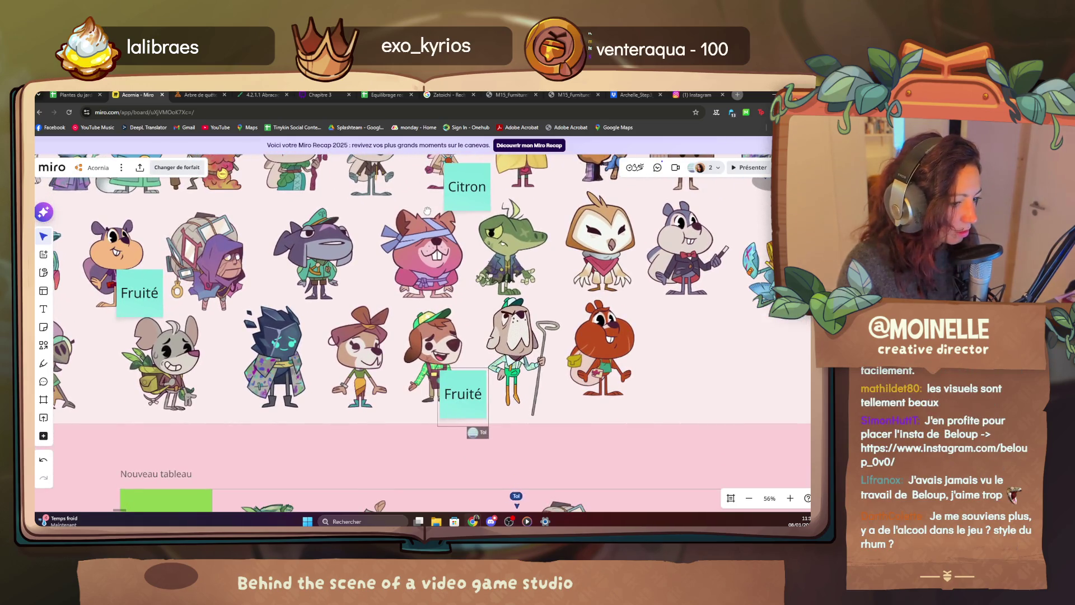
# Pan across the character rows to check the Fruité and Légumes notes beside their characters.
pyautogui.moveTo(439, 212)
pyautogui.mouseDown()
pyautogui.moveTo(392, 229)
pyautogui.moveTo(383, 317)
pyautogui.mouseUp()
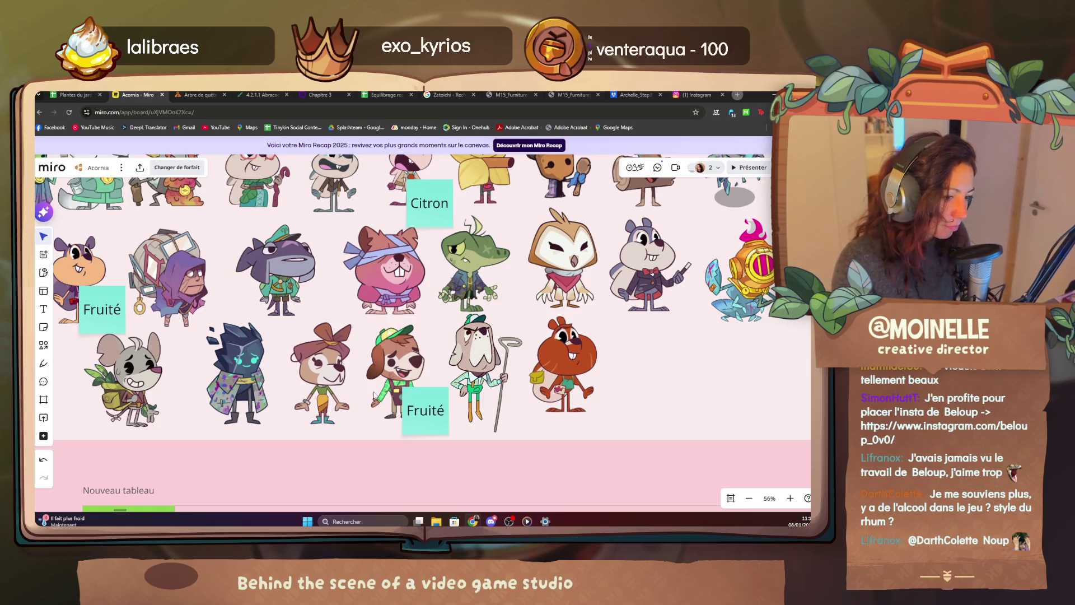
pyautogui.scroll(3, 376, 395)
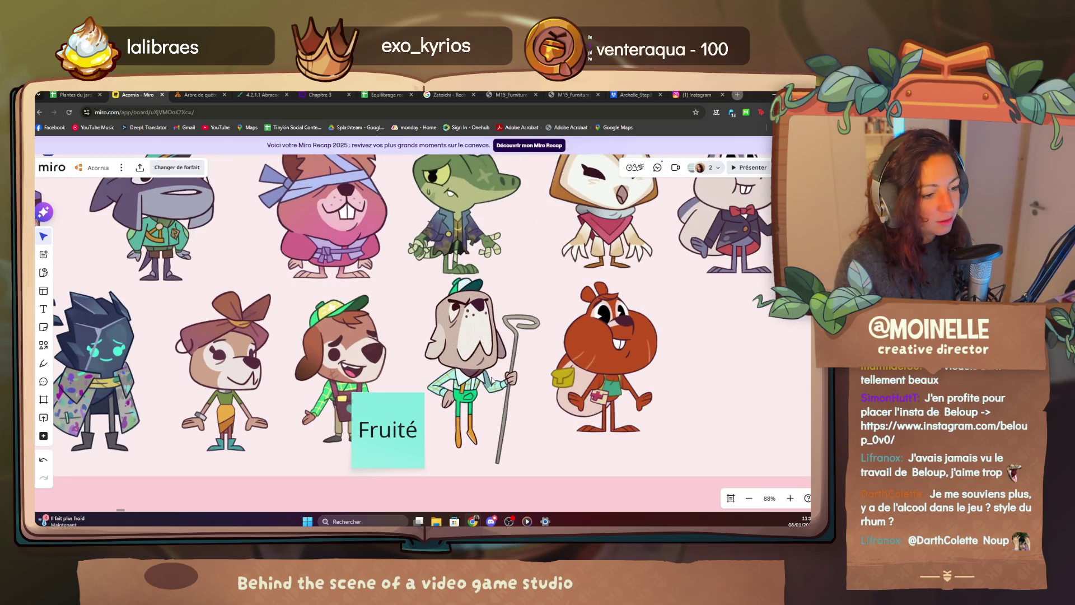
pyautogui.scroll(-2, 251, 328)
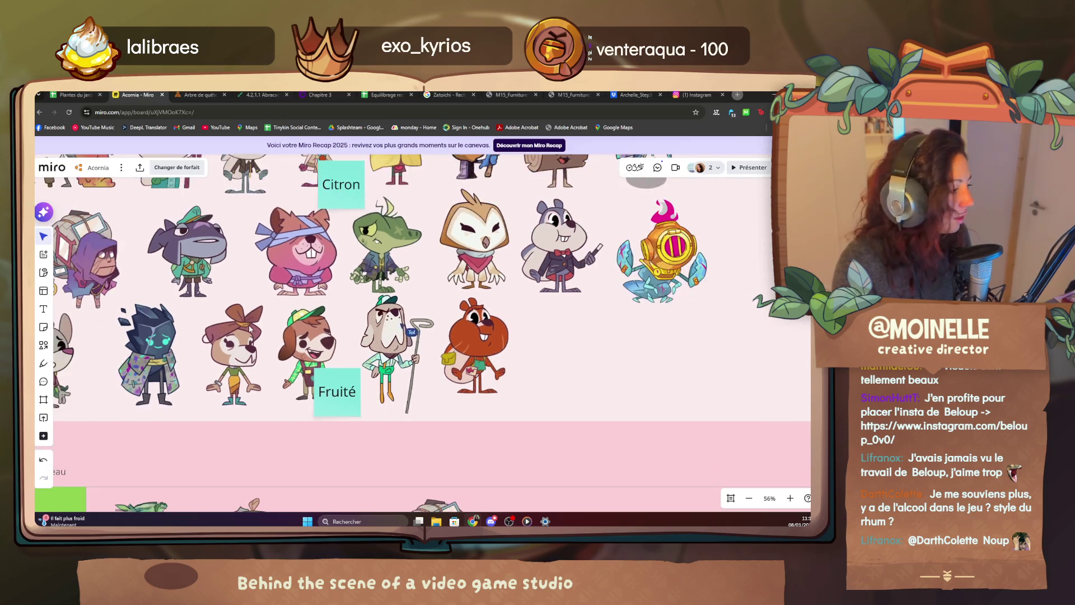
pyautogui.scroll(-2, 337, 294)
pyautogui.scroll(-2, 389, 269)
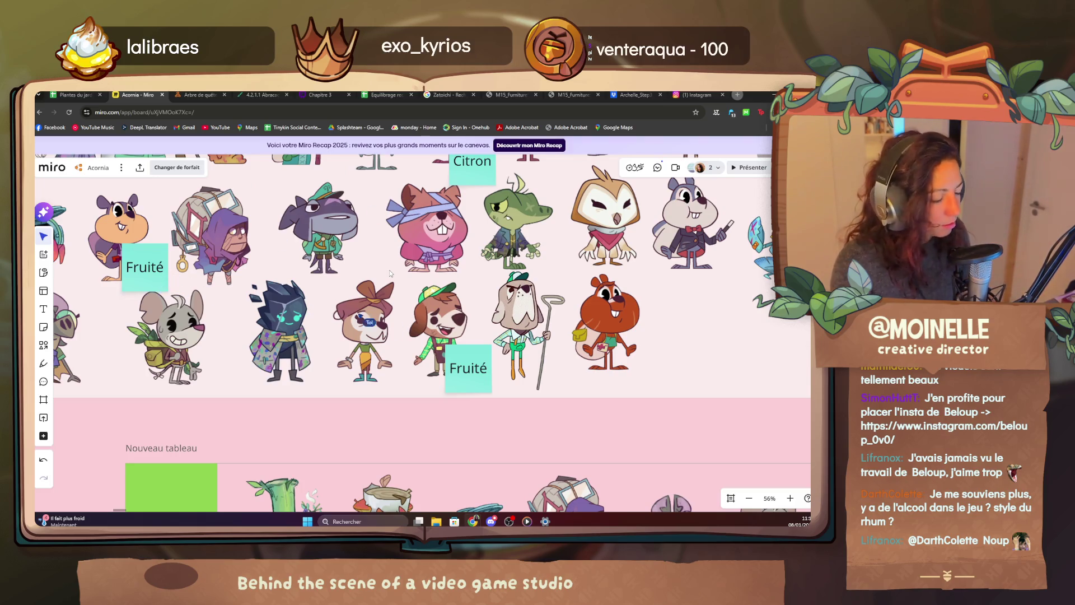
pyautogui.moveTo(458, 276)
pyautogui.mouseDown()
pyautogui.moveTo(504, 312)
pyautogui.moveTo(500, 291)
pyautogui.moveTo(432, 330)
pyautogui.moveTo(428, 303)
pyautogui.moveTo(444, 330)
pyautogui.moveTo(467, 321)
pyautogui.moveTo(320, 397)
pyautogui.moveTo(401, 345)
pyautogui.moveTo(496, 341)
pyautogui.mouseUp()
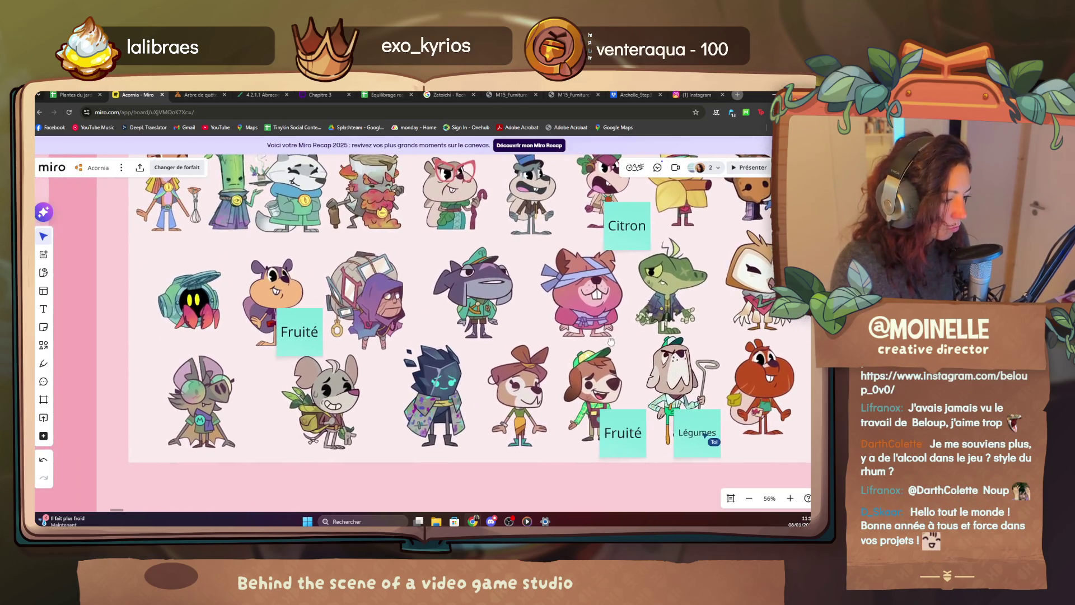
pyautogui.moveTo(496, 340); pyautogui.dragTo(426, 370)
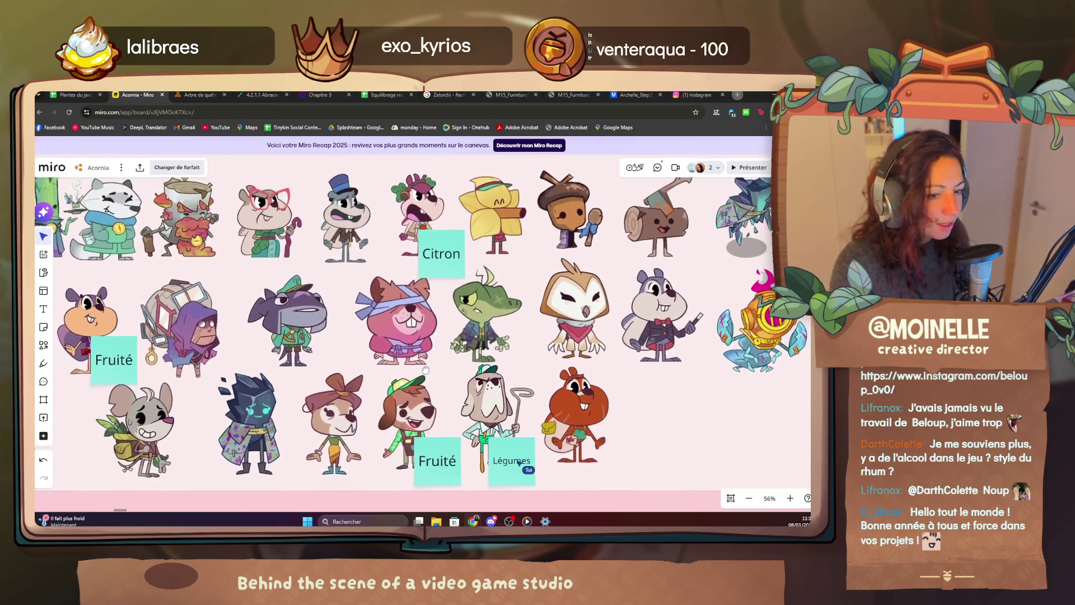
pyautogui.scroll(3, 289, 310)
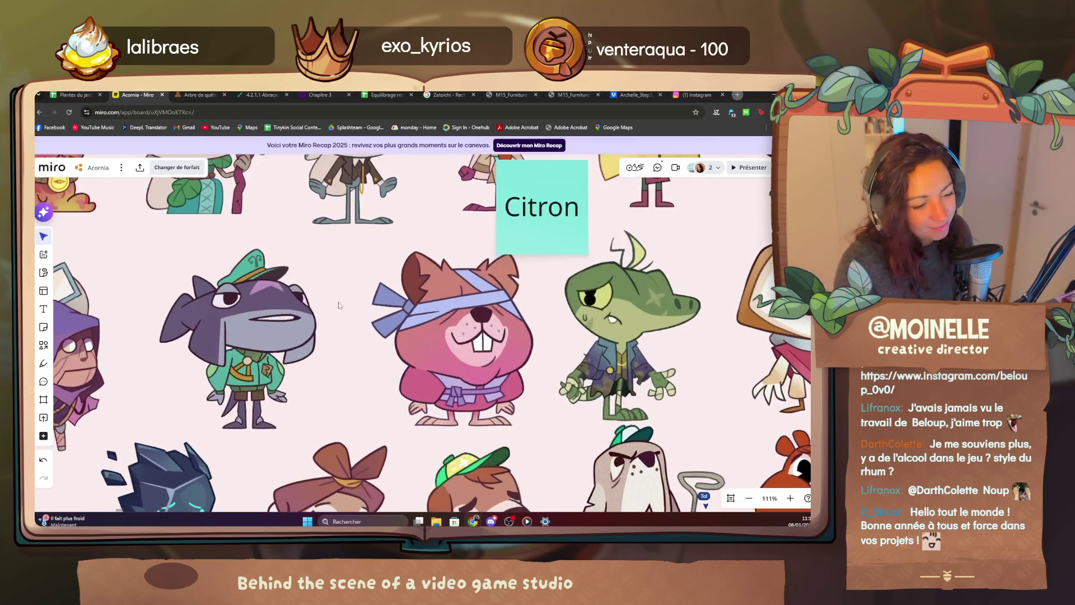
pyautogui.scroll(-5, 339, 305)
pyautogui.scroll(4, 340, 305)
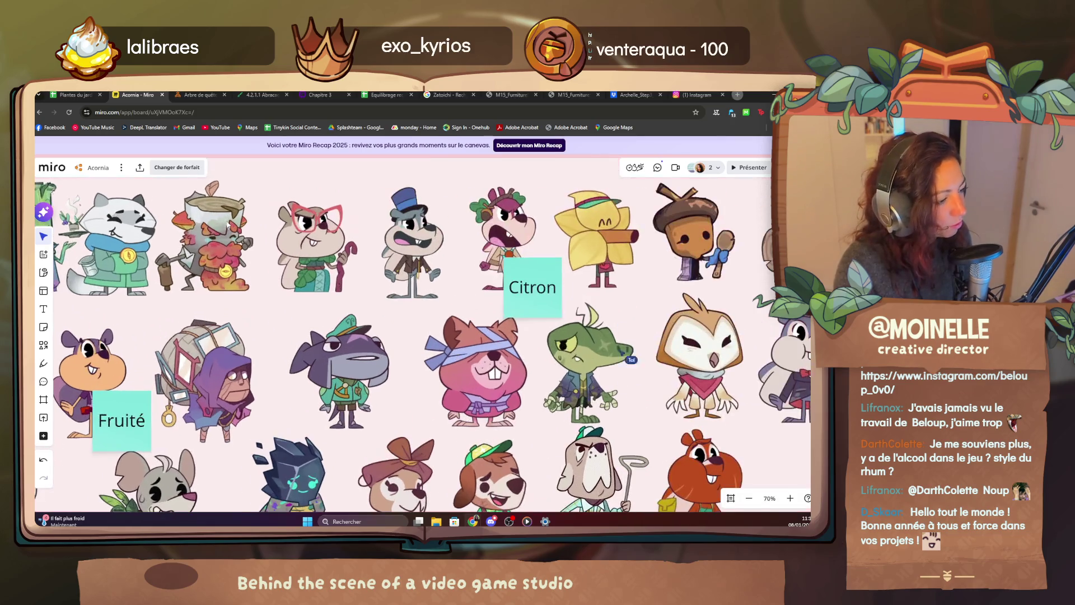
pyautogui.moveTo(430, 268); pyautogui.dragTo(143, 277)
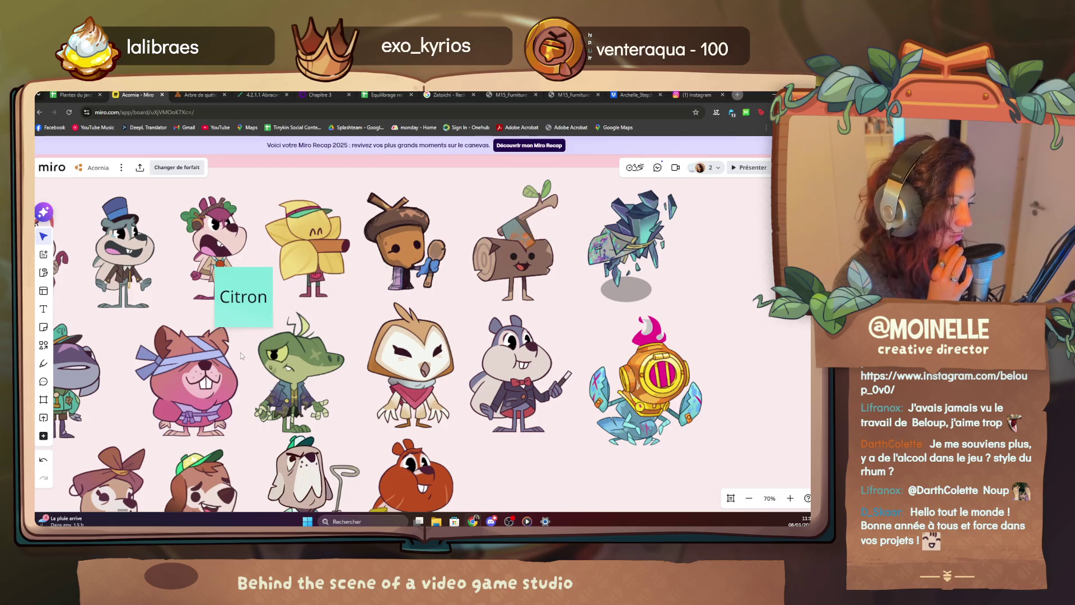
pyautogui.moveTo(241, 352); pyautogui.dragTo(321, 339)
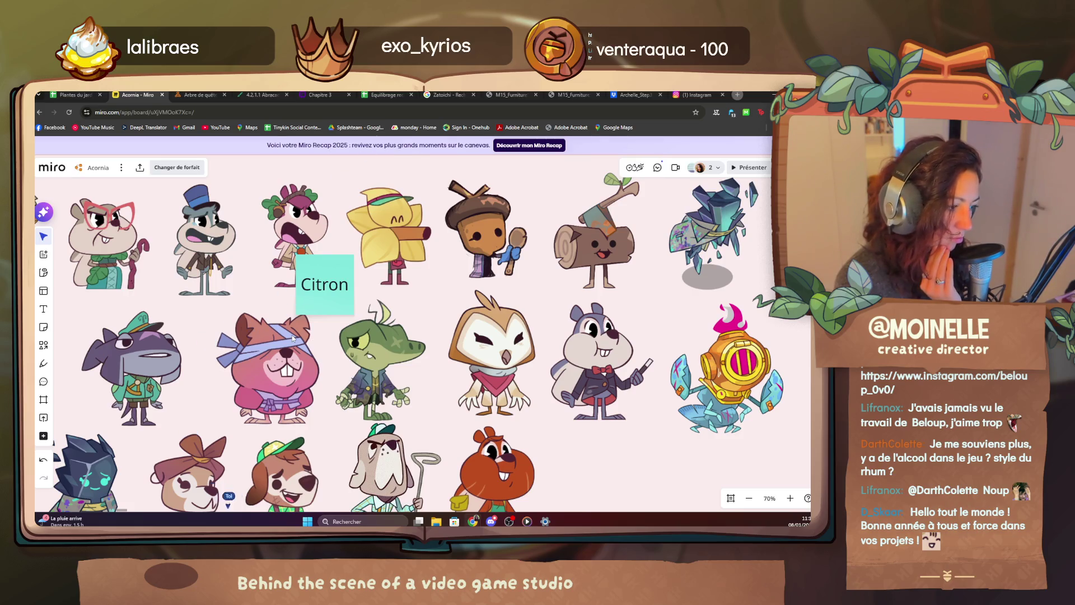
pyautogui.moveTo(227, 360); pyautogui.dragTo(422, 313)
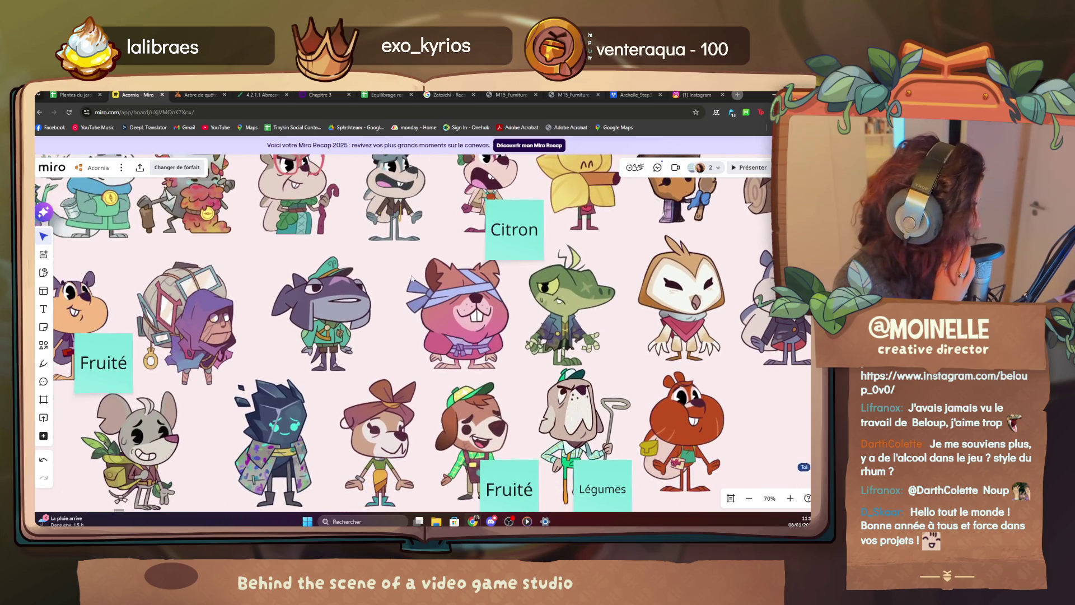
# Pan and zoom out over the Icones de personnages frame to review all tagged characters, then leave for Notion.
pyautogui.moveTo(246, 326); pyautogui.dragTo(368, 254)
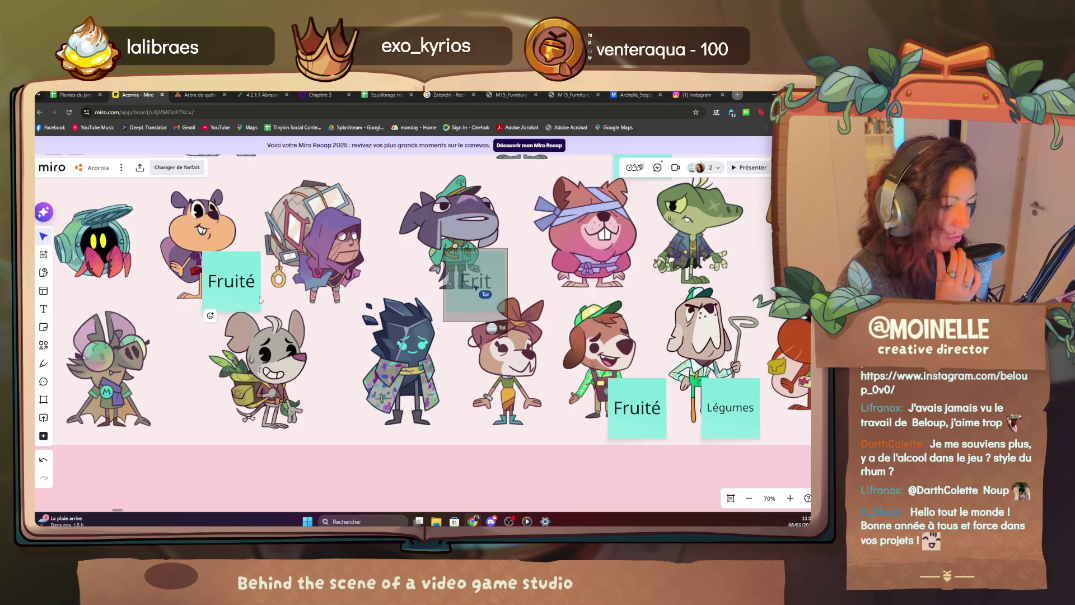
pyautogui.moveTo(253, 336); pyautogui.dragTo(437, 445)
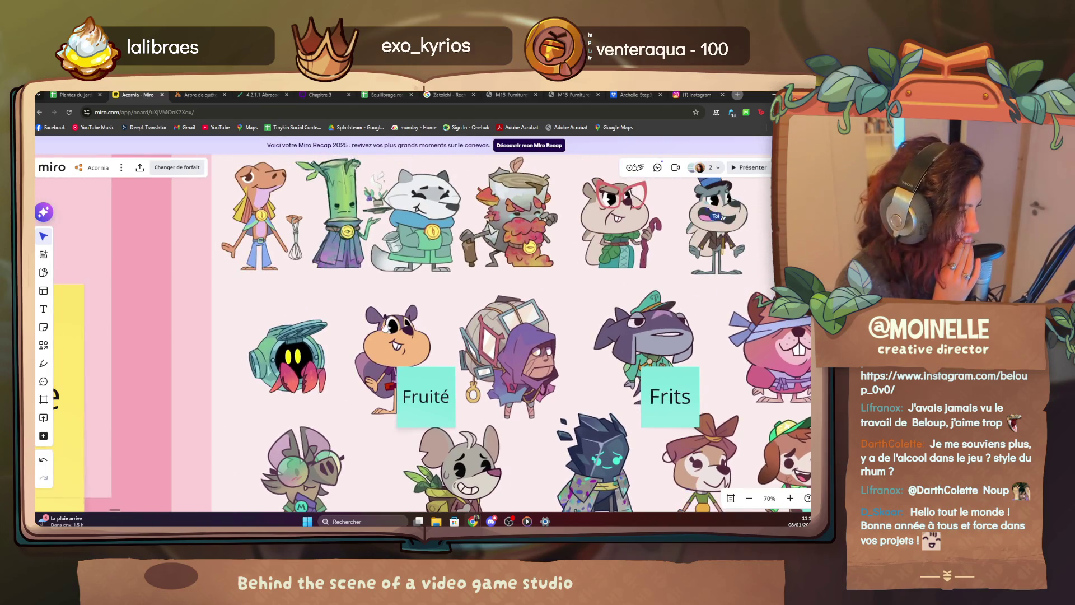
pyautogui.moveTo(504, 361); pyautogui.dragTo(336, 302)
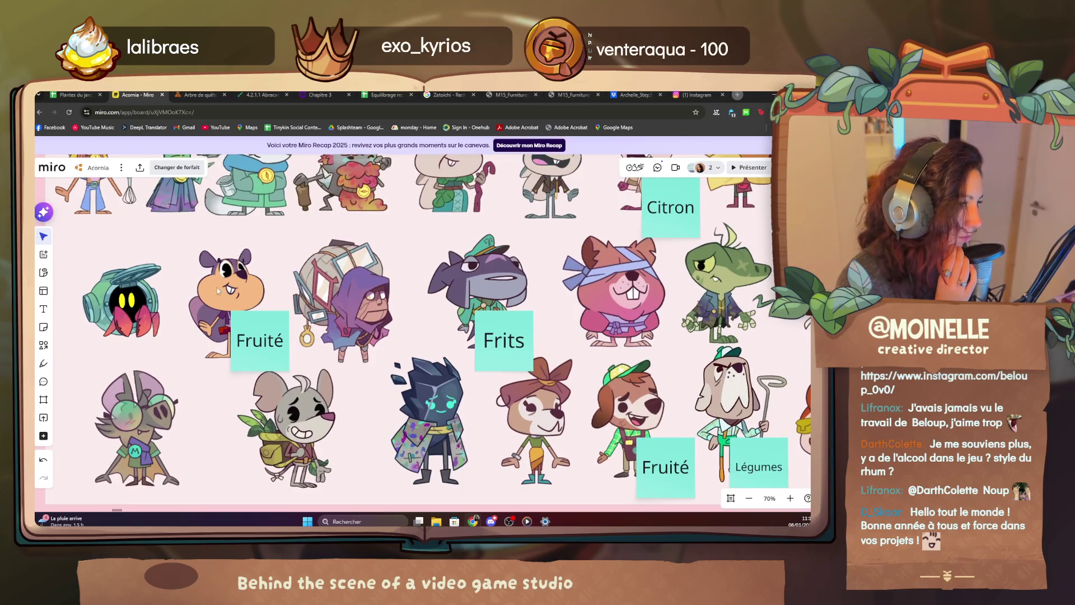
pyautogui.moveTo(504, 336)
pyautogui.mouseDown()
pyautogui.moveTo(251, 403)
pyautogui.moveTo(562, 377)
pyautogui.mouseUp()
pyautogui.moveTo(420, 377); pyautogui.dragTo(252, 252)
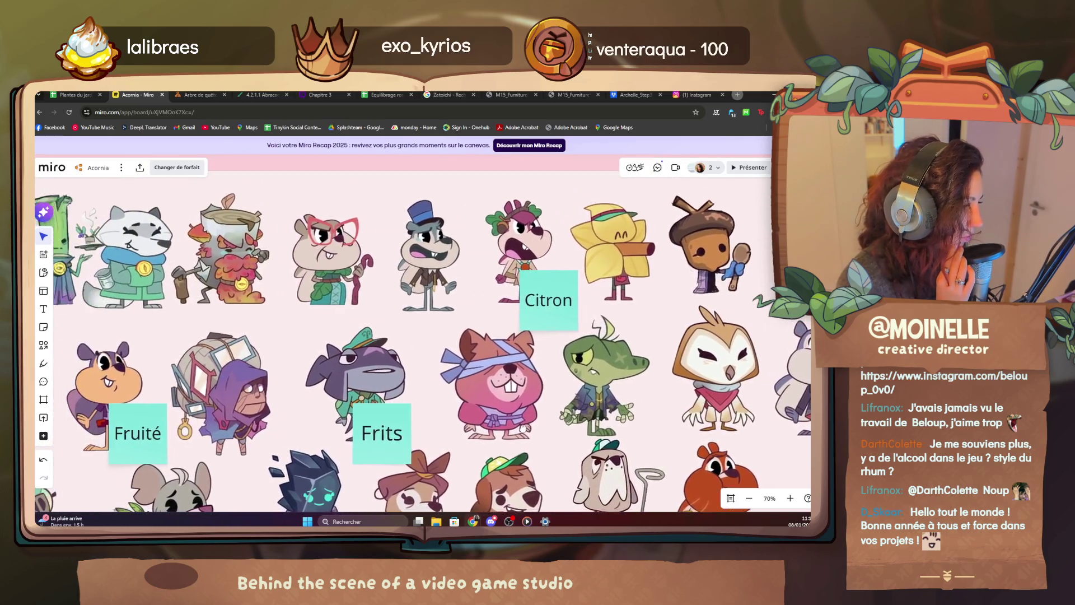
pyautogui.moveTo(420, 378); pyautogui.dragTo(443, 344)
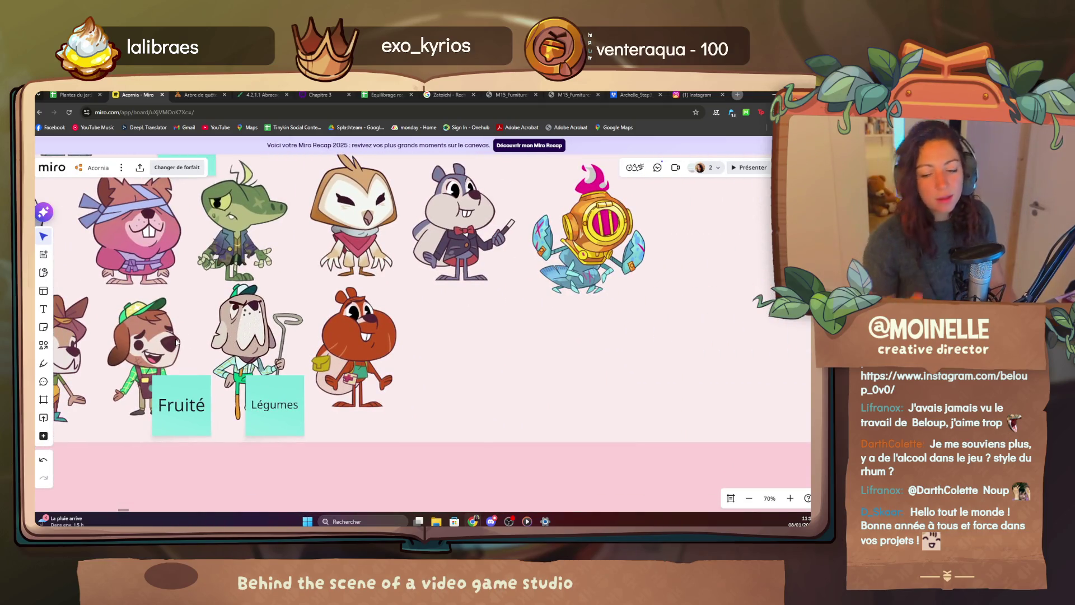
pyautogui.scroll(-5, 462, 336)
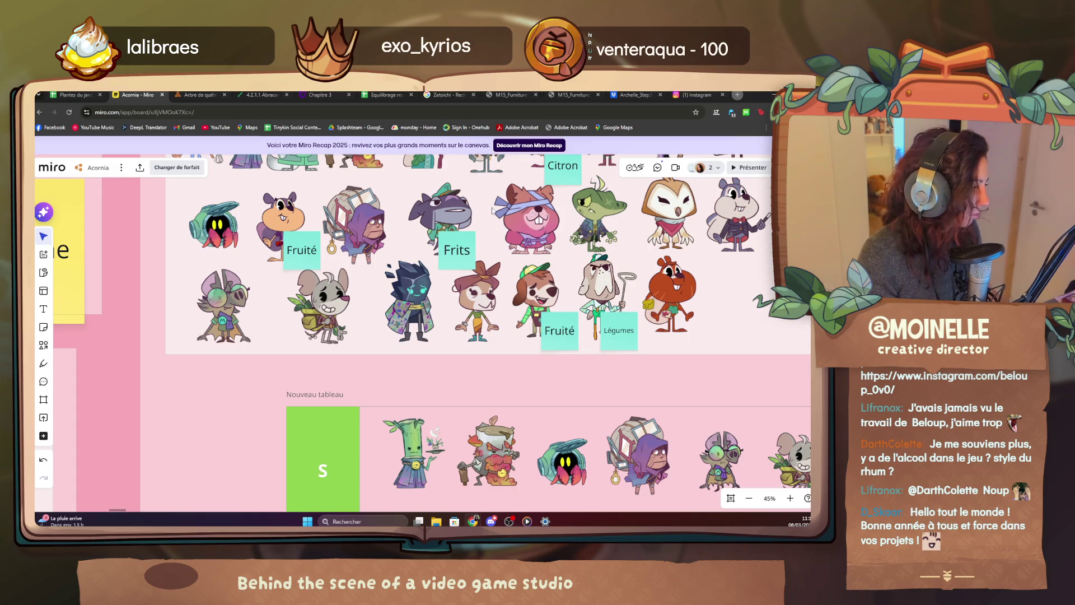
pyautogui.moveTo(492, 210)
pyautogui.mouseDown()
pyautogui.moveTo(417, 234)
pyautogui.moveTo(433, 299)
pyautogui.mouseUp()
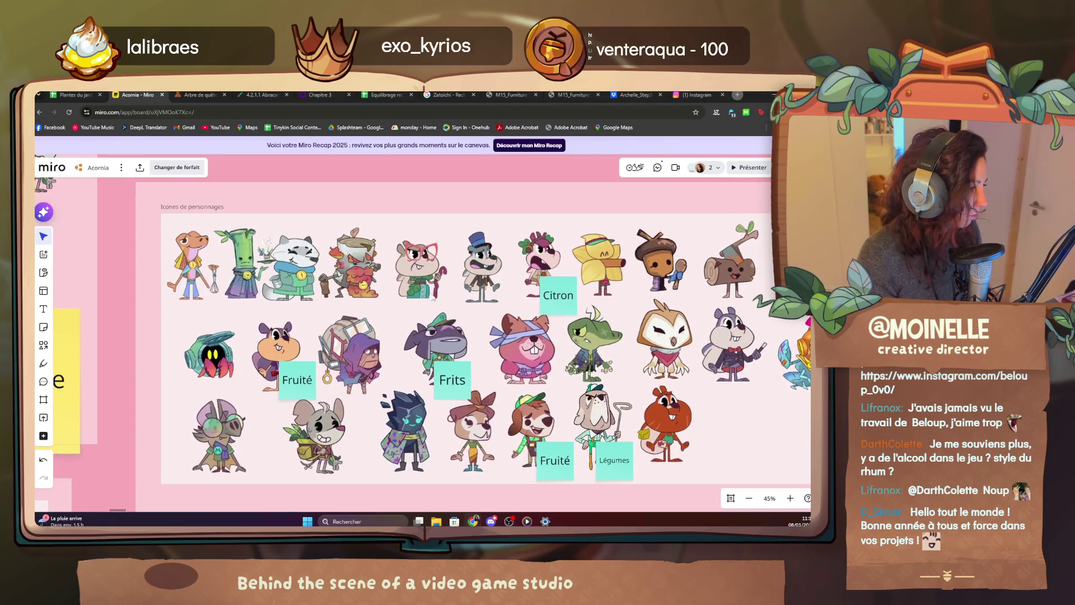
pyautogui.click(200, 95)
pyautogui.scroll(-5, 326, 398)
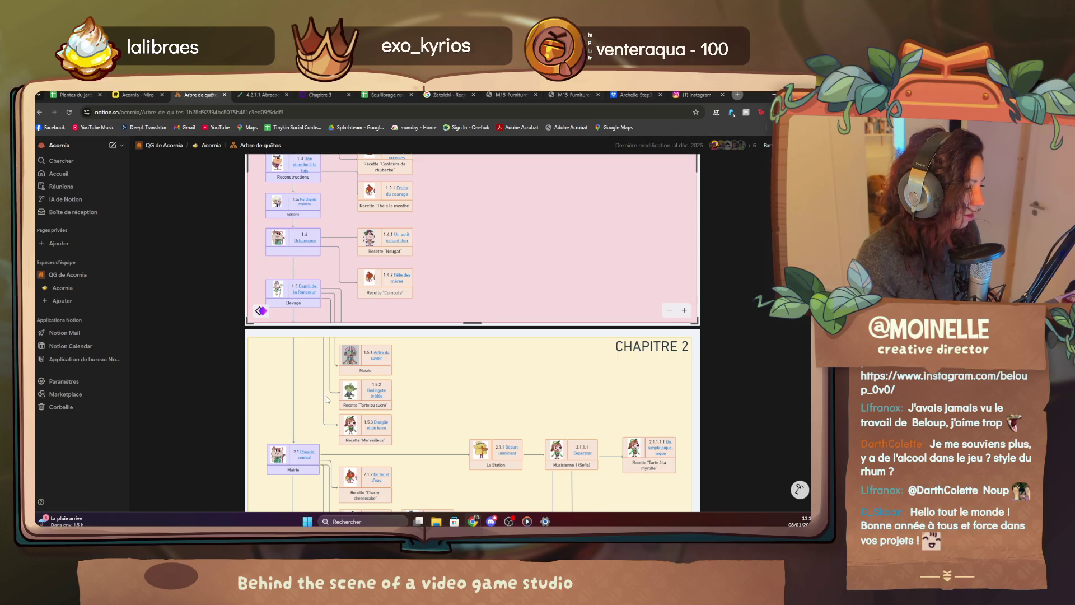
pyautogui.scroll(-4, 327, 399)
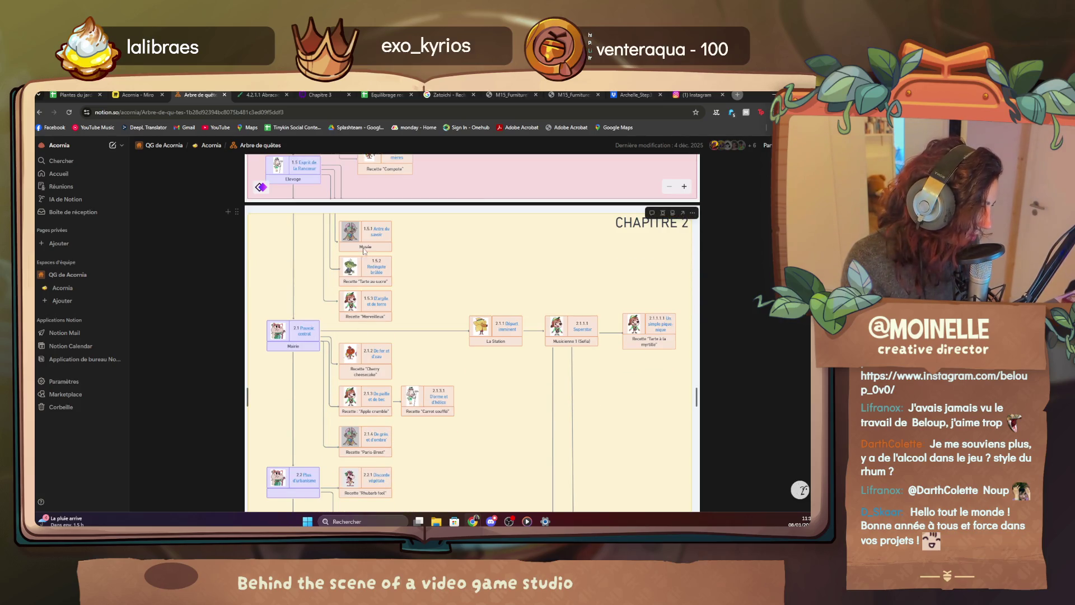
pyautogui.scroll(-3, 395, 437)
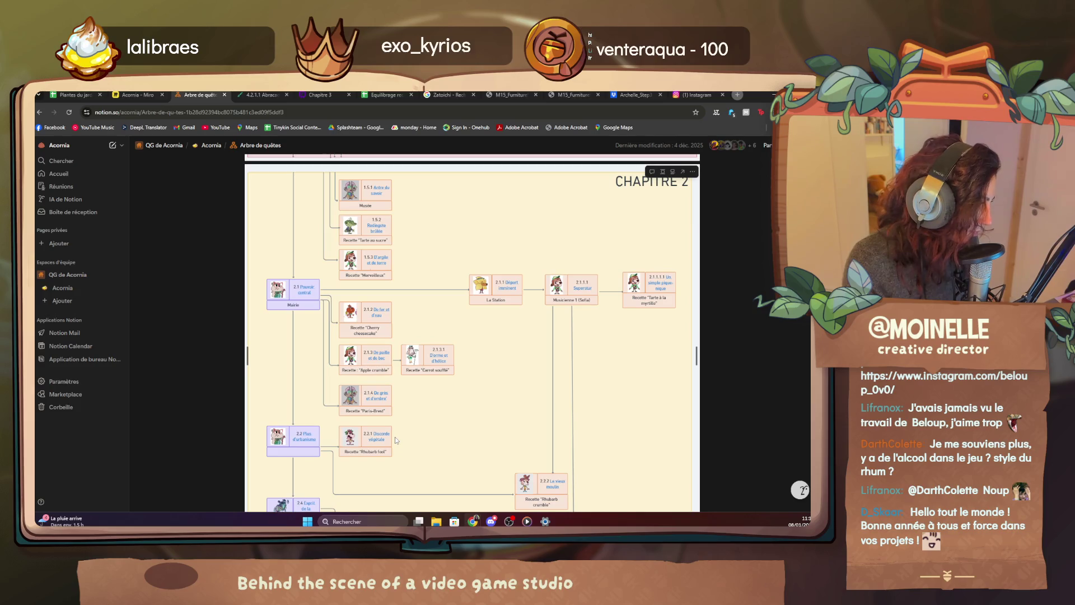
pyautogui.scroll(-4, 394, 437)
pyautogui.scroll(-4, 395, 437)
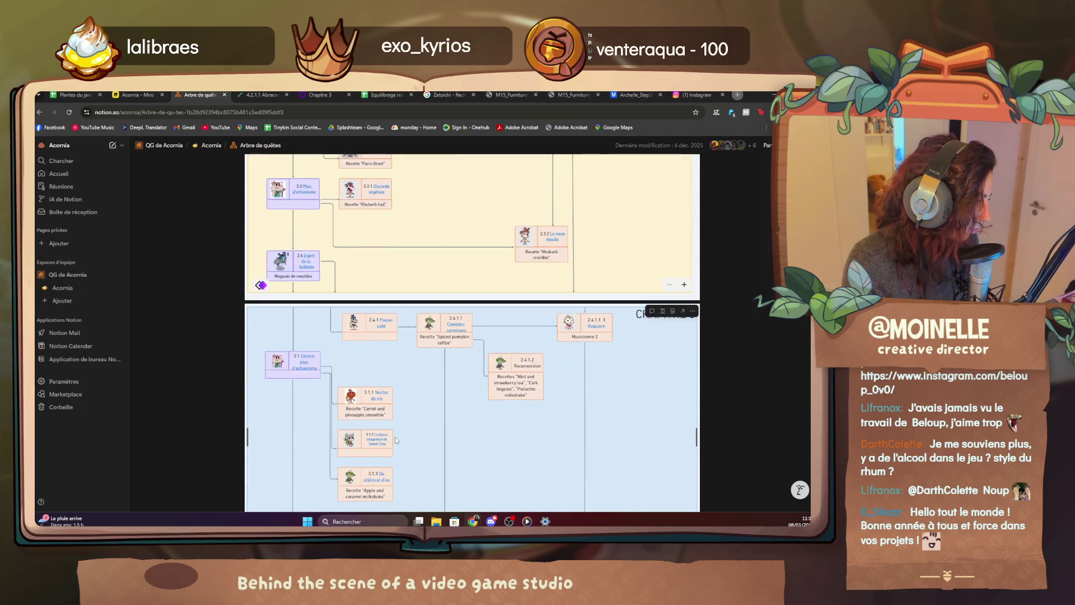
pyautogui.scroll(-2, 395, 436)
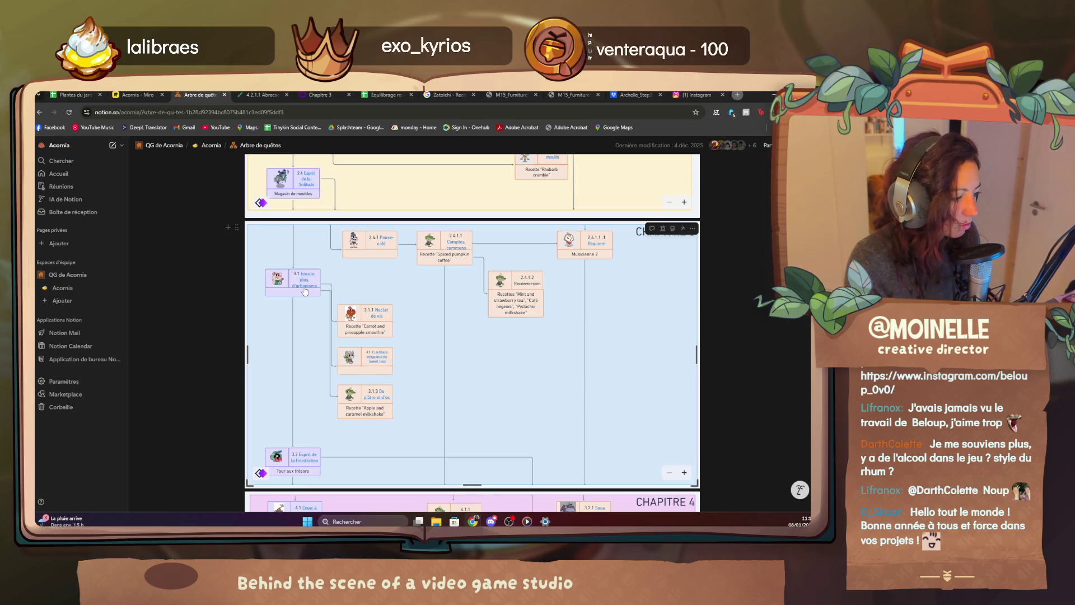
pyautogui.scroll(6, 304, 291)
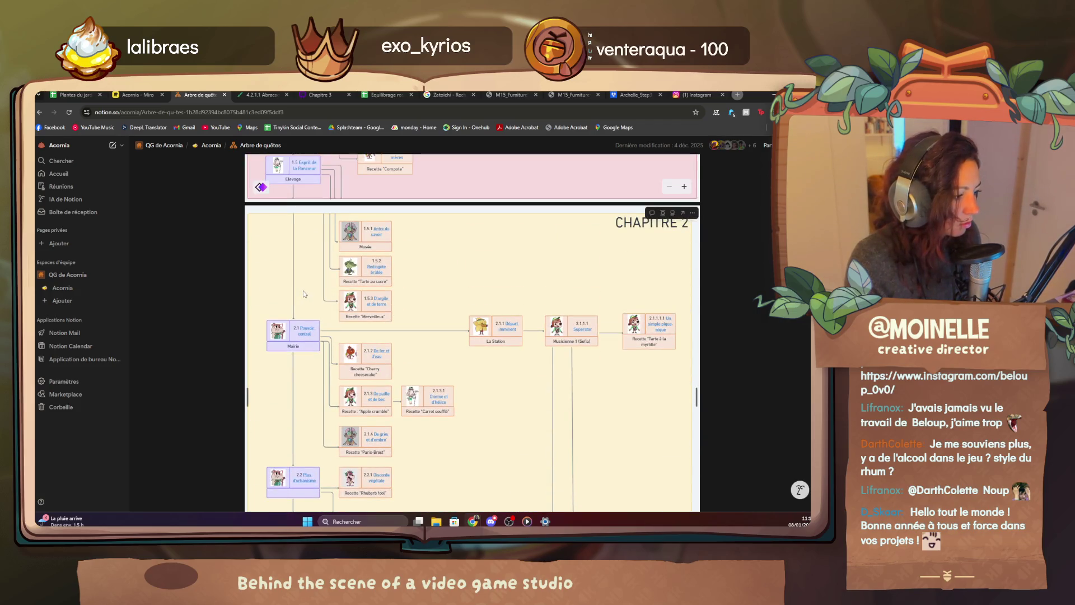
pyautogui.scroll(4, 304, 291)
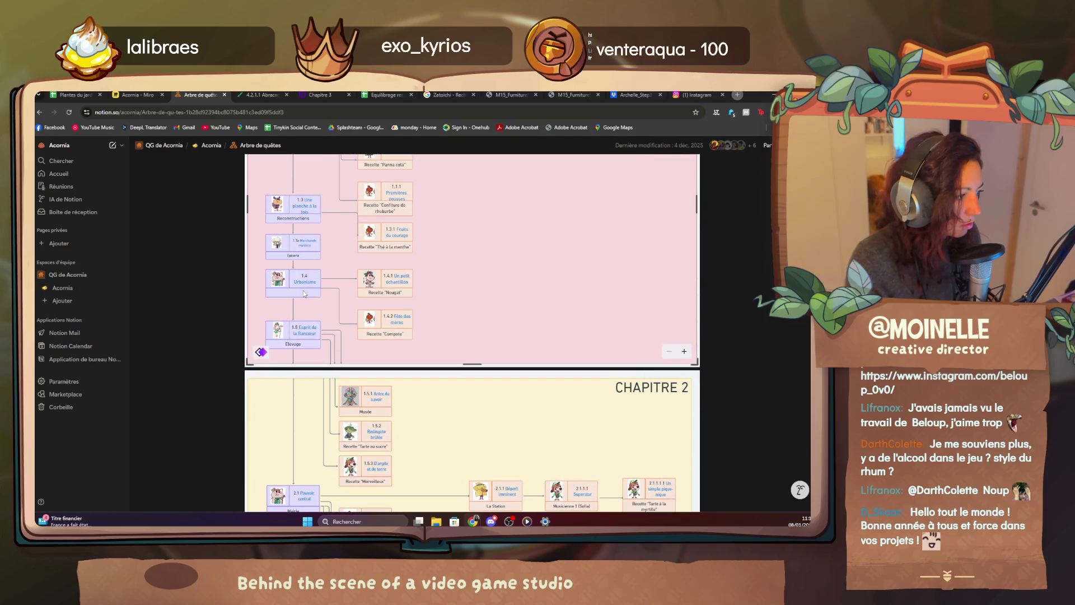
pyautogui.scroll(-3, 304, 291)
pyautogui.scroll(-2, 303, 290)
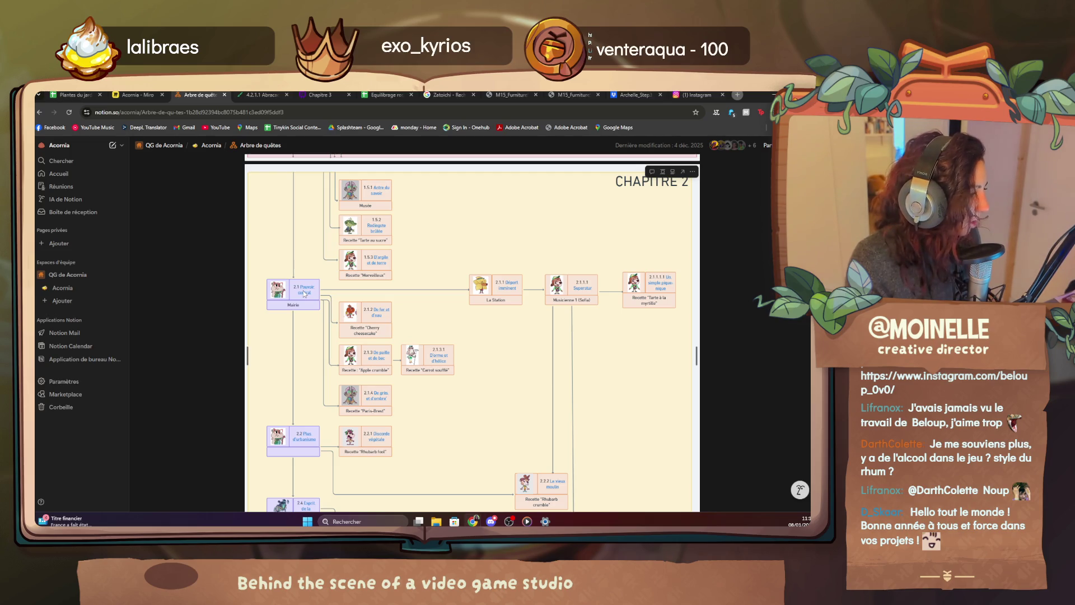
pyautogui.scroll(-2, 304, 373)
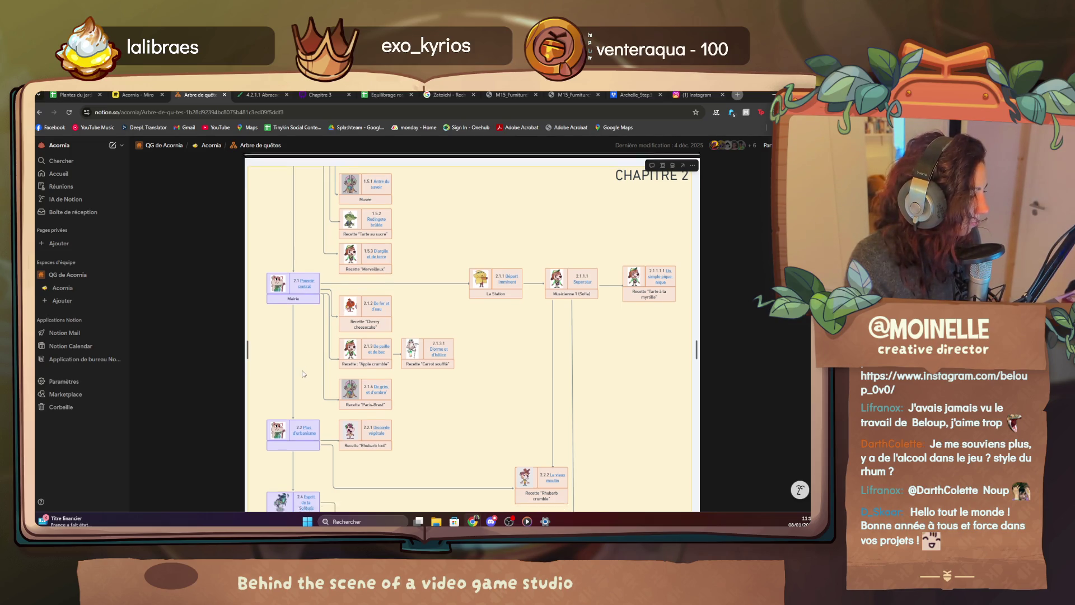
pyautogui.scroll(-4, 303, 372)
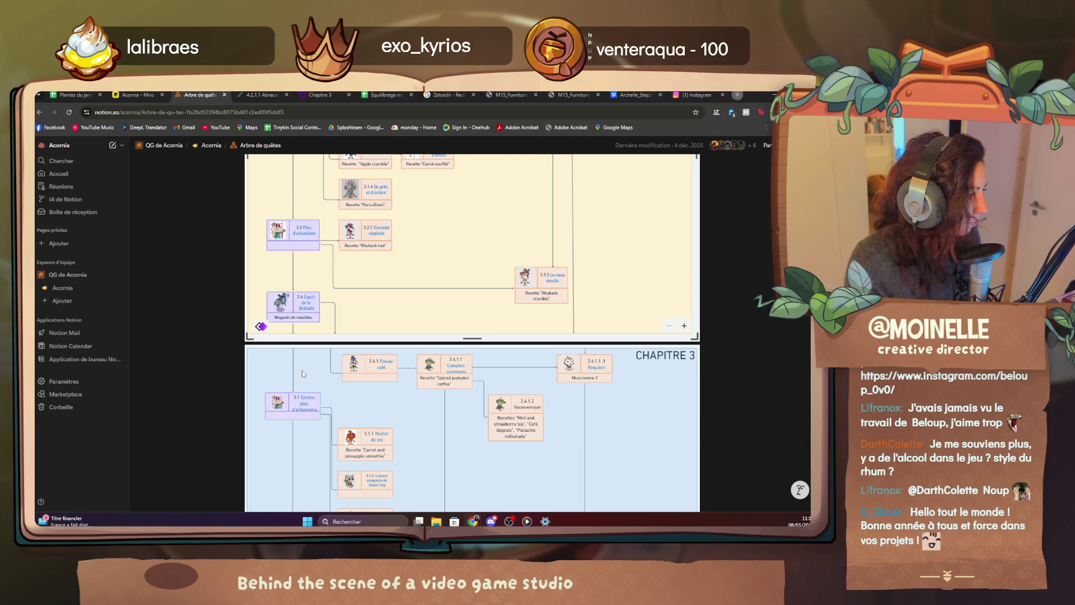
pyautogui.scroll(5, 304, 374)
pyautogui.scroll(4, 303, 373)
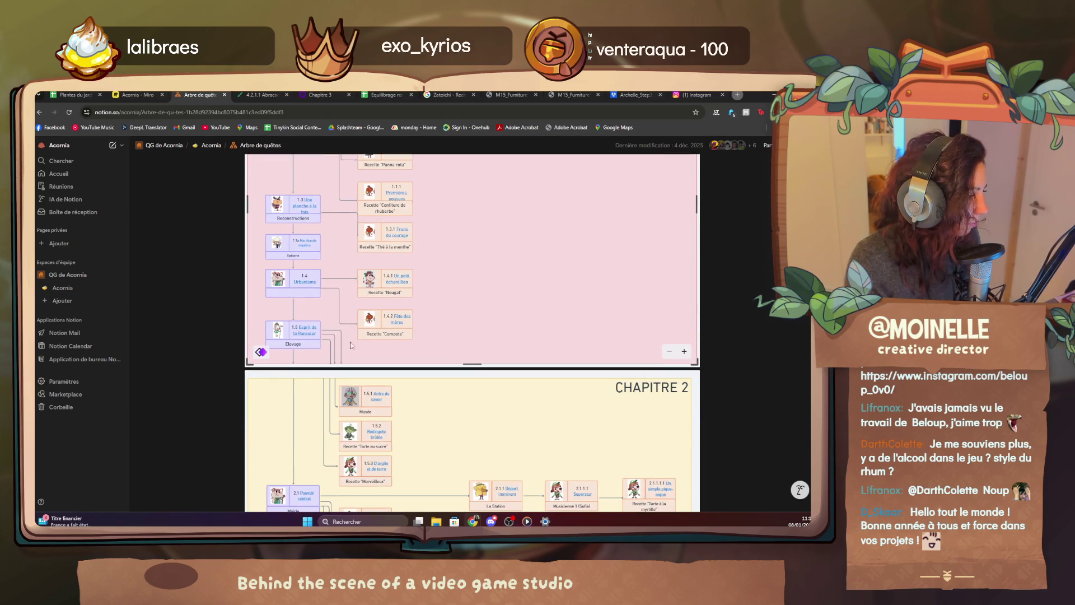
# Open the 1.4.2 quest page in a new tab from the quest tree, then return to the Miro board.
pyautogui.middleClick(396, 326)
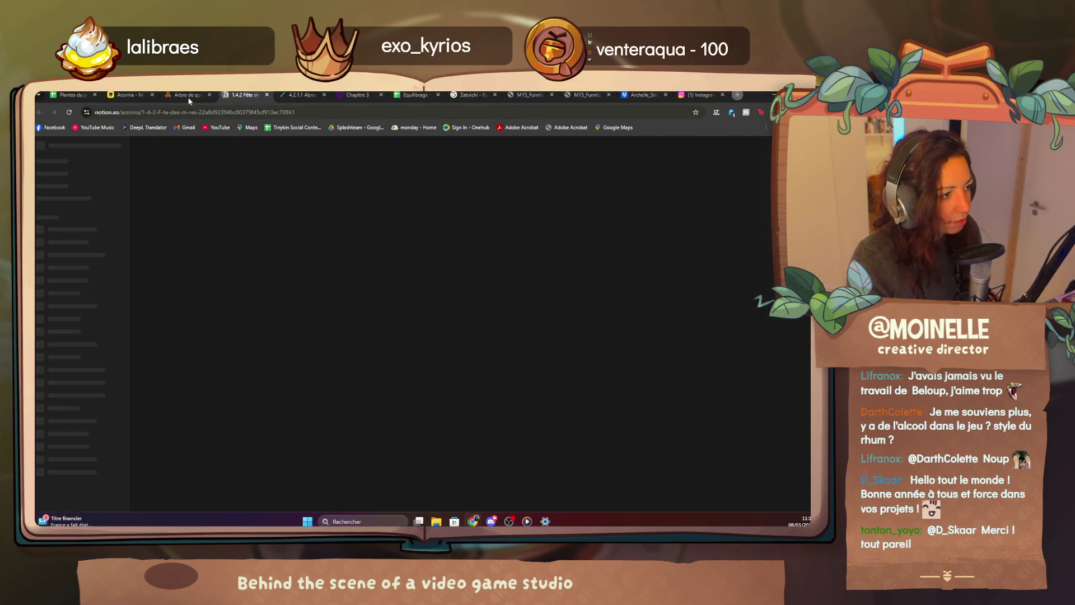
pyautogui.click(191, 95)
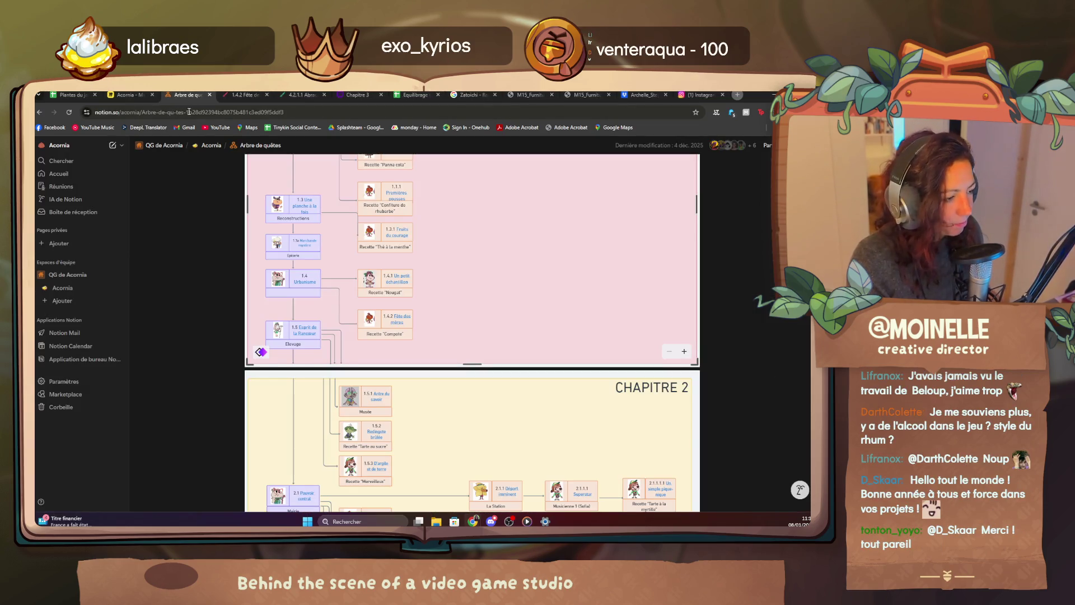
pyautogui.click(126, 95)
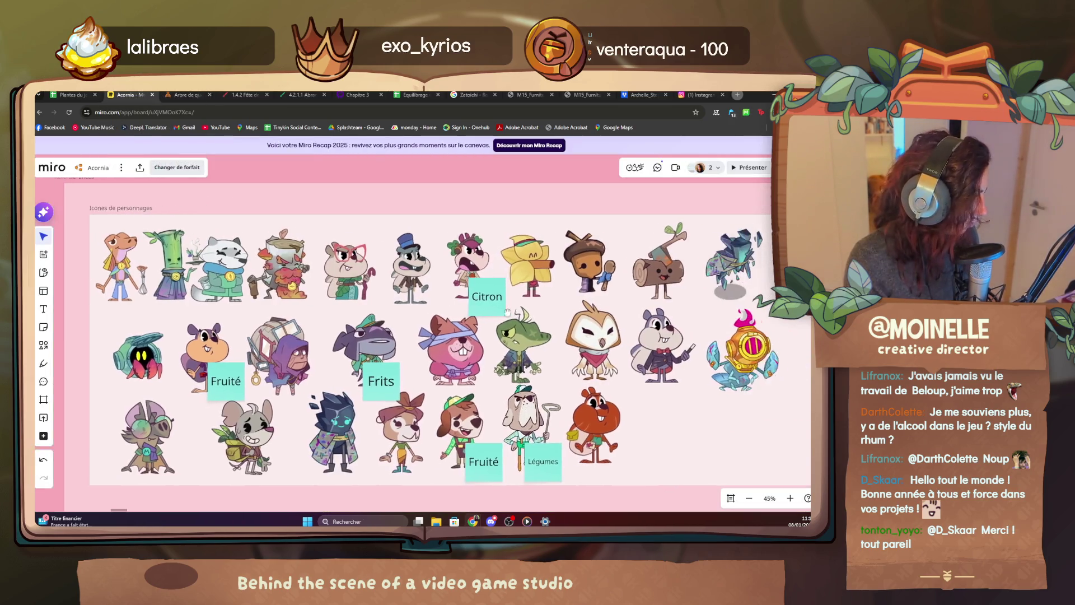
pyautogui.hscroll(1, 595, 315)
# Play the Mus_Tree_Spring_Morning track in the media player and return to the character board.
pyautogui.click(527, 521)
pyautogui.click(506, 485)
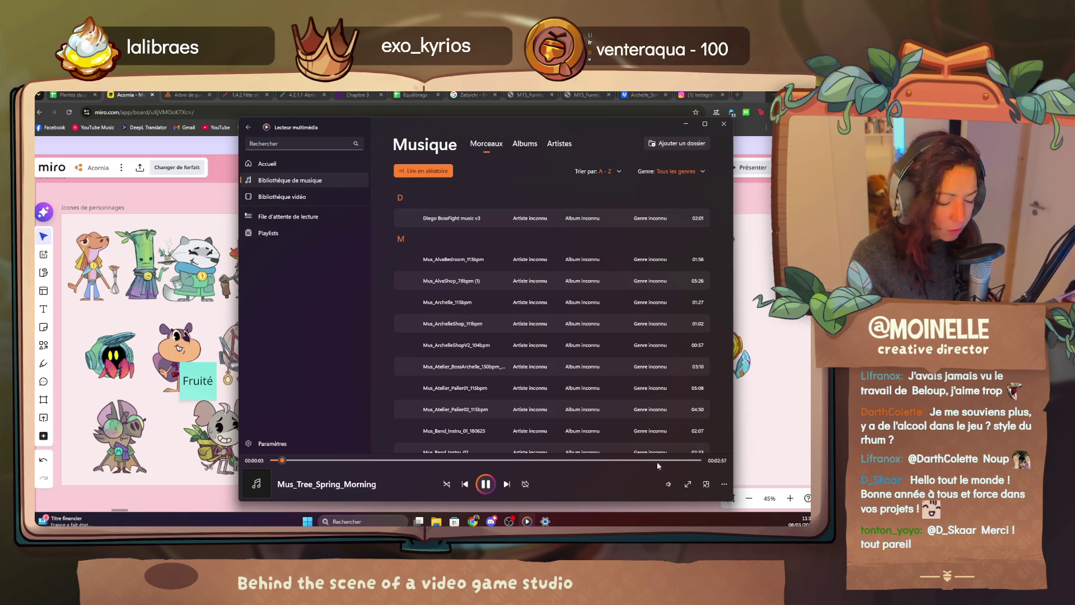
pyautogui.click(668, 484)
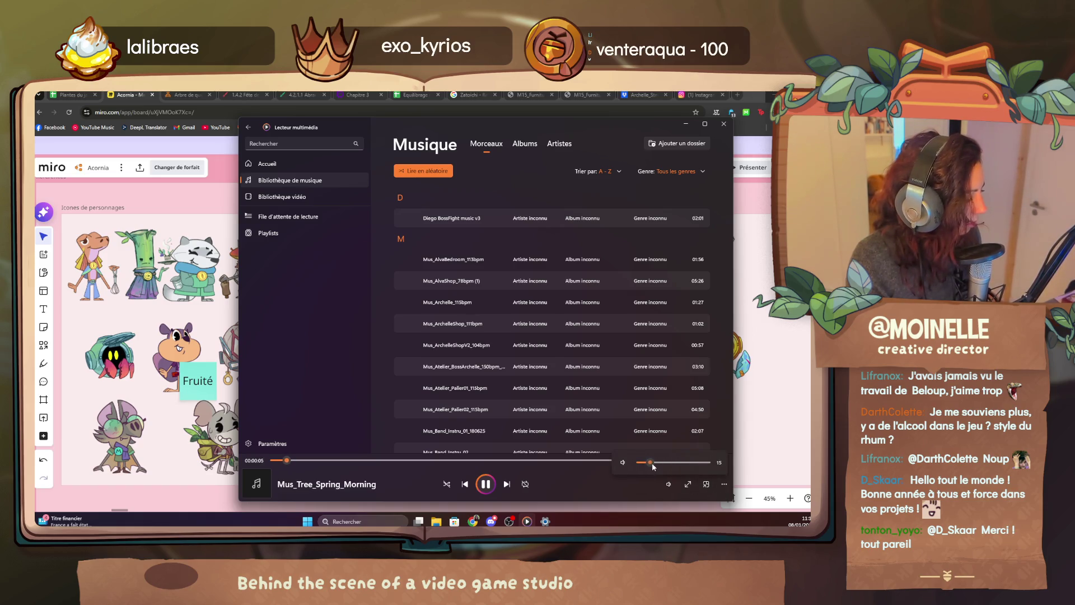
pyautogui.click(186, 496)
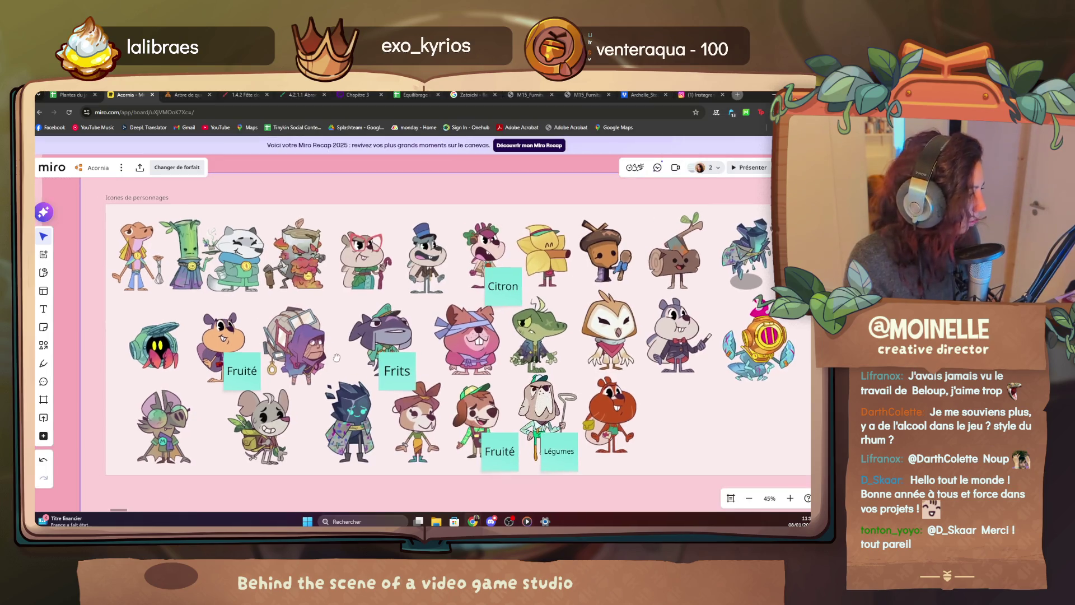
pyautogui.scroll(3, 338, 361)
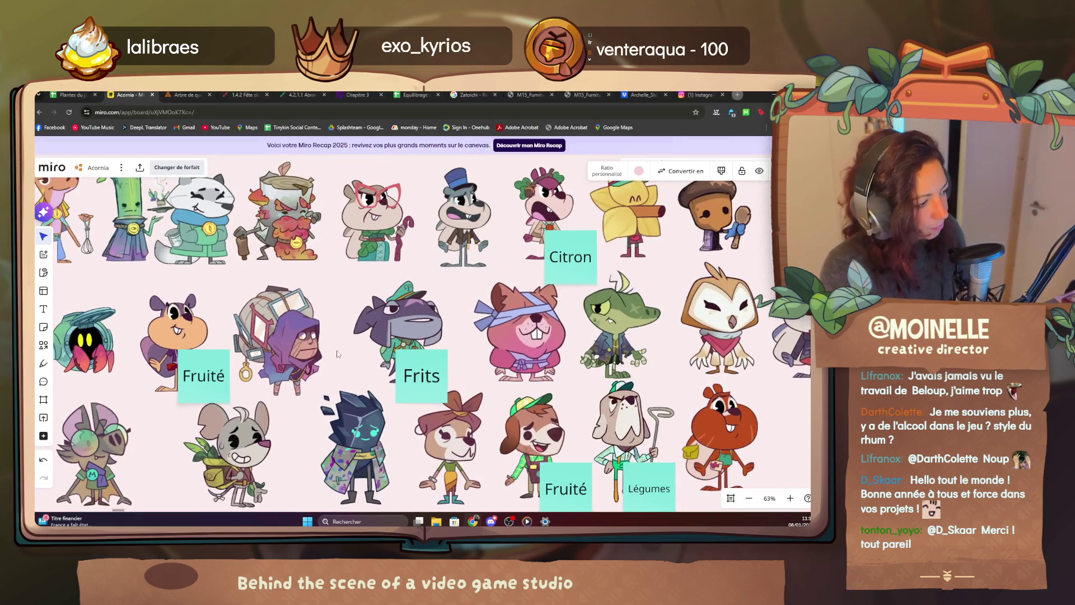
pyautogui.scroll(3, 336, 359)
pyautogui.moveTo(334, 359); pyautogui.dragTo(87, 340)
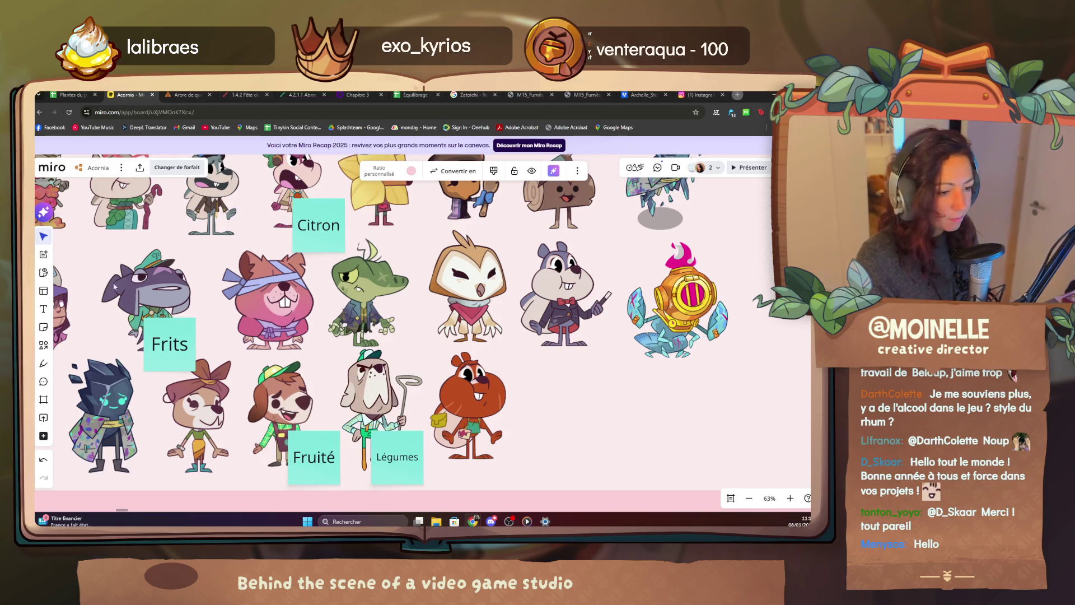
pyautogui.scroll(-3, 110, 260)
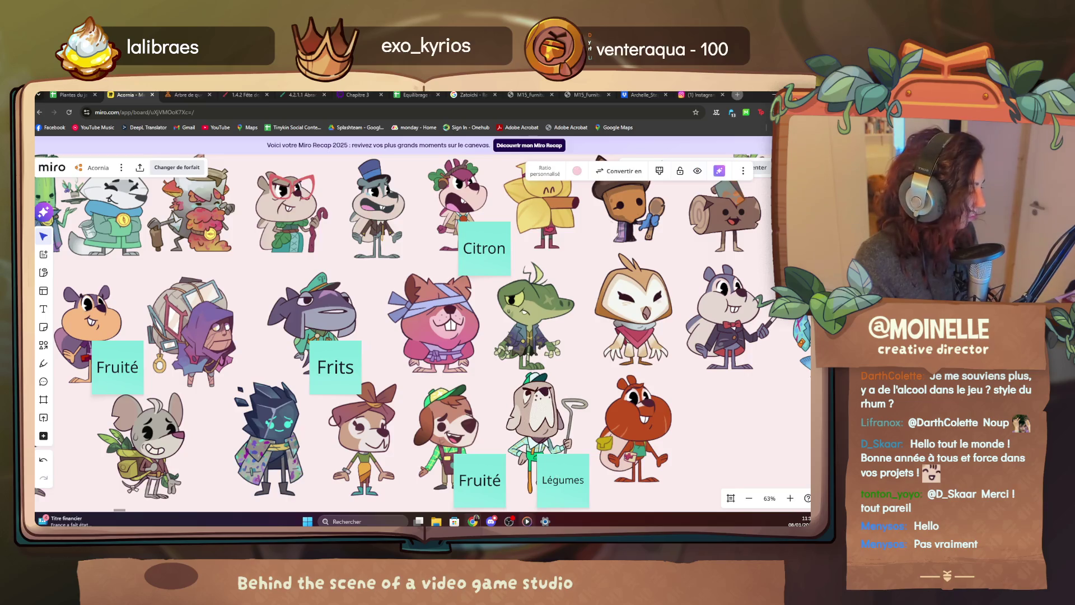
# Raise the music volume, then switch to the Plantes du jardin spreadsheet and select its web address.
pyautogui.click(526, 520)
pyautogui.click(669, 486)
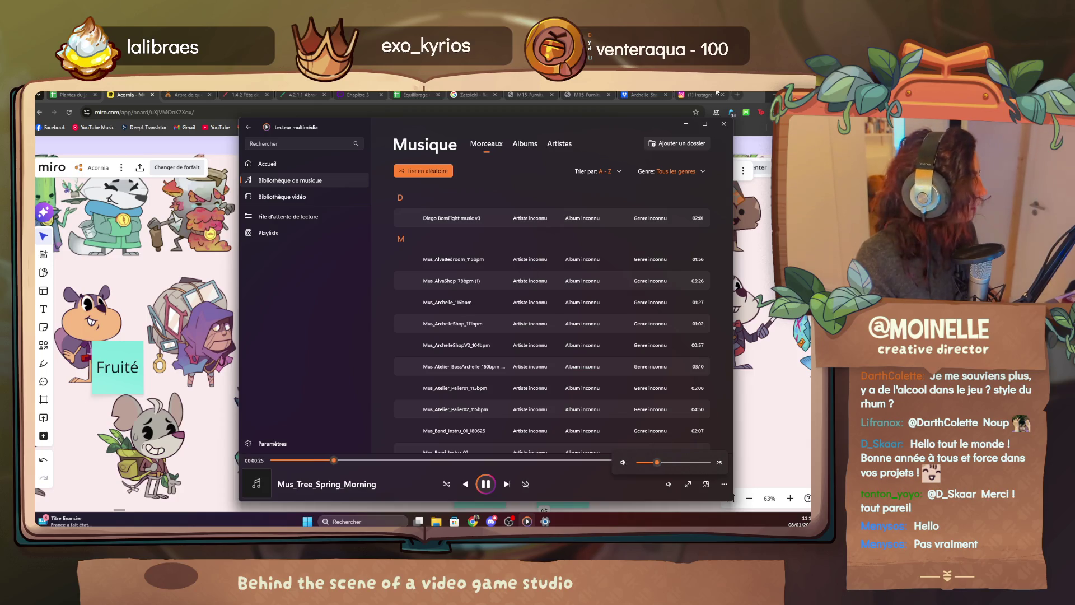
pyautogui.click(527, 520)
pyautogui.moveTo(420, 337)
pyautogui.mouseDown()
pyautogui.moveTo(537, 315)
pyautogui.moveTo(391, 326)
pyautogui.mouseUp()
pyautogui.scroll(3, 537, 314)
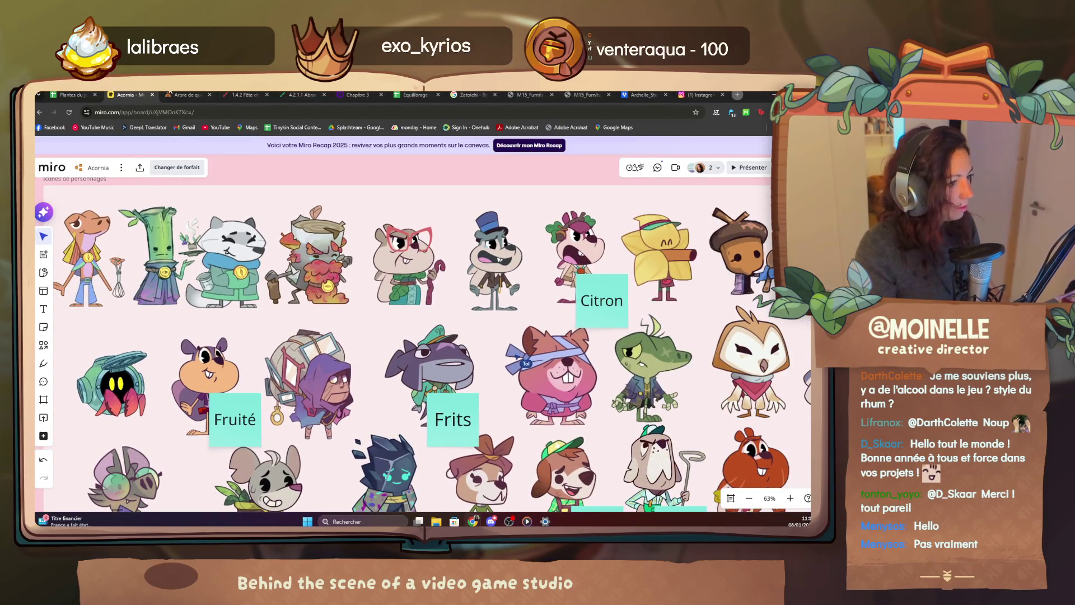
pyautogui.click(71, 95)
pyautogui.click(128, 112)
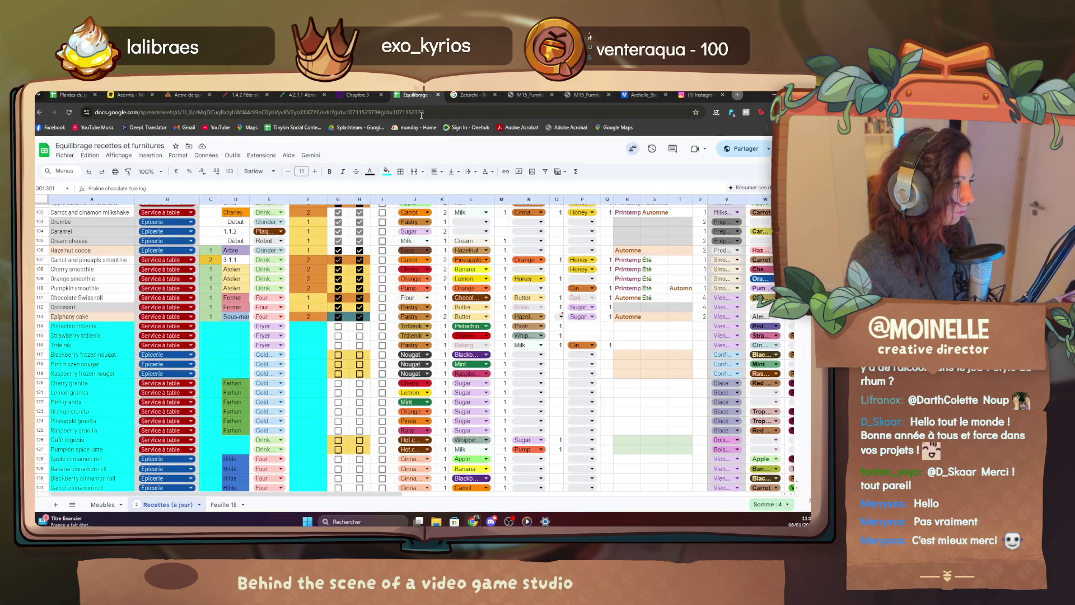
# Switch to the Equilibrage recettes et furnitures spreadsheet on its Recettes (à jour) sheet.
pyautogui.click(414, 94)
pyautogui.moveTo(395, 493); pyautogui.dragTo(624, 496)
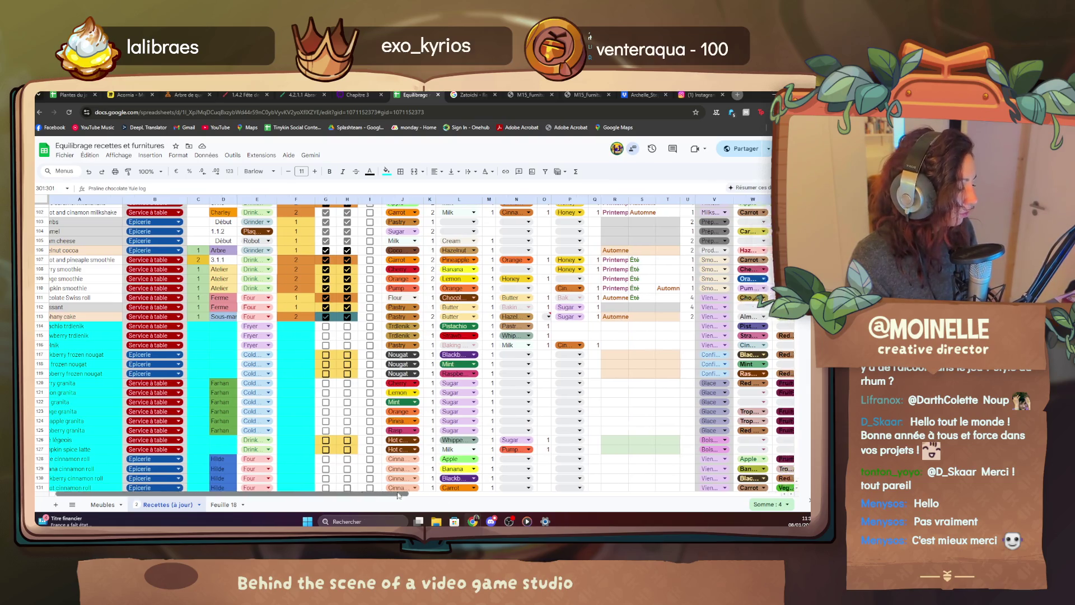
pyautogui.scroll(10, 483, 455)
pyautogui.scroll(10, 482, 455)
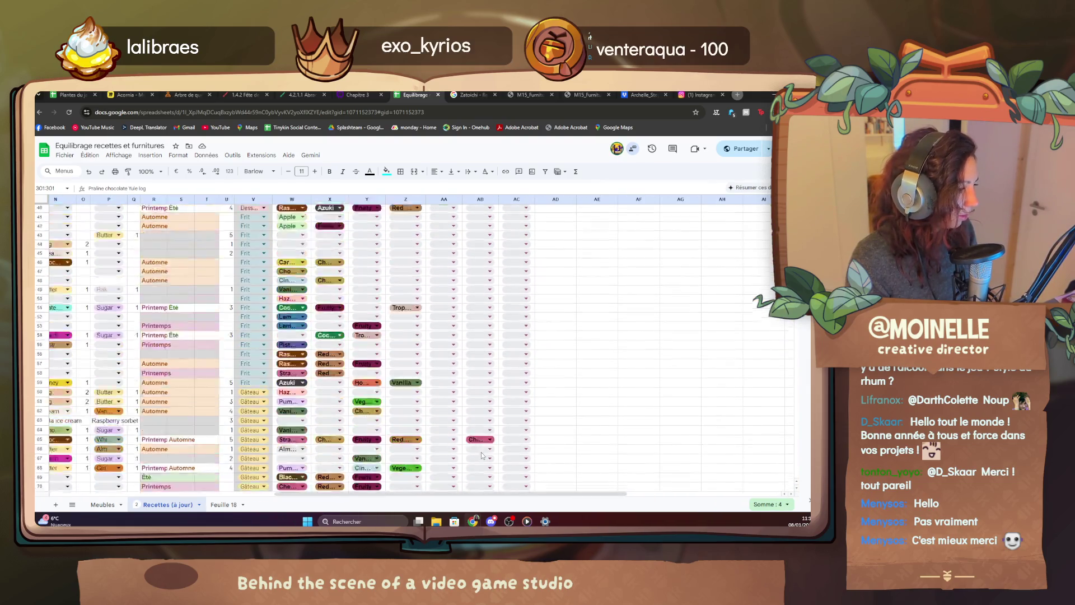
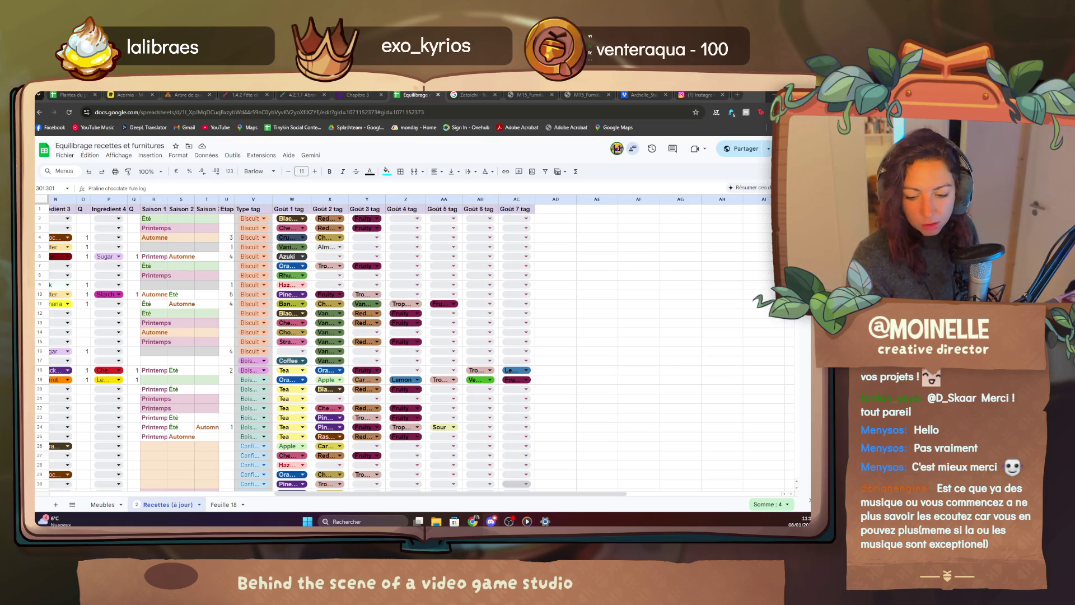
# Switch to the Tags spreadsheet listing the main, type, flavour, set and speciality tags.
pyautogui.click(701, 96)
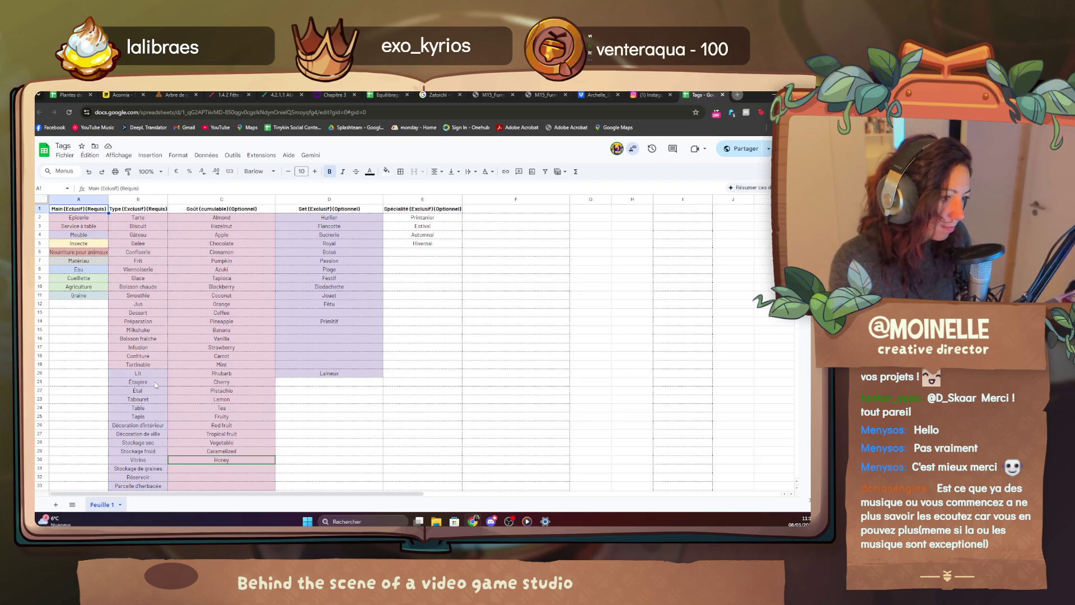
# Select the flavour names Almond to Honey and put the Miro board in its own window beside the sheet.
pyautogui.moveTo(222, 218); pyautogui.dragTo(220, 460)
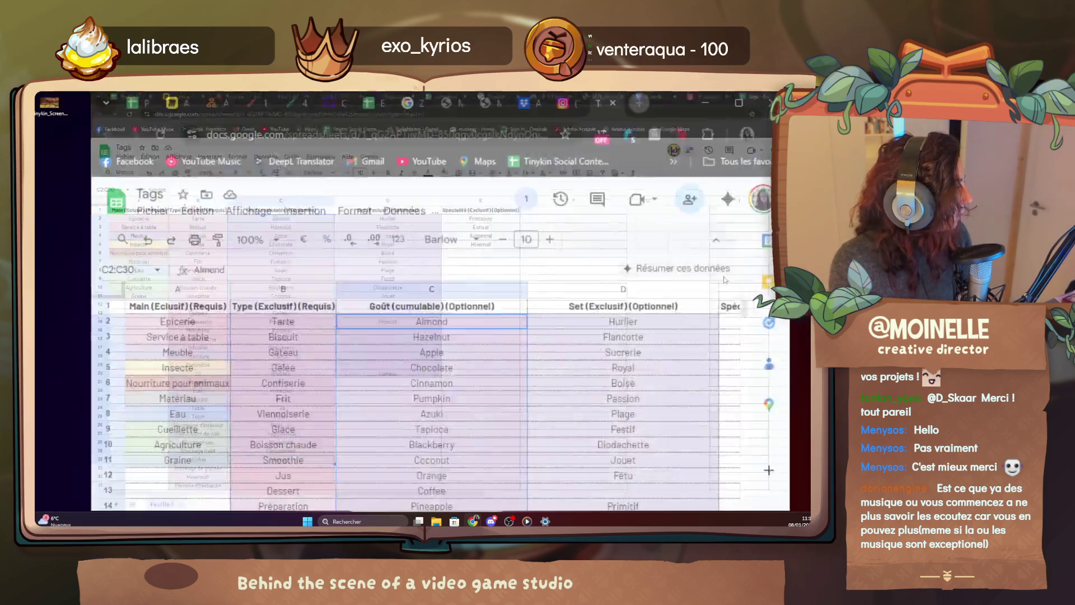
pyautogui.moveTo(748, 94)
pyautogui.mouseDown()
pyautogui.moveTo(615, 104)
pyautogui.moveTo(778, 95)
pyautogui.mouseUp()
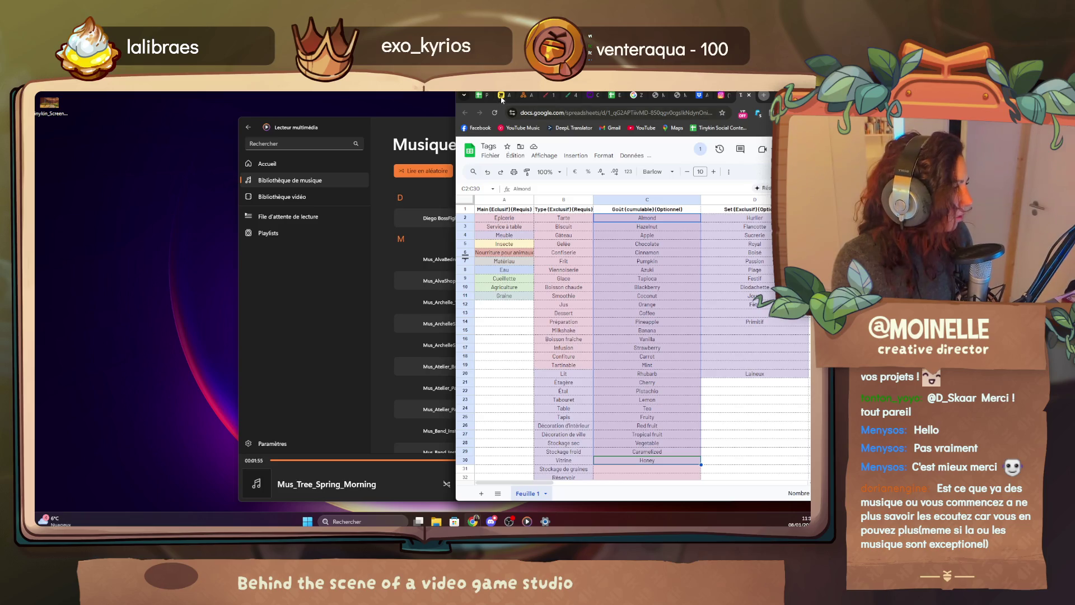
pyautogui.moveTo(501, 99); pyautogui.dragTo(65, 107)
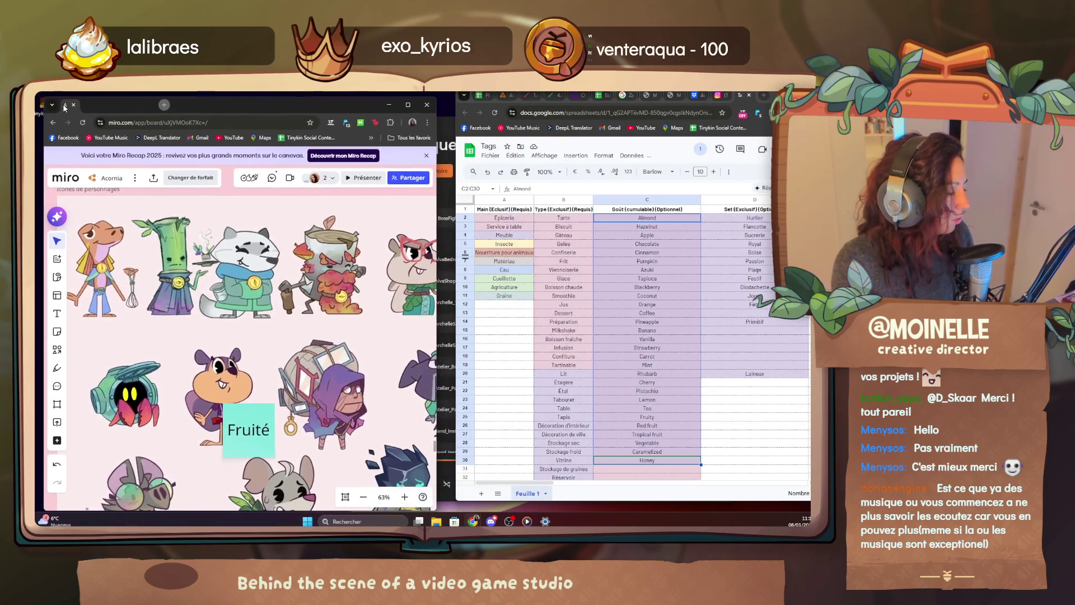
# Make the selected flavour names bold and zoom the sheet to 110%.
pyautogui.click(729, 171)
pyautogui.click(480, 188)
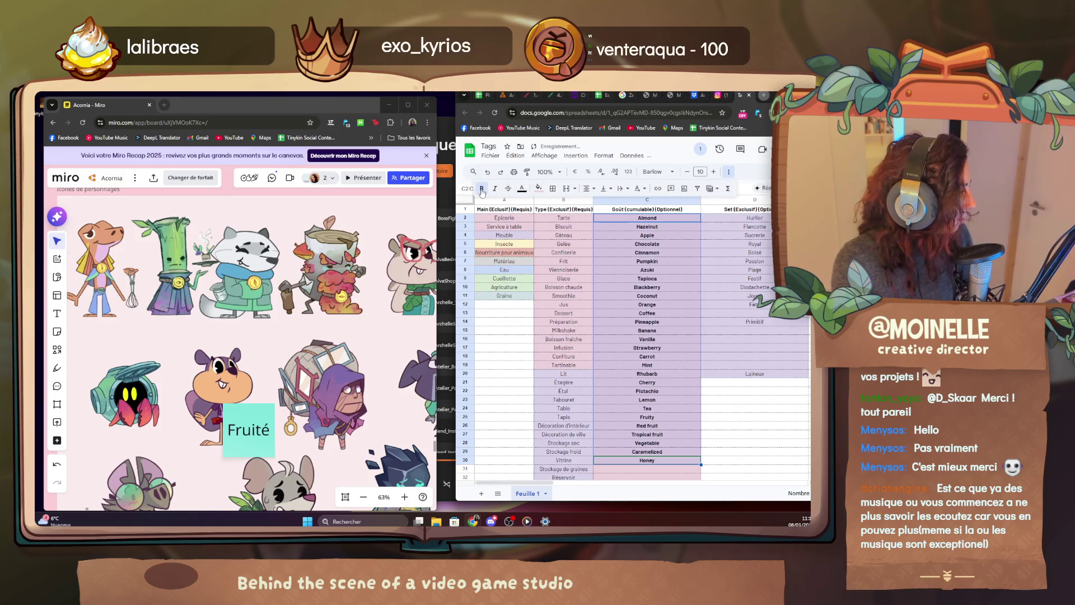
pyautogui.click(756, 434)
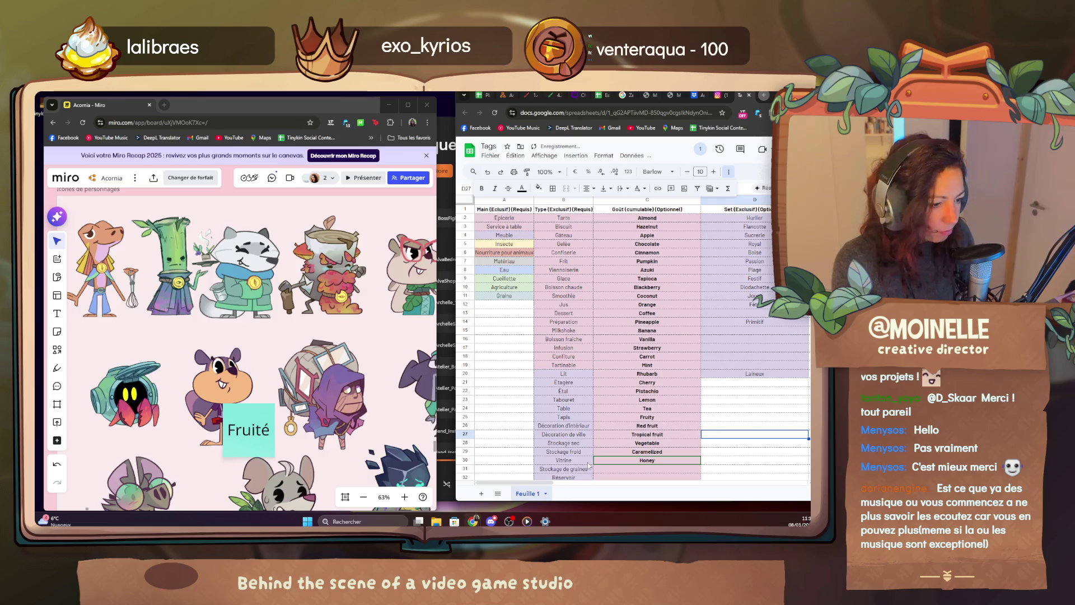
pyautogui.hotkey('ctrl', '+')
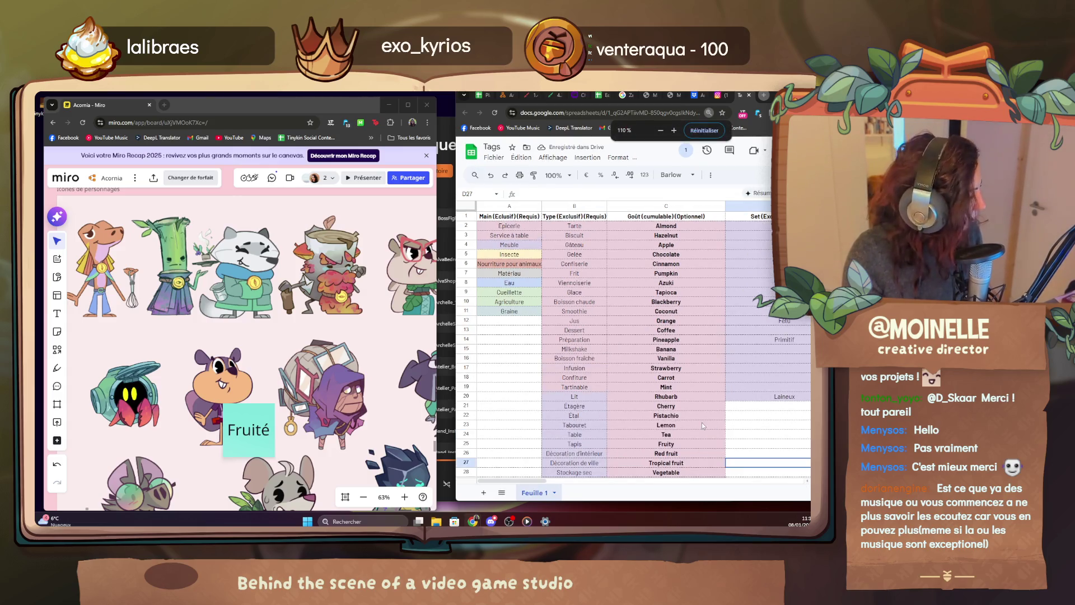
pyautogui.scroll(-3, 243, 353)
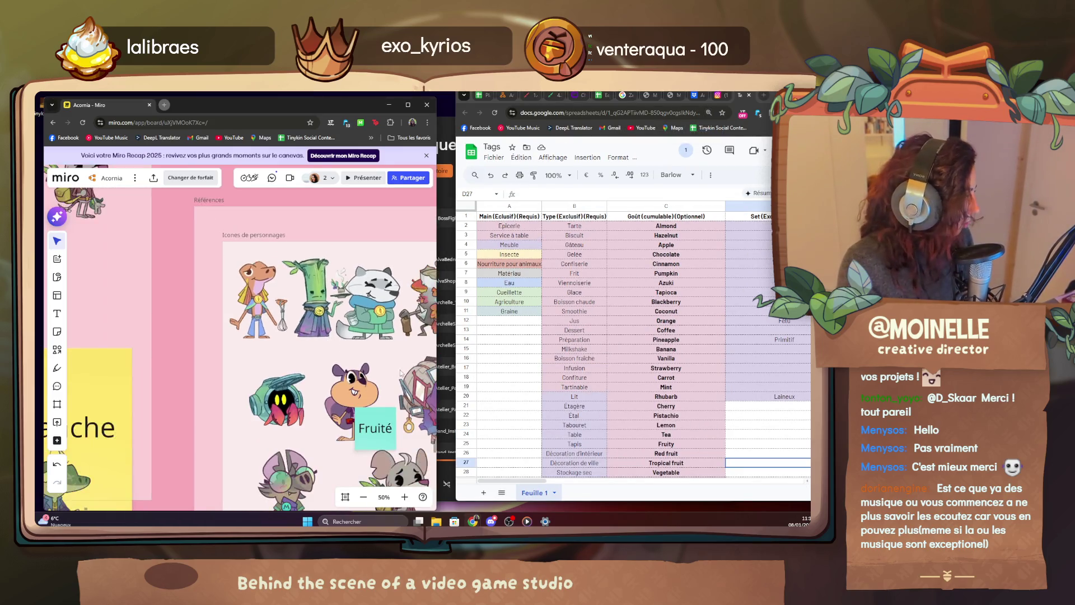
pyautogui.scroll(-4, 244, 353)
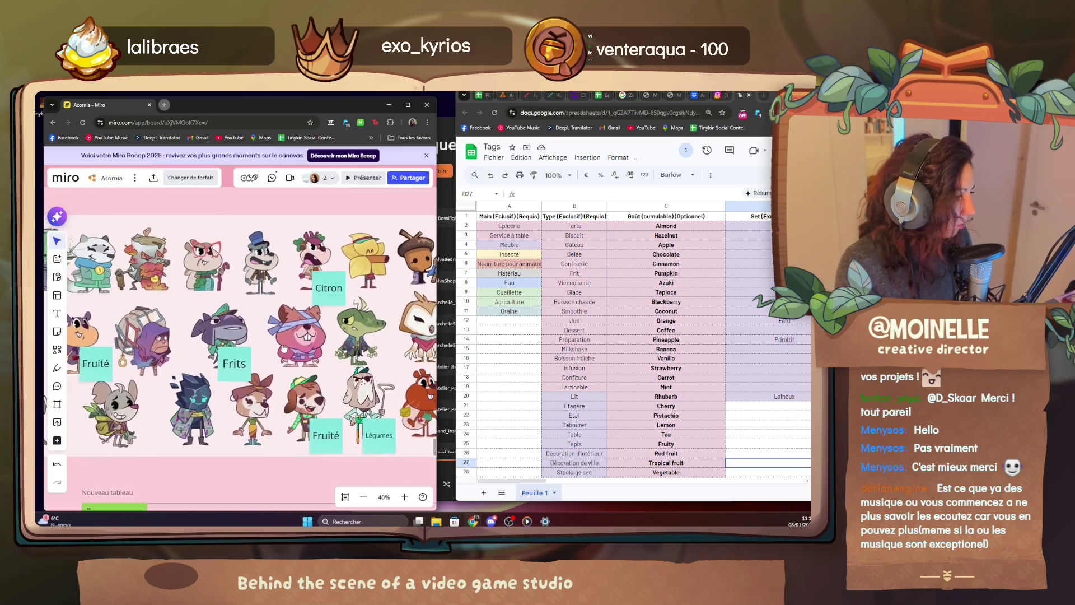
# Pan across the tagged character icons to find the grey squirrel character.
pyautogui.moveTo(293, 418); pyautogui.dragTo(235, 417)
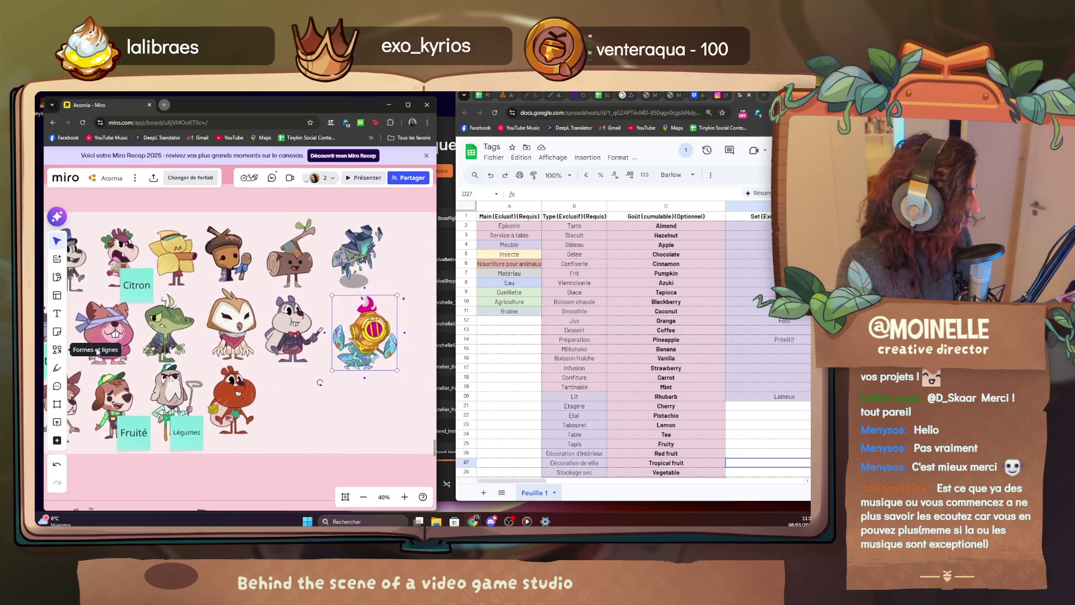
pyautogui.moveTo(252, 394); pyautogui.dragTo(366, 388)
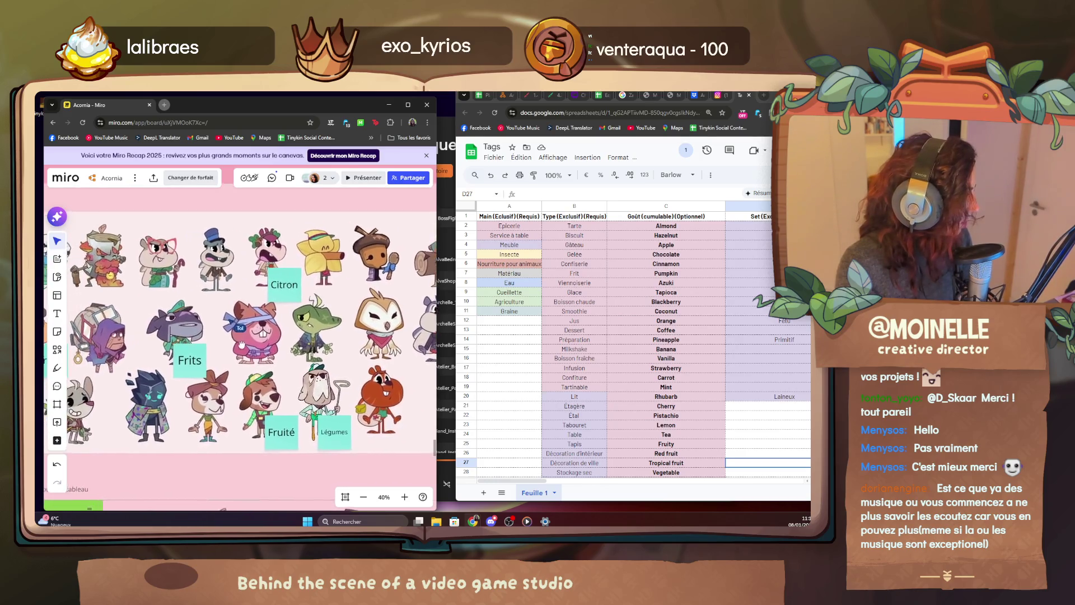
pyautogui.moveTo(242, 343); pyautogui.dragTo(217, 274)
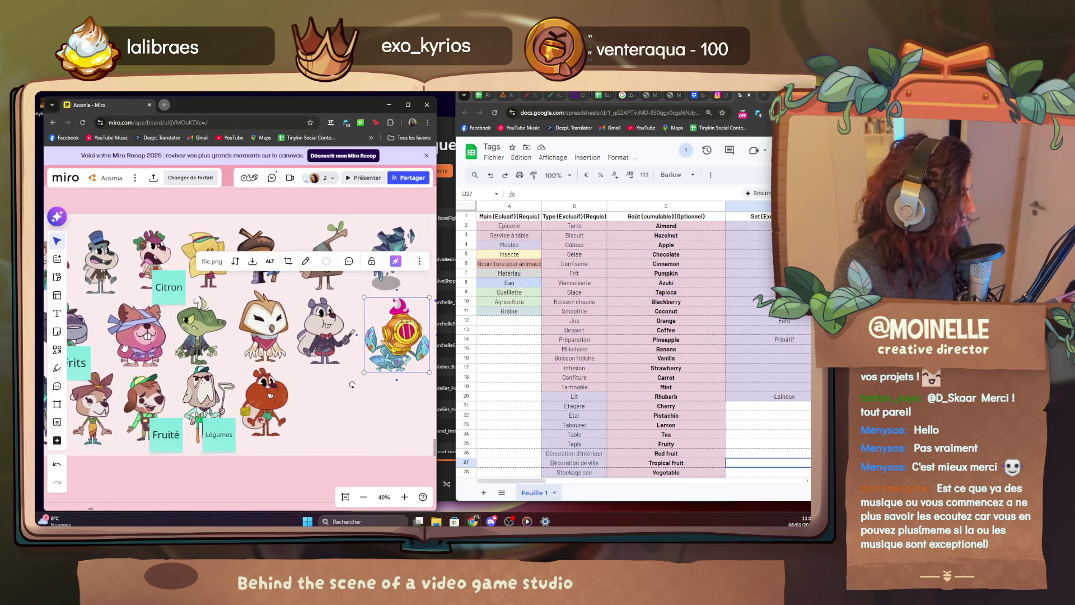
pyautogui.moveTo(143, 311); pyautogui.dragTo(217, 332)
pyautogui.moveTo(210, 378); pyautogui.dragTo(265, 316)
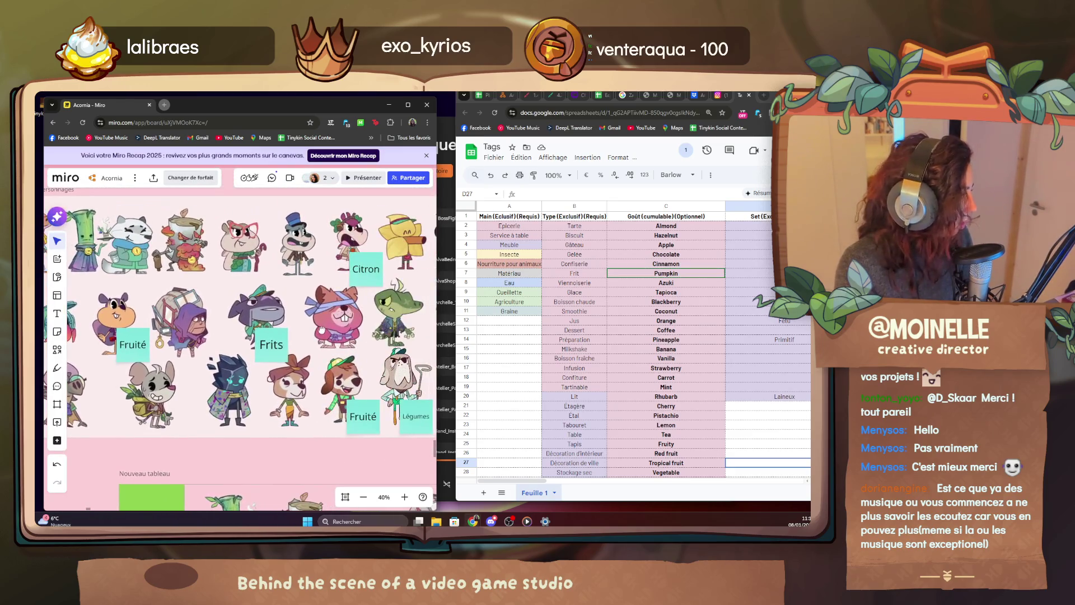
pyautogui.moveTo(266, 270)
pyautogui.mouseDown()
pyautogui.moveTo(217, 278)
pyautogui.moveTo(403, 302)
pyautogui.moveTo(226, 328)
pyautogui.mouseUp()
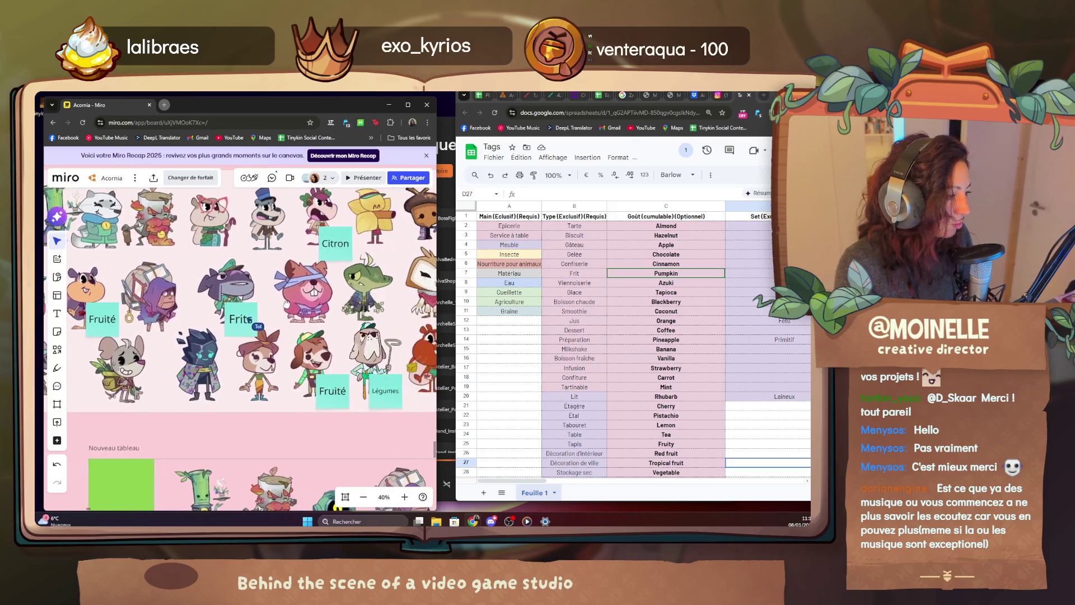
# Add an Amande sticky note beside the grey squirrel character near the Citron and Fruité tags.
pyautogui.moveTo(315, 252)
pyautogui.mouseDown()
pyautogui.moveTo(316, 294)
pyautogui.moveTo(335, 214)
pyautogui.mouseUp()
pyautogui.click(286, 269)
pyautogui.click(316, 228)
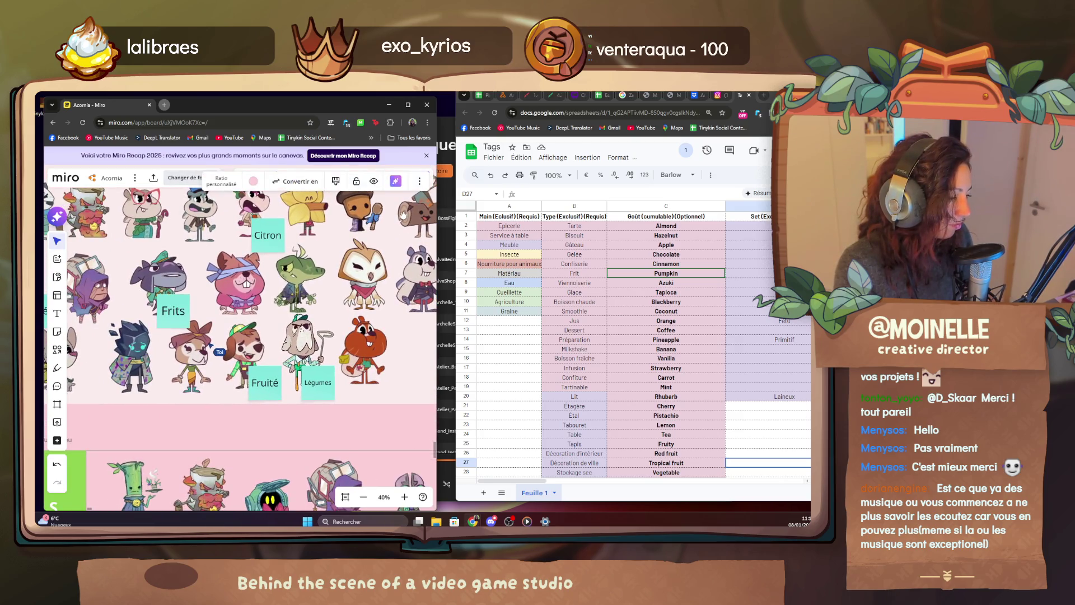
pyautogui.moveTo(336, 219); pyautogui.dragTo(437, 235)
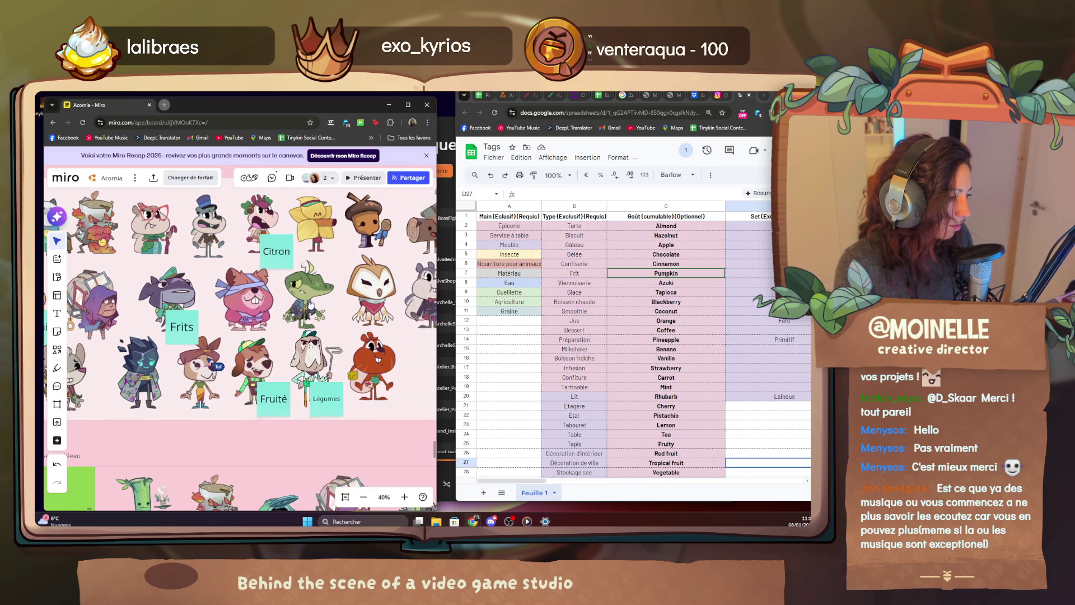
pyautogui.moveTo(209, 343); pyautogui.dragTo(322, 355)
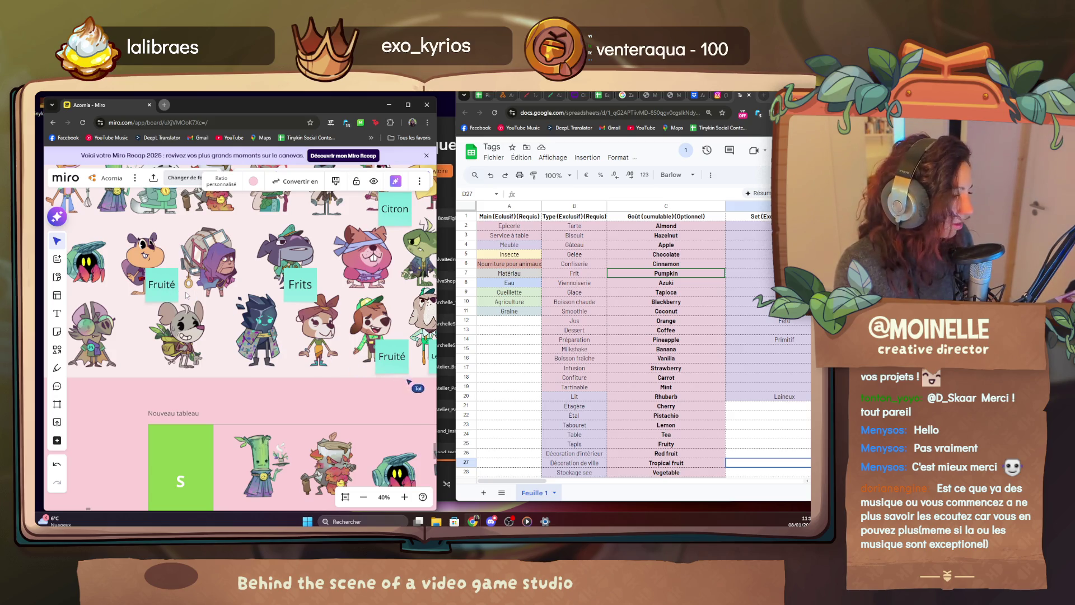
pyautogui.moveTo(277, 277)
pyautogui.mouseDown()
pyautogui.moveTo(230, 388)
pyautogui.moveTo(246, 392)
pyautogui.moveTo(235, 314)
pyautogui.moveTo(265, 325)
pyautogui.mouseUp()
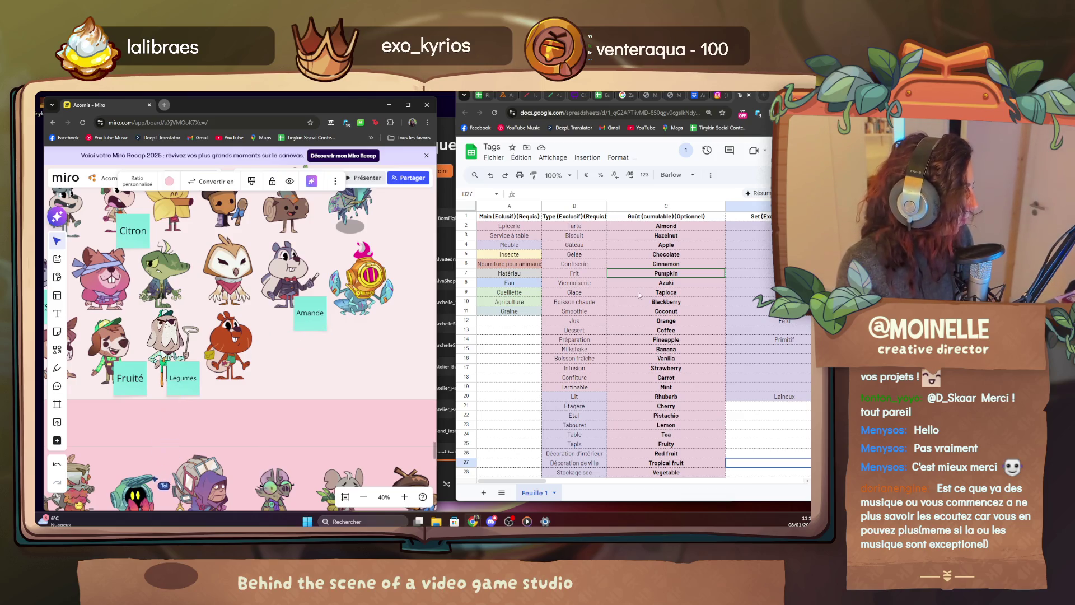
pyautogui.click(643, 238)
pyautogui.scroll(-5, 244, 336)
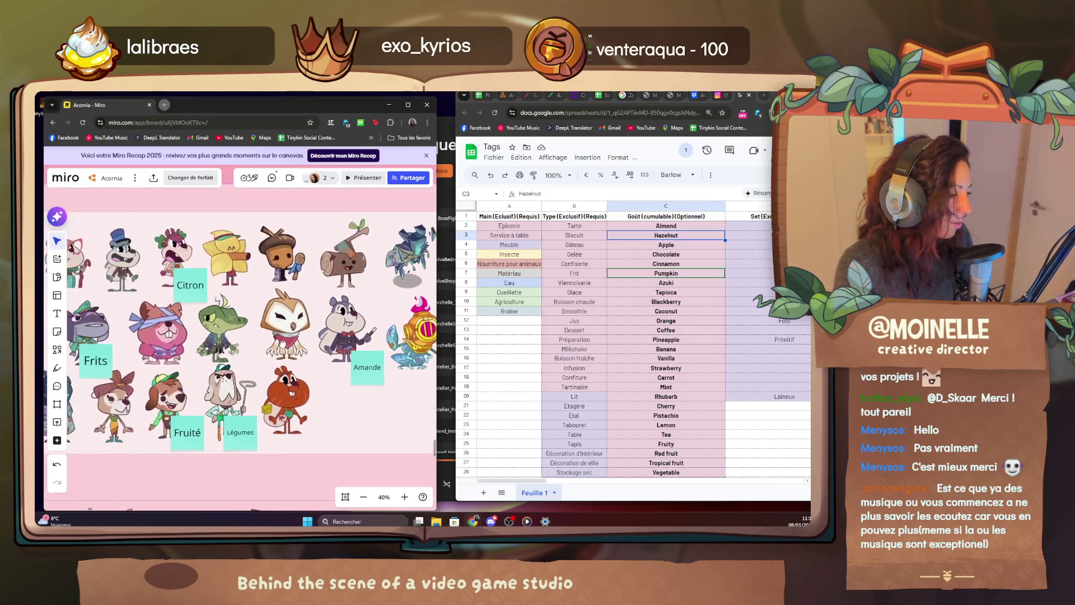
pyautogui.scroll(-5, 244, 336)
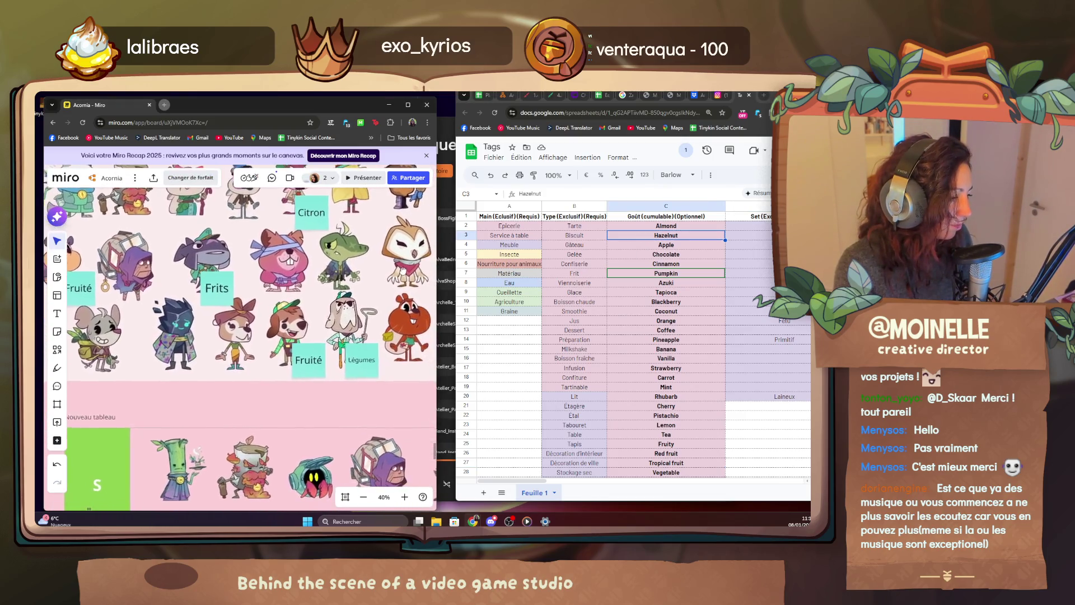
pyautogui.hscroll(-5, 244, 336)
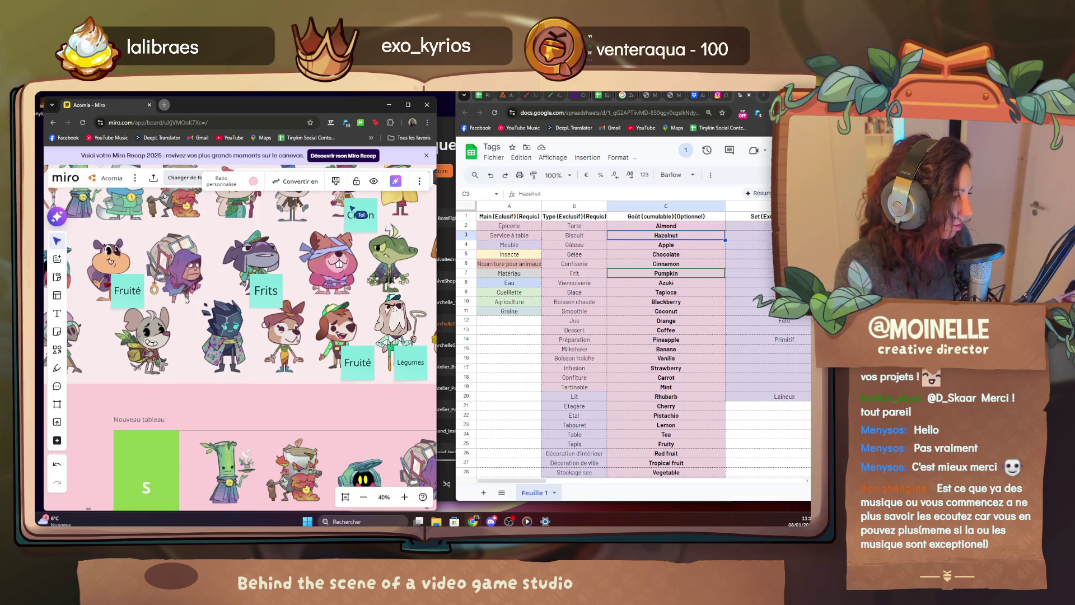
pyautogui.scroll(-4, 187, 297)
pyautogui.scroll(-4, 277, 311)
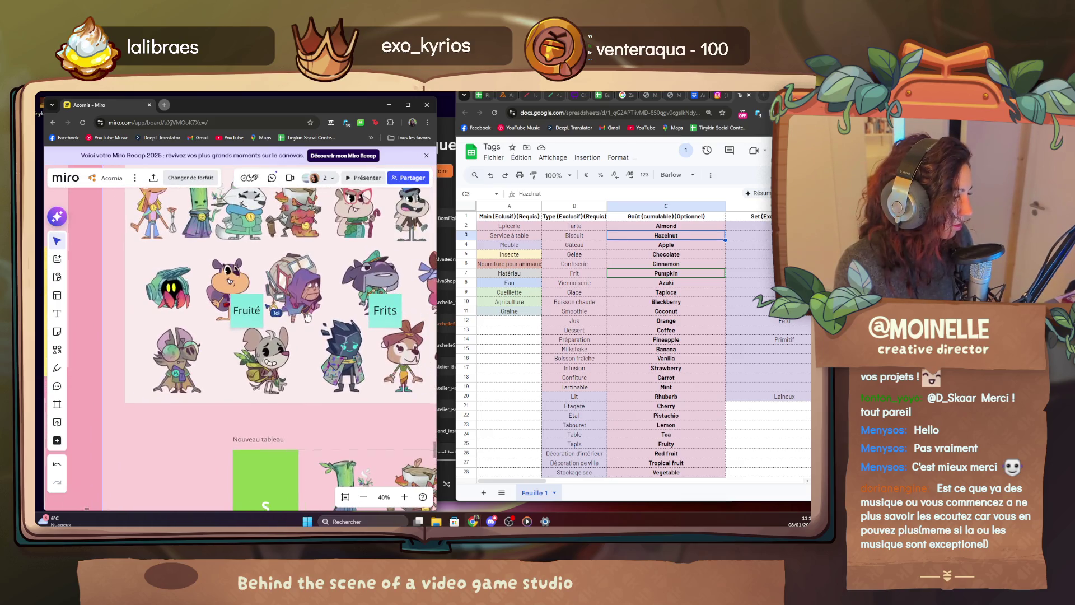
pyautogui.click(274, 312)
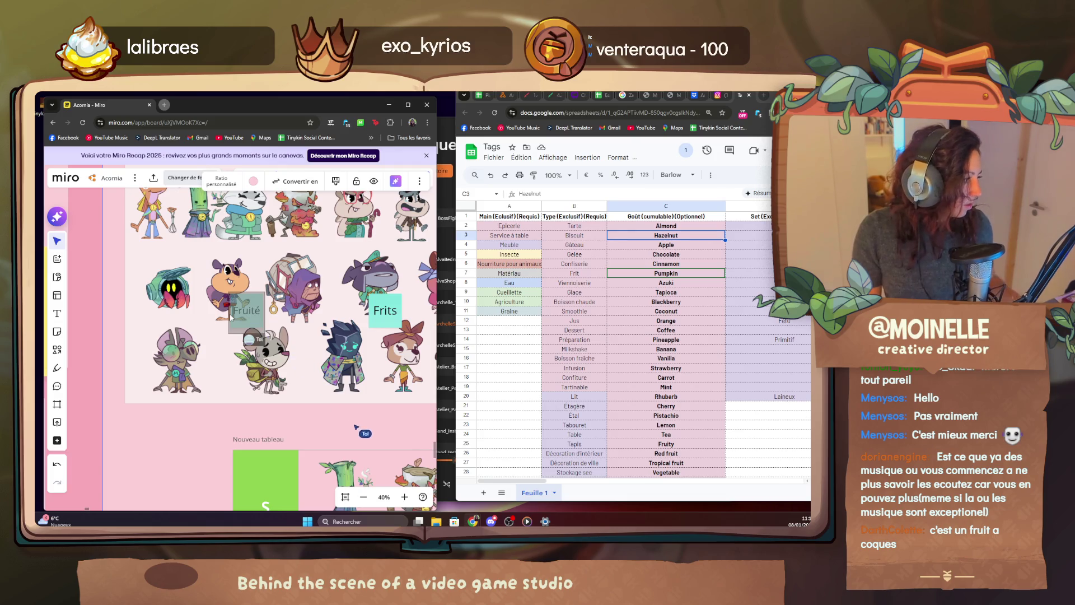
pyautogui.moveTo(232, 315); pyautogui.dragTo(233, 316)
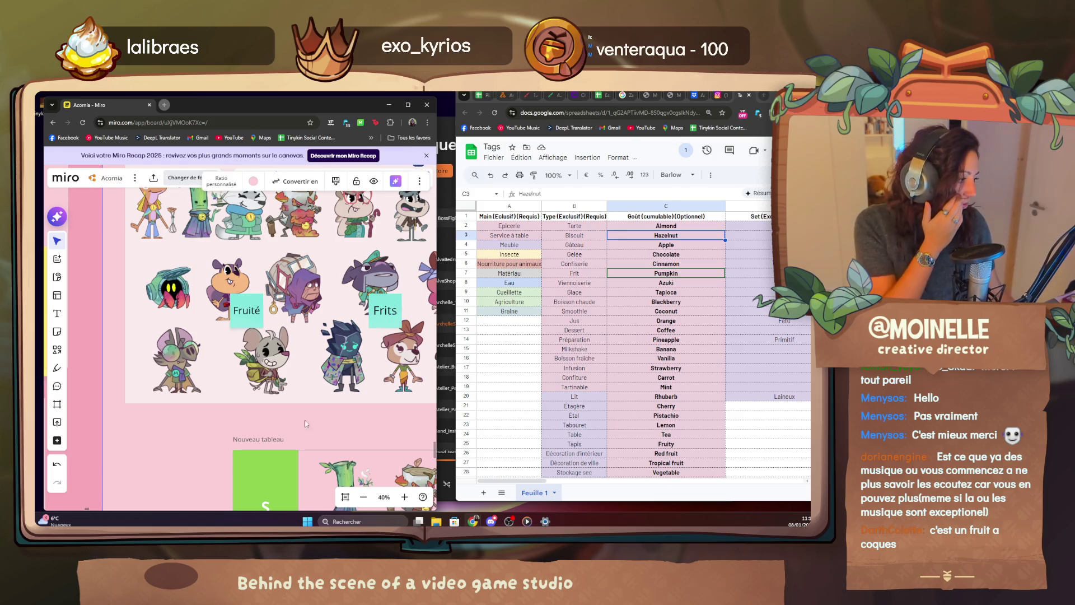
pyautogui.moveTo(256, 410); pyautogui.dragTo(138, 397)
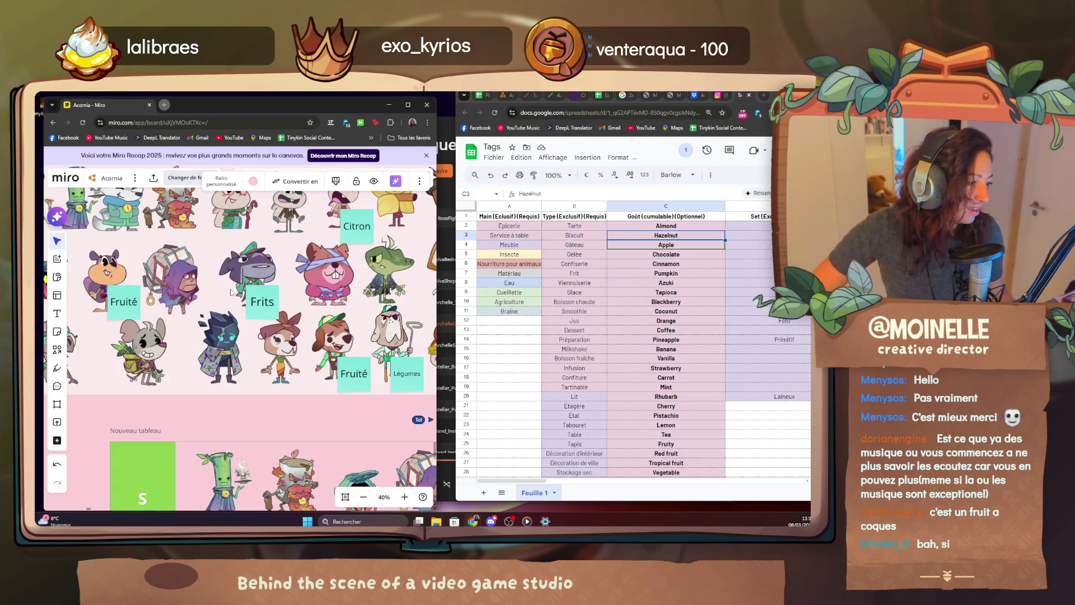
pyautogui.moveTo(188, 331)
pyautogui.mouseDown()
pyautogui.moveTo(159, 359)
pyautogui.moveTo(71, 328)
pyautogui.mouseUp()
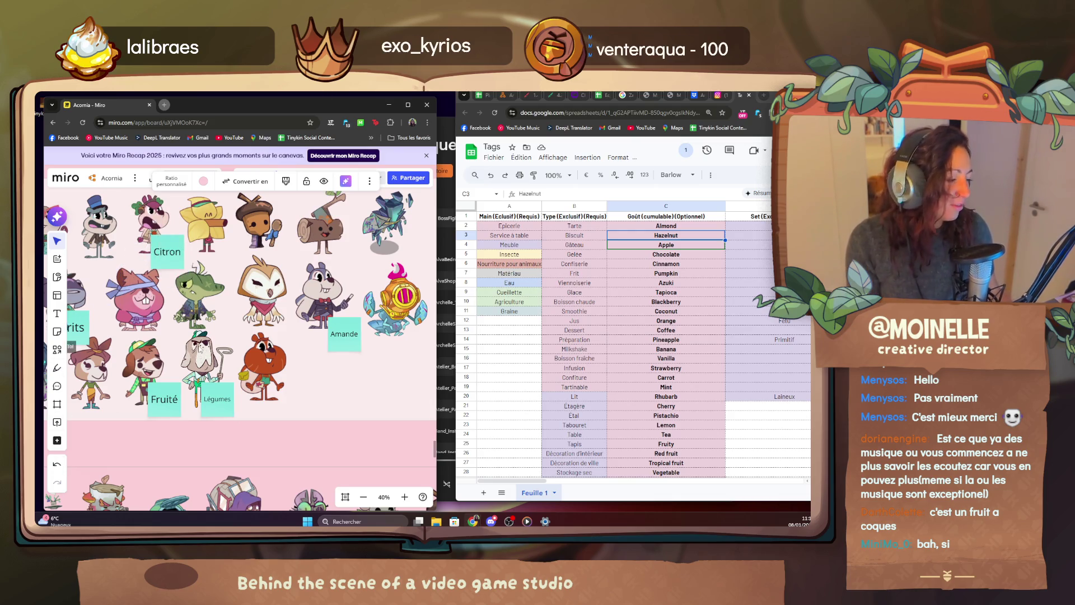
pyautogui.hscroll(5, 252, 336)
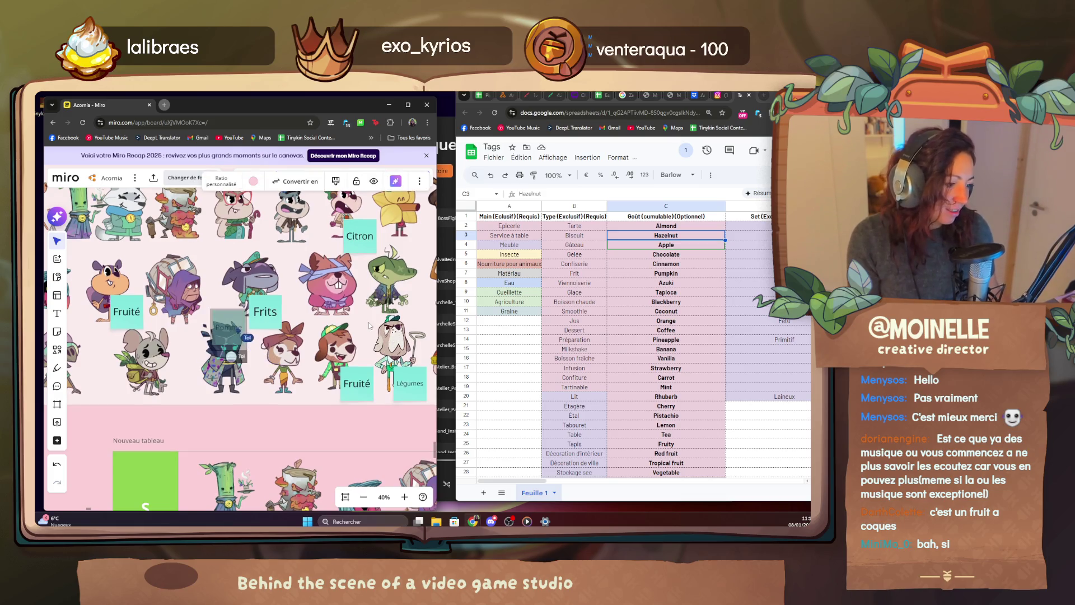
pyautogui.hscroll(5, 370, 328)
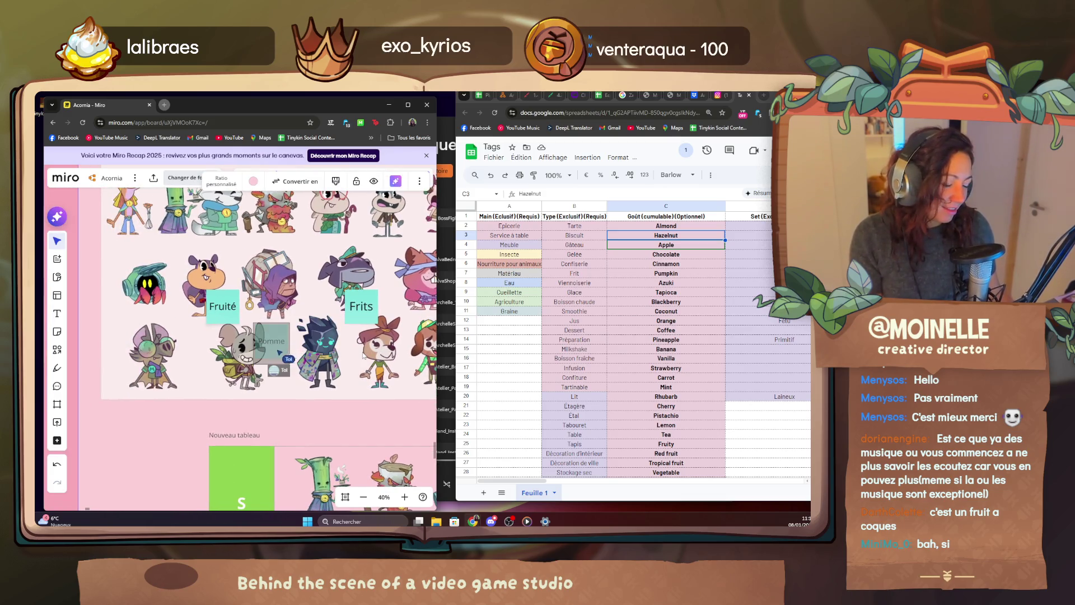
pyautogui.hscroll(5, 223, 337)
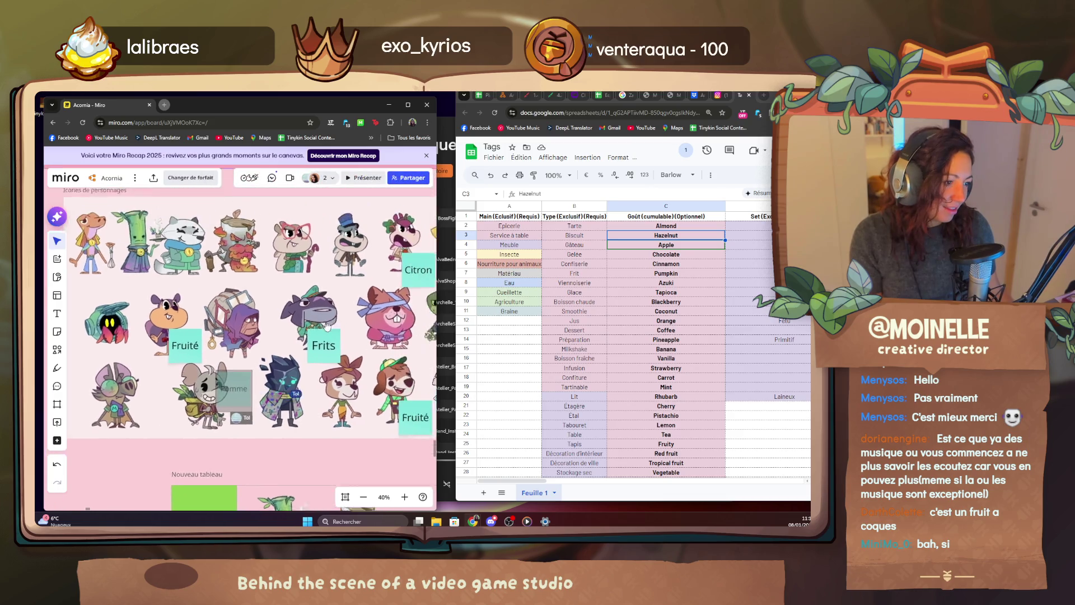
# Move the Pomme sticky note beside the crystal creature and advance the sheet to the next flavour.
pyautogui.moveTo(215, 290); pyautogui.dragTo(134, 312)
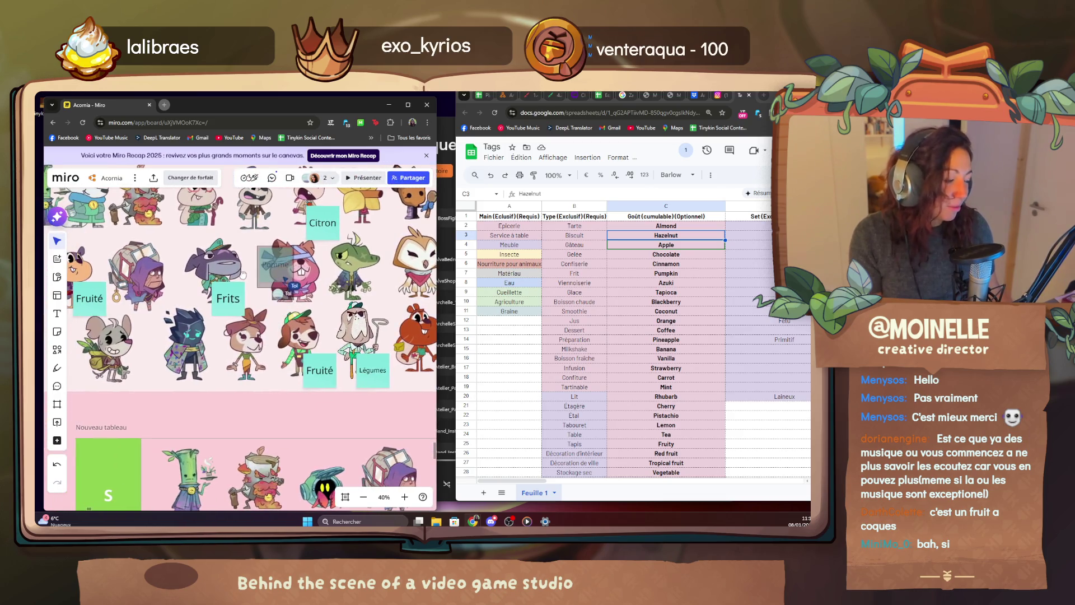
pyautogui.moveTo(203, 318); pyautogui.dragTo(407, 294)
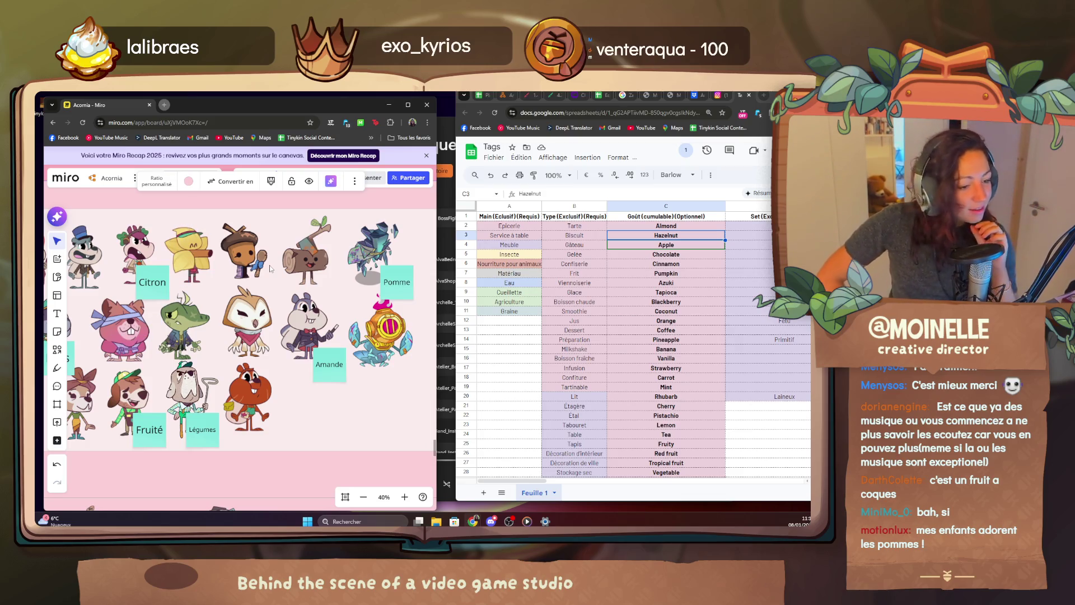
pyautogui.press('Down')
pyautogui.press('Down')
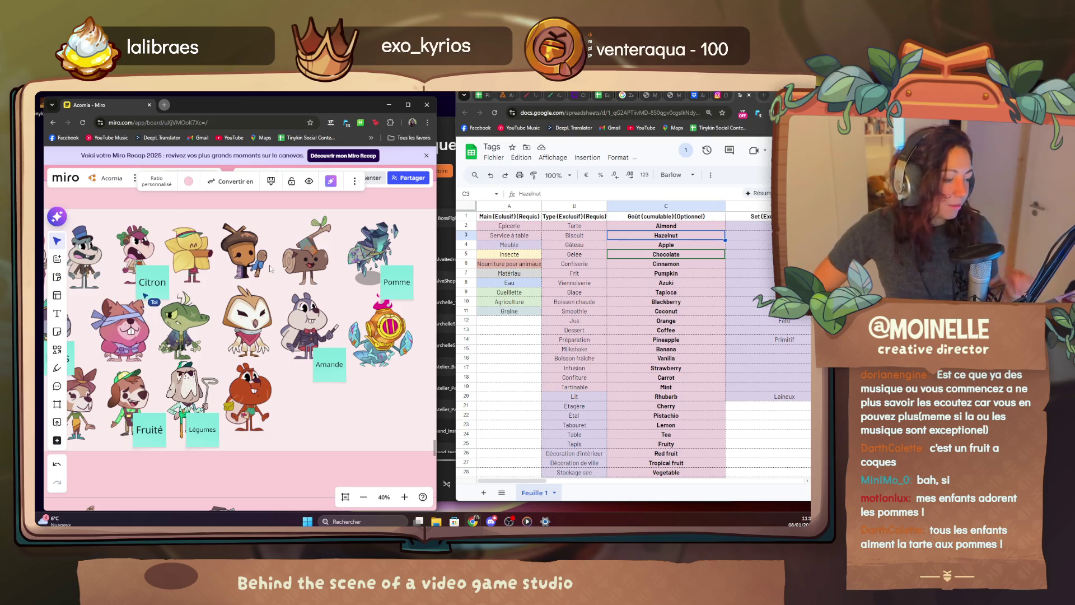
# Duplicate a sticky note as Café and place it under the top-hat character beside Citron.
pyautogui.moveTo(188, 309)
pyautogui.mouseDown()
pyautogui.moveTo(372, 308)
pyautogui.moveTo(189, 290)
pyautogui.mouseUp()
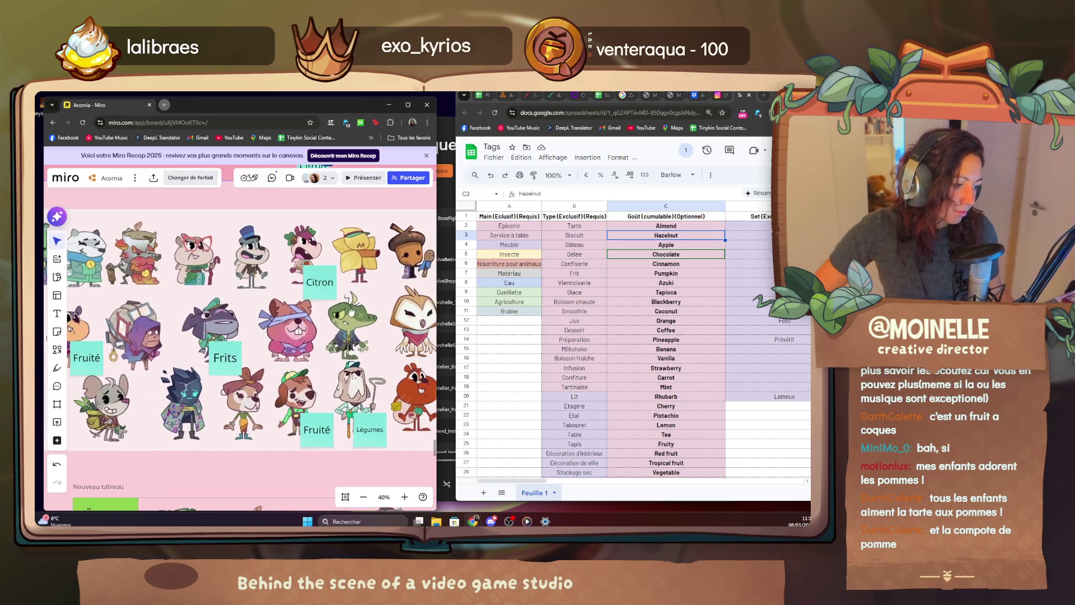
pyautogui.click(189, 289)
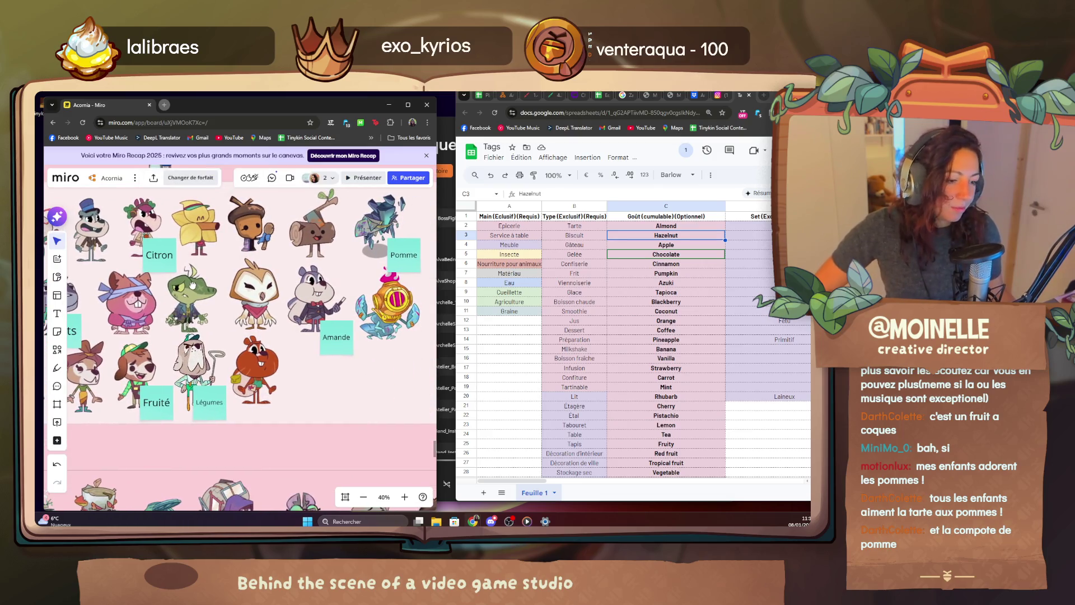
pyautogui.moveTo(110, 270)
pyautogui.mouseDown()
pyautogui.moveTo(131, 264)
pyautogui.moveTo(120, 264)
pyautogui.mouseUp()
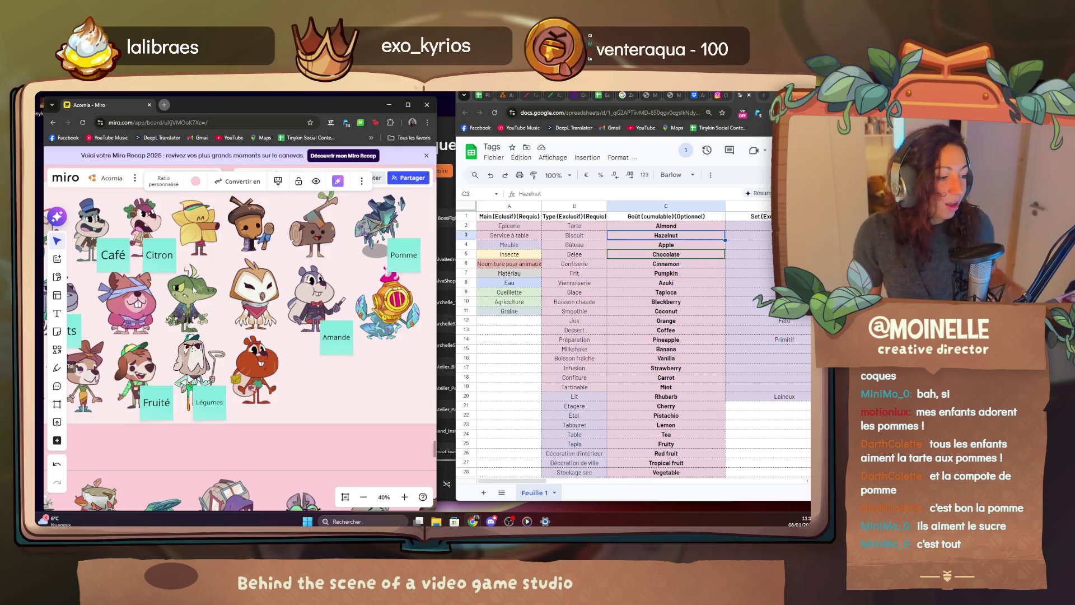
# Tag the small dark creature with a Chocolat sticky note and carry a spare Fruité copy across the board.
pyautogui.moveTo(67, 448)
pyautogui.mouseDown()
pyautogui.moveTo(124, 357)
pyautogui.moveTo(109, 351)
pyautogui.mouseUp()
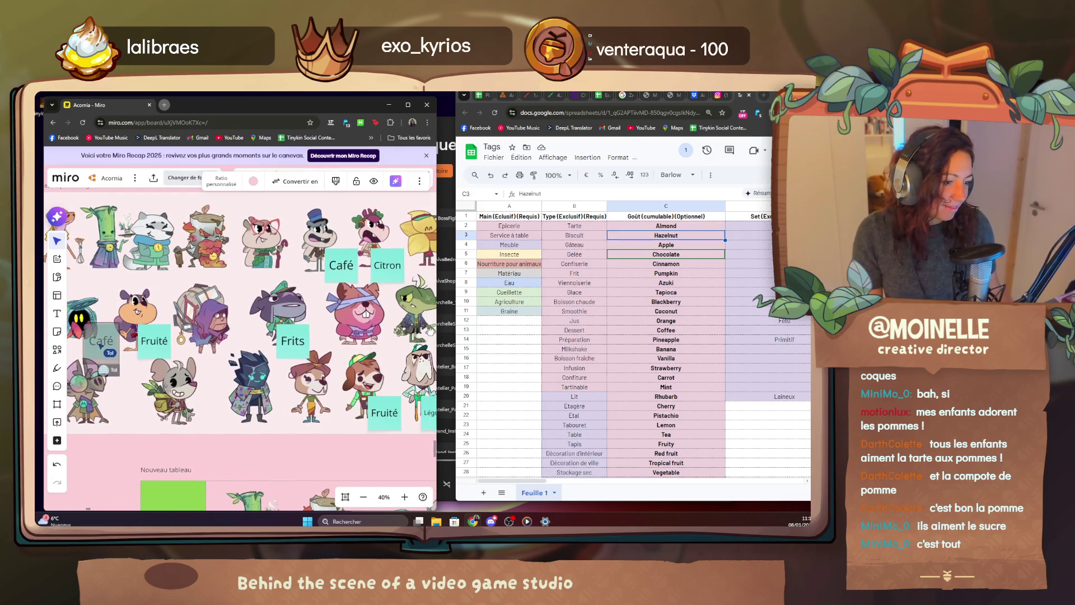
pyautogui.write('lat')
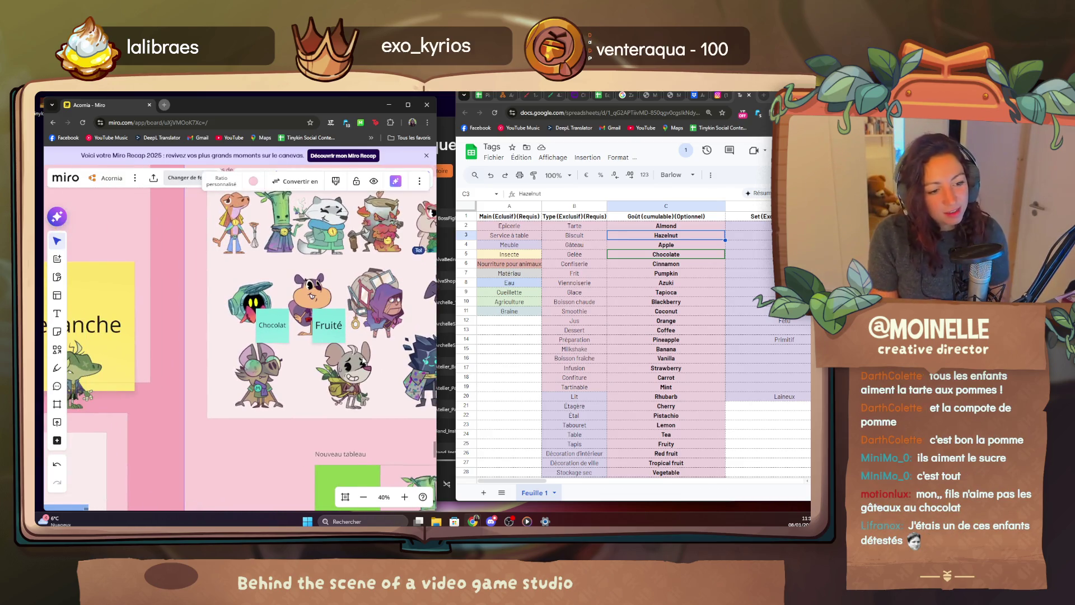
pyautogui.press('Down')
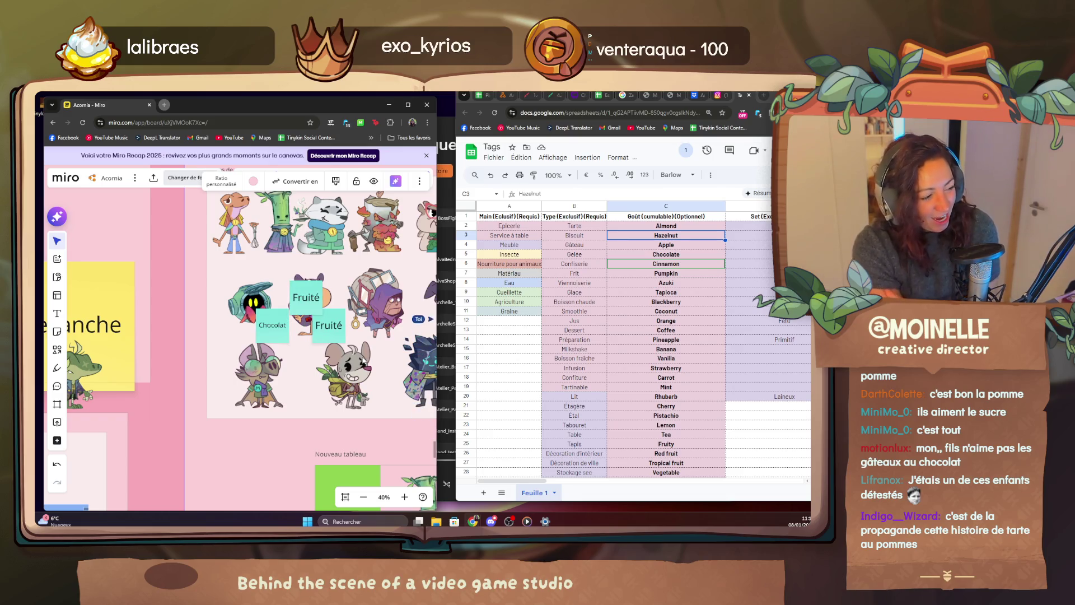
pyautogui.moveTo(332, 312)
pyautogui.mouseDown()
pyautogui.moveTo(363, 290)
pyautogui.moveTo(366, 346)
pyautogui.mouseUp()
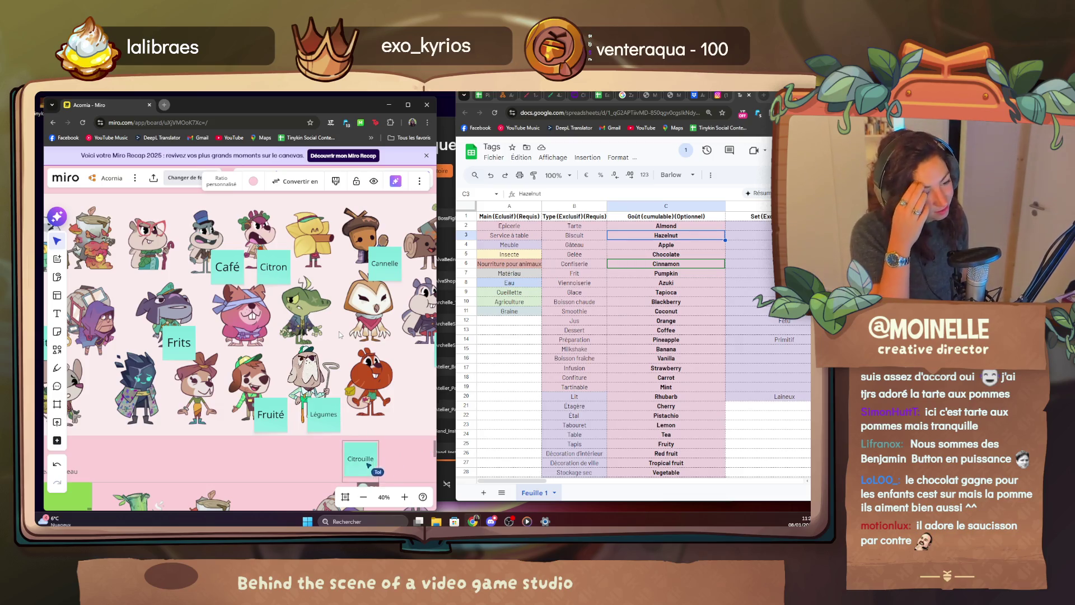
# Add Cannelle by the acorn character, extend Légumes with Citrouille and Pumpkin, then select the Fruité sticky.
pyautogui.moveTo(319, 319)
pyautogui.mouseDown()
pyautogui.moveTo(220, 324)
pyautogui.moveTo(249, 342)
pyautogui.mouseUp()
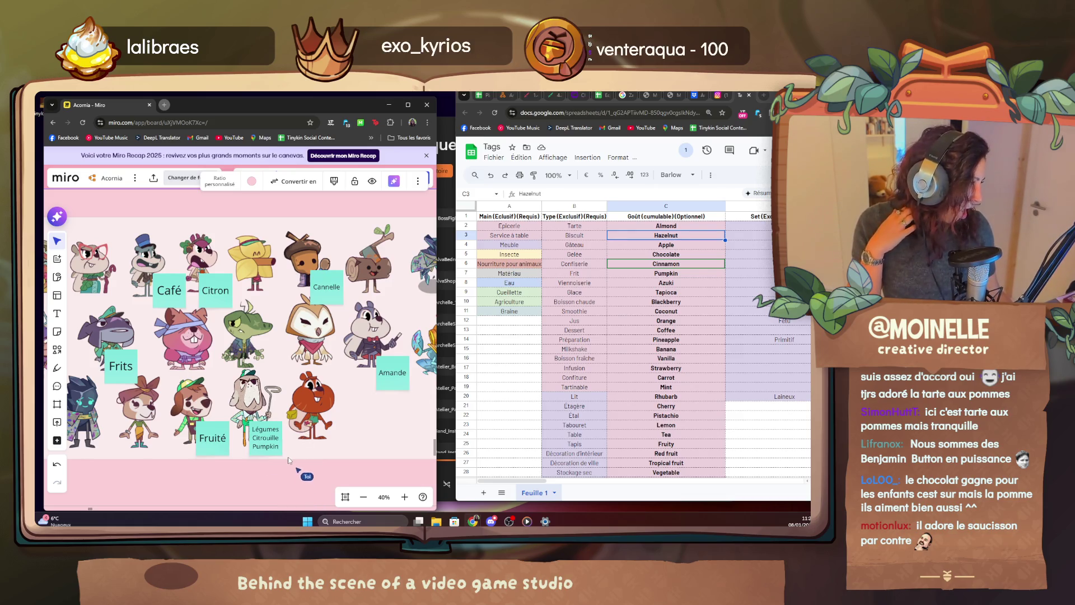
pyautogui.hscroll(-3, 290, 461)
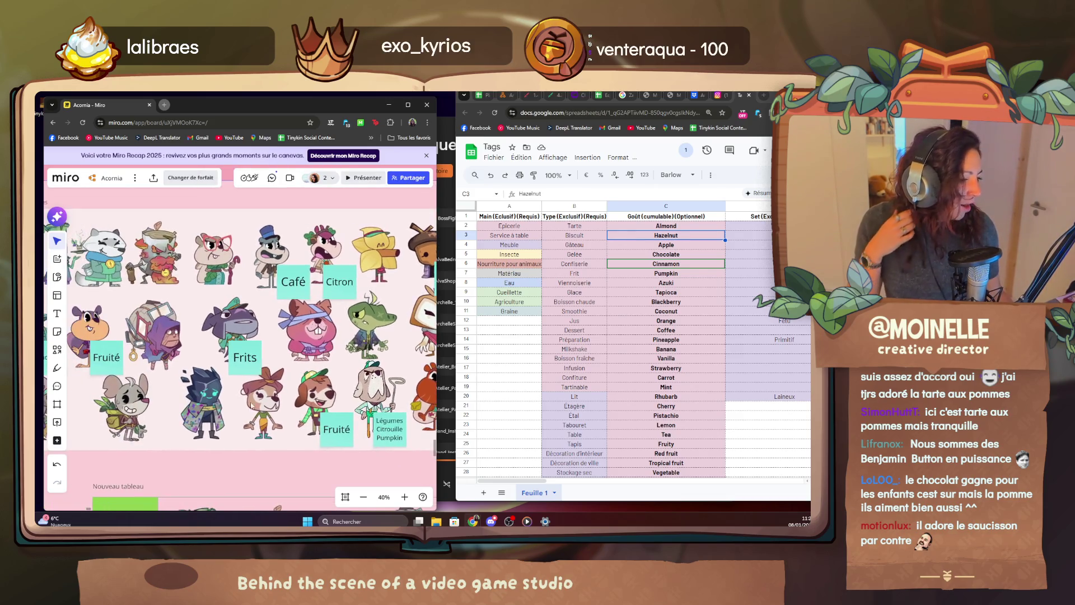
pyautogui.moveTo(295, 322); pyautogui.dragTo(250, 306)
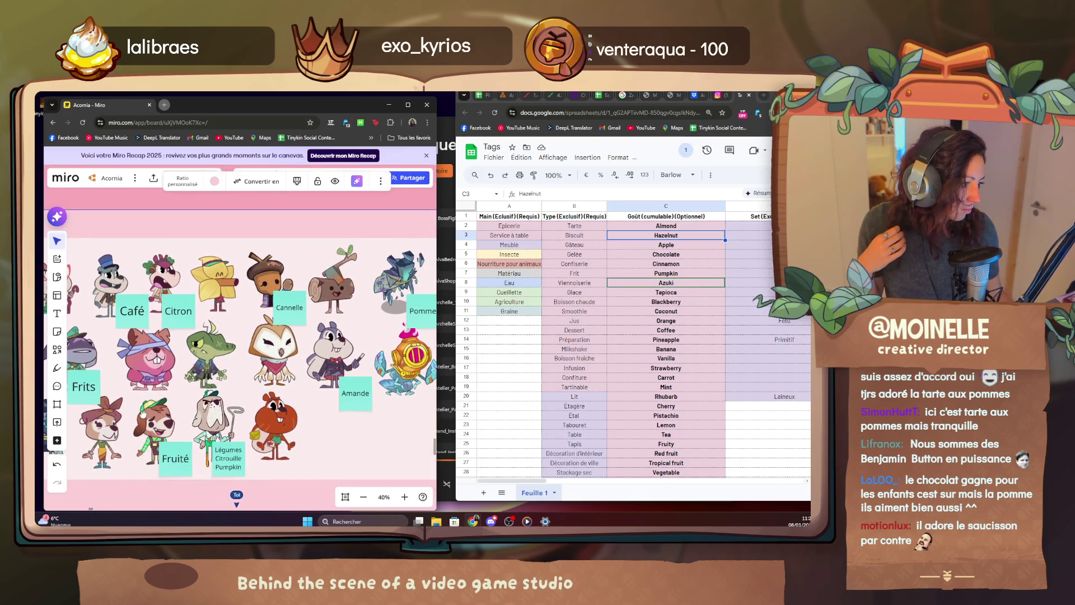
pyautogui.moveTo(289, 420)
pyautogui.mouseDown()
pyautogui.moveTo(251, 478)
pyautogui.moveTo(180, 488)
pyautogui.moveTo(336, 455)
pyautogui.moveTo(418, 458)
pyautogui.mouseUp()
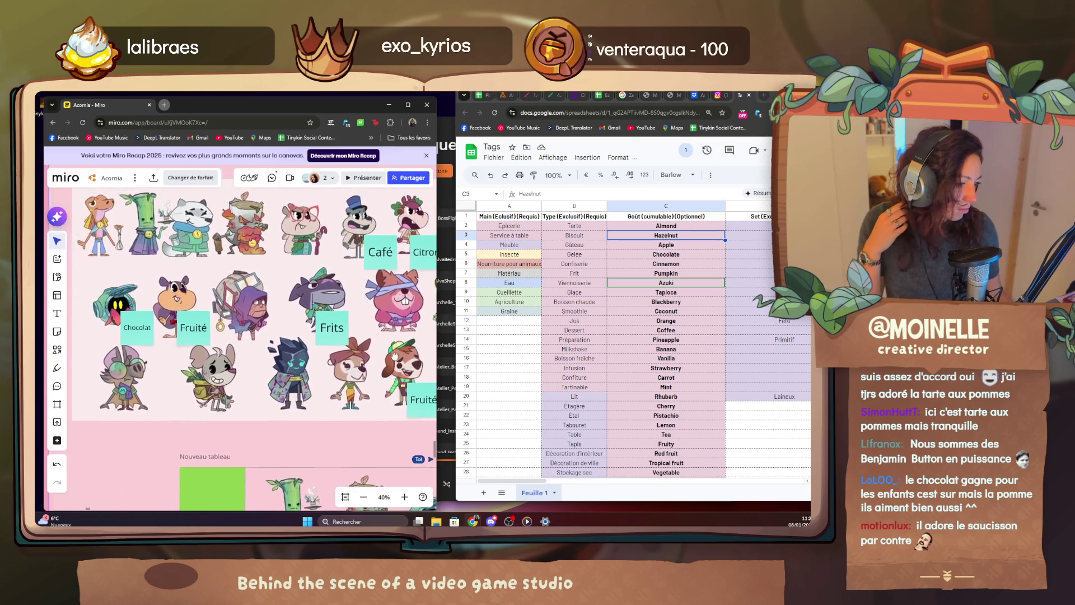
pyautogui.click(395, 391)
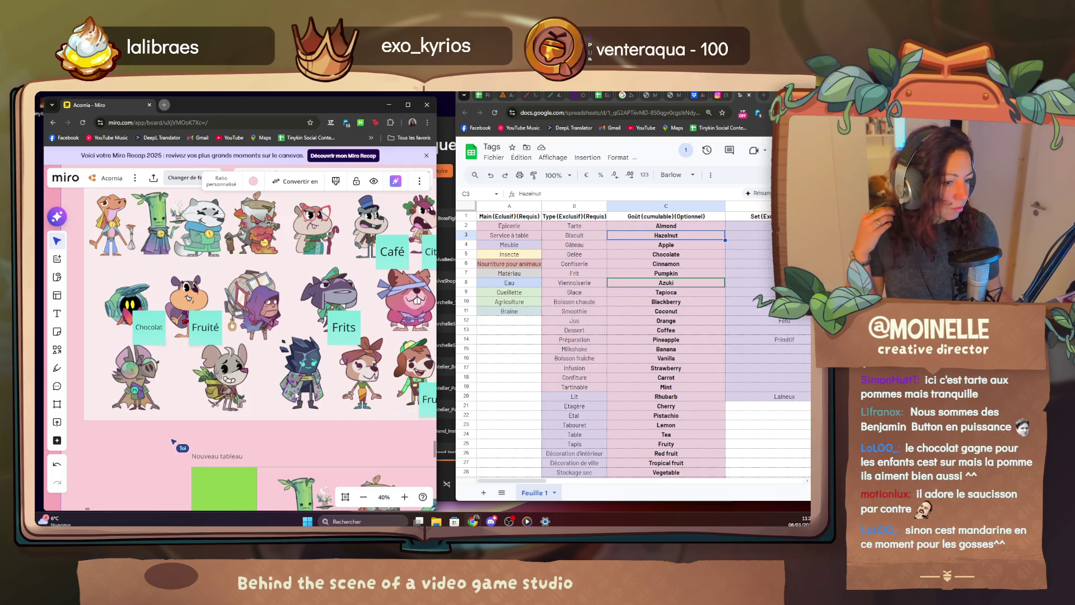
# Duplicate the Fruité sticky as Azuki and place it beside the bottom-left goggled grey character.
pyautogui.hotkey('ctrl', 'v')
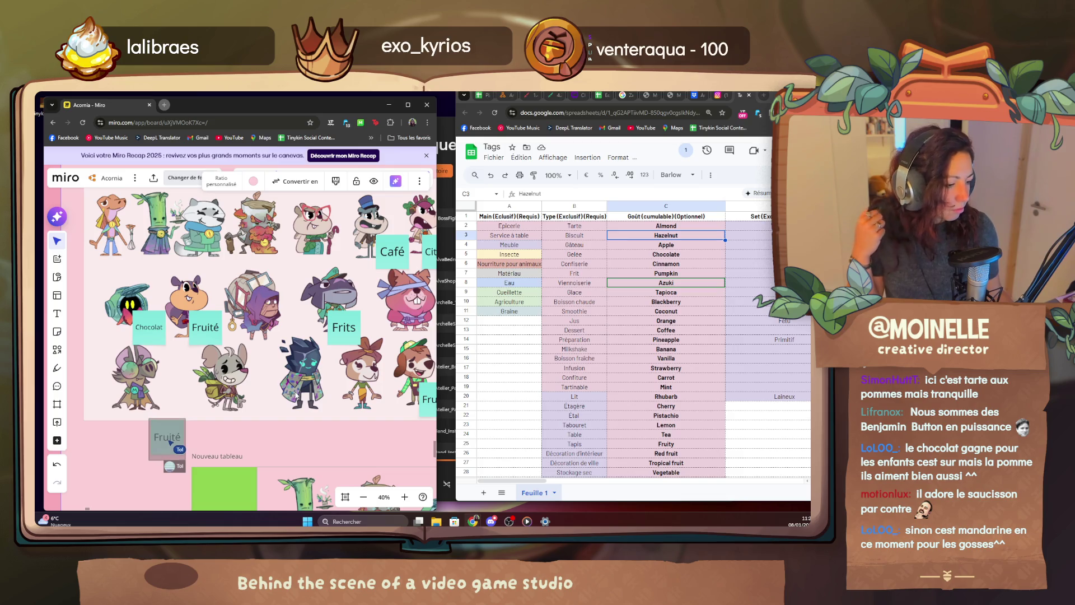
pyautogui.write('Azuki')
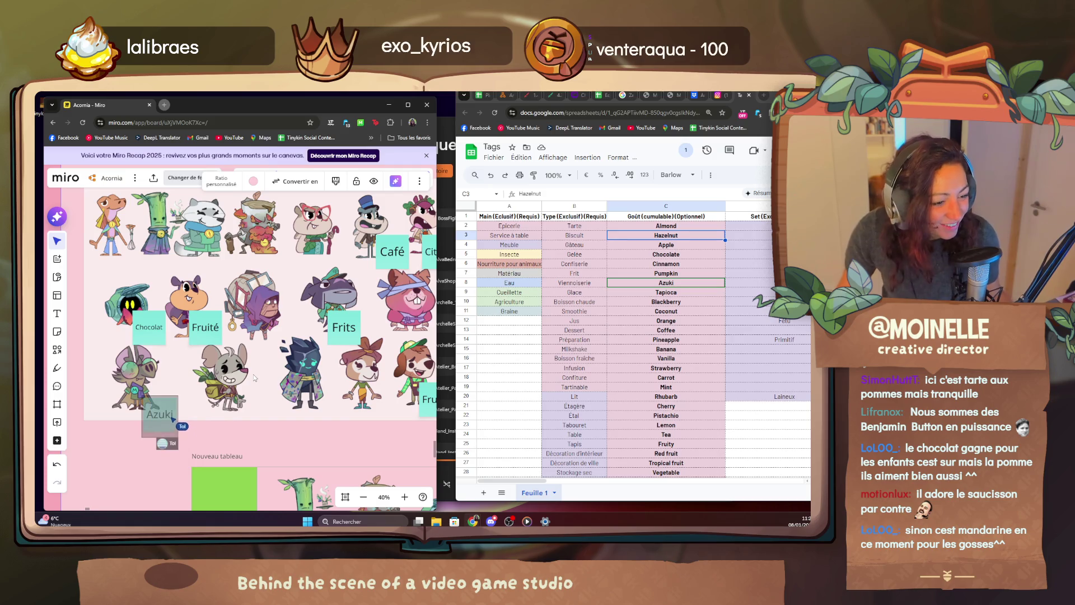
pyautogui.moveTo(168, 438); pyautogui.dragTo(160, 409)
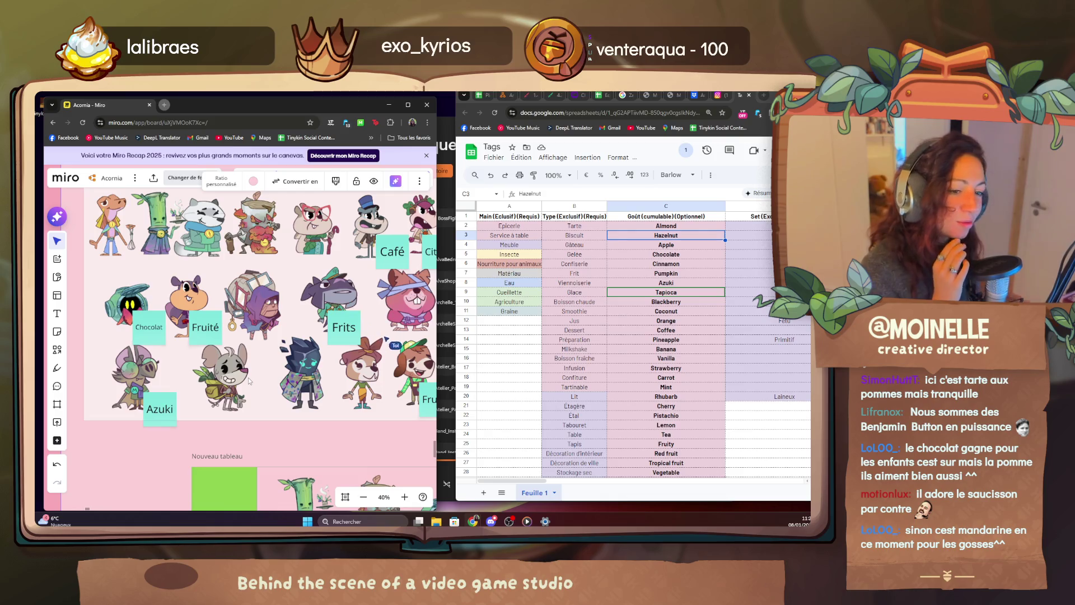
pyautogui.scroll(-2, 253, 299)
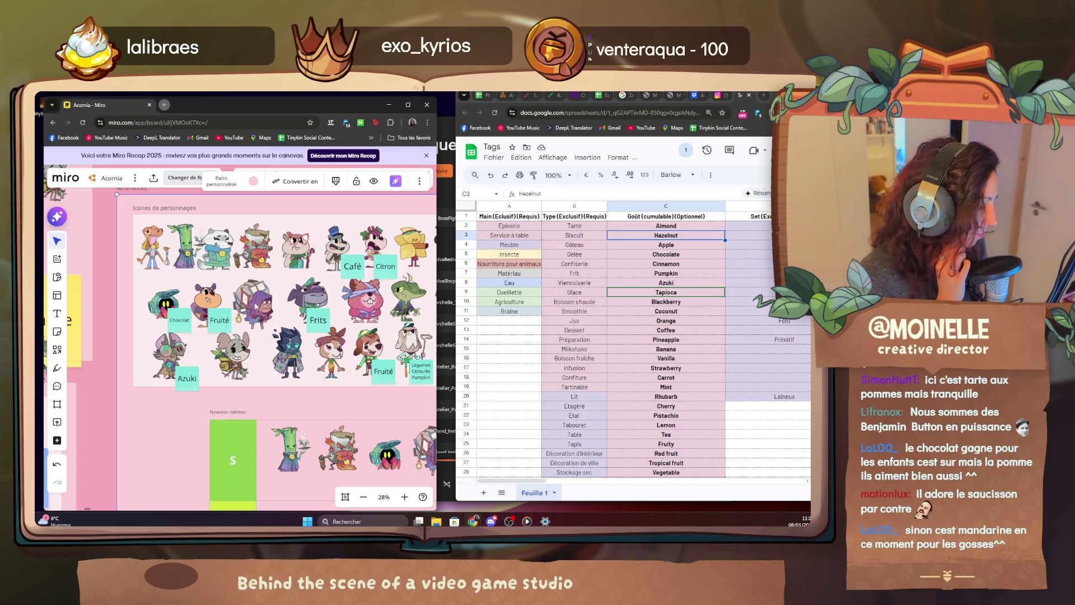
pyautogui.scroll(1, 253, 336)
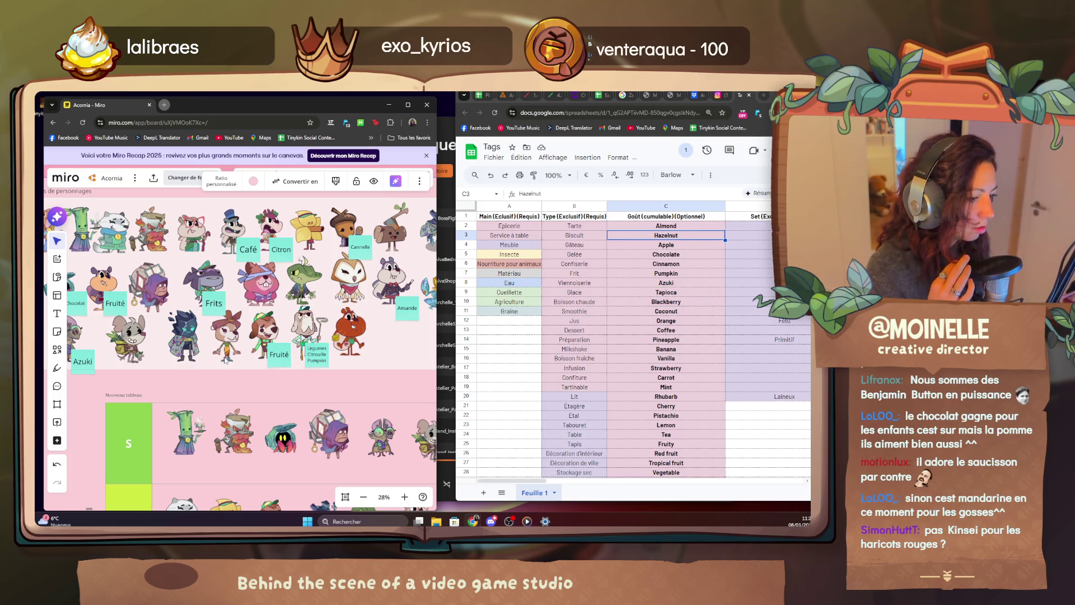
pyautogui.scroll(3, 264, 260)
pyautogui.scroll(3, 263, 260)
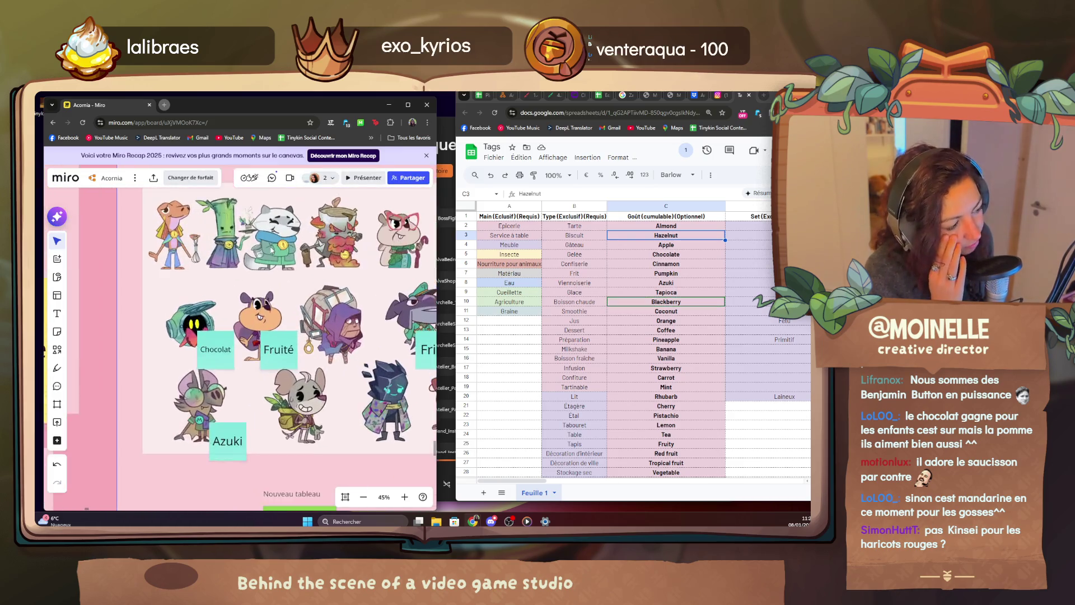
pyautogui.scroll(3, 263, 260)
# Duplicate stickies as Noix de coco for the yellow hooded character and Mûre below the red character.
pyautogui.click(267, 270)
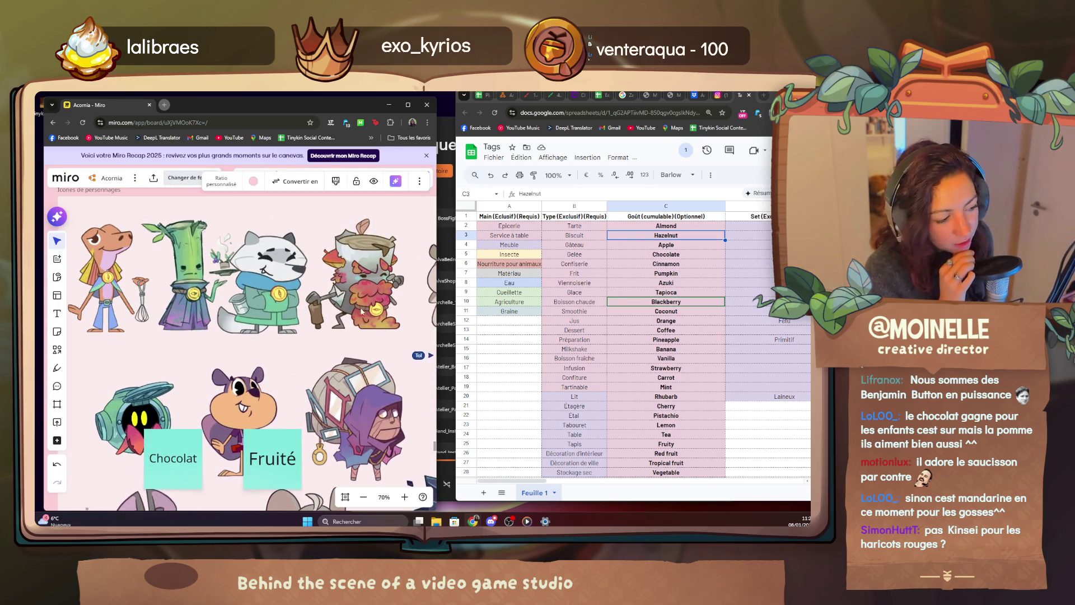
pyautogui.scroll(-5, 282, 308)
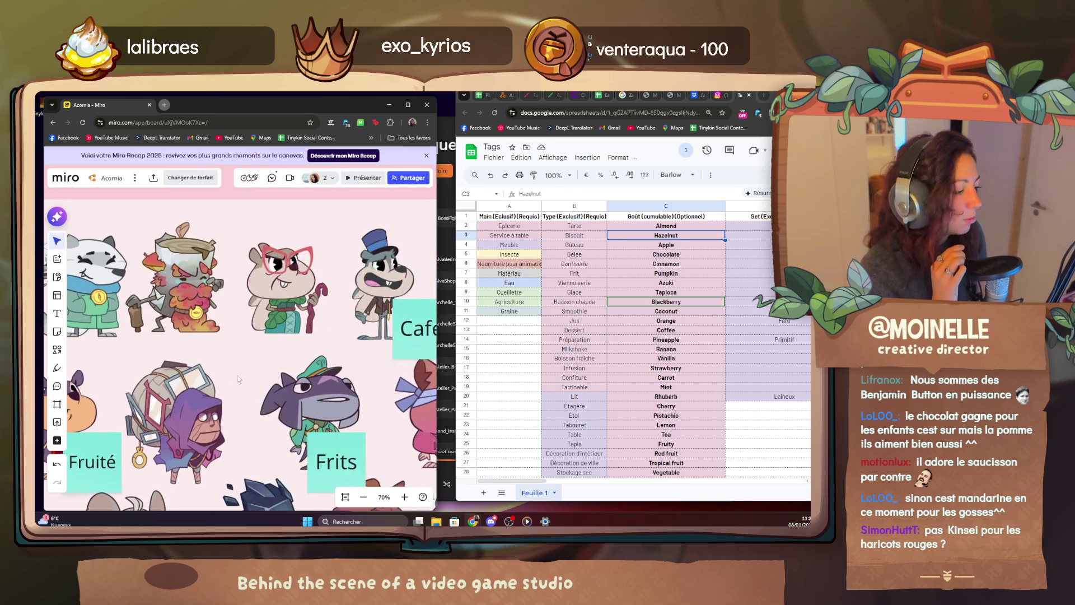
pyautogui.scroll(-5, 290, 394)
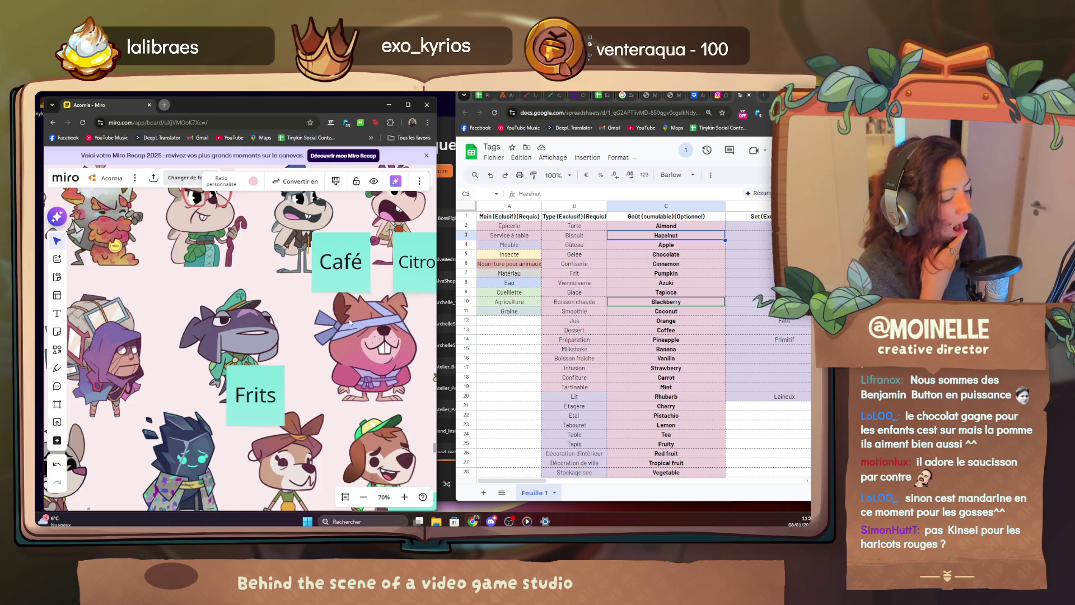
pyautogui.moveTo(346, 320); pyautogui.dragTo(258, 363)
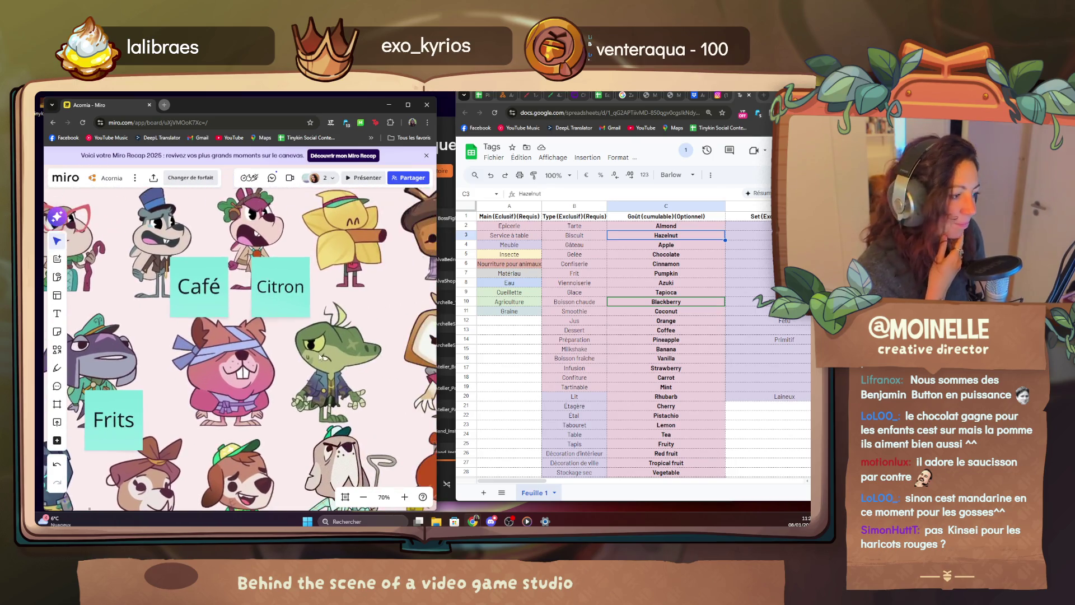
pyautogui.click(258, 363)
pyautogui.write('Noix de coco')
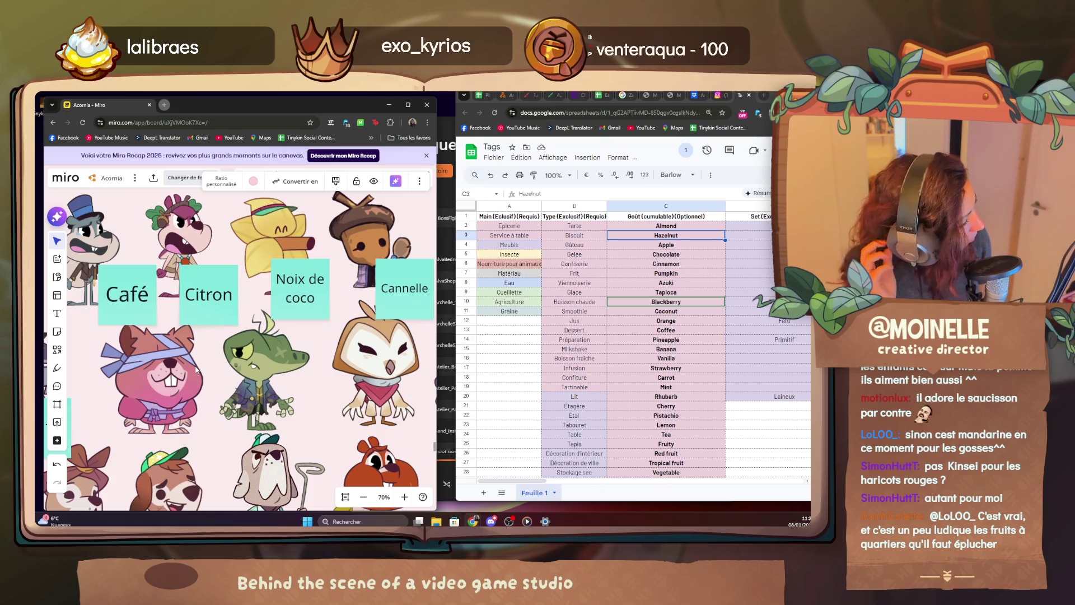
pyautogui.press('Down')
pyautogui.press('Down')
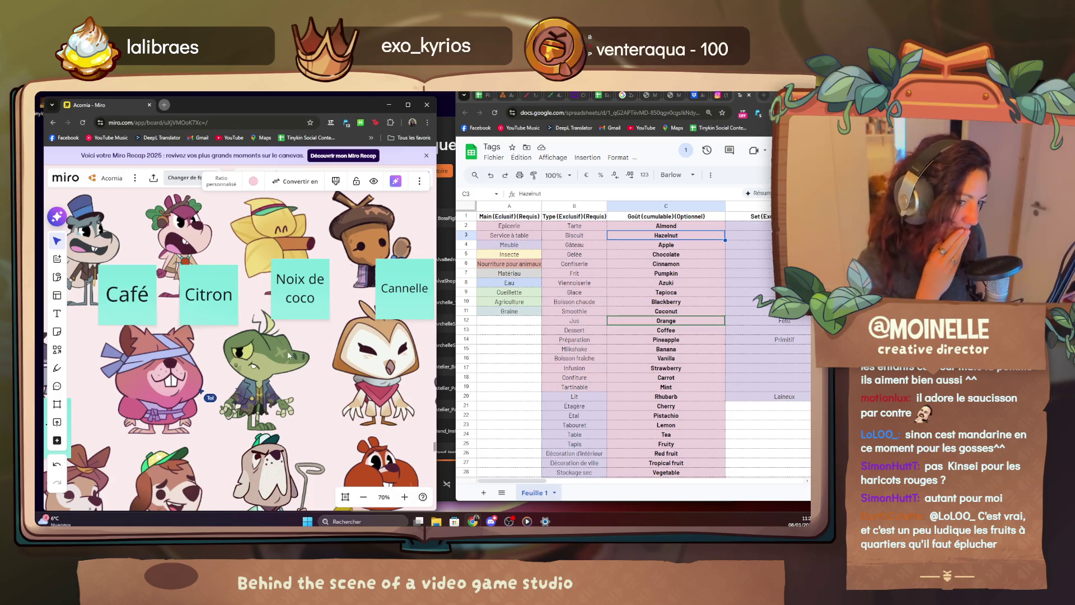
pyautogui.scroll(-3, 249, 407)
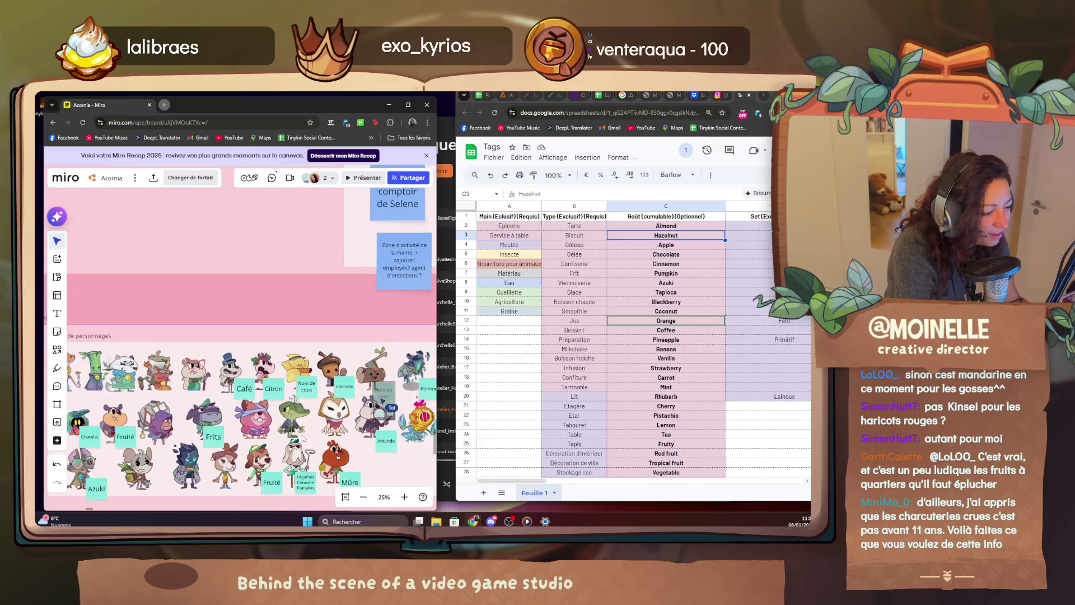
pyautogui.scroll(-3, 240, 362)
pyautogui.scroll(-3, 233, 323)
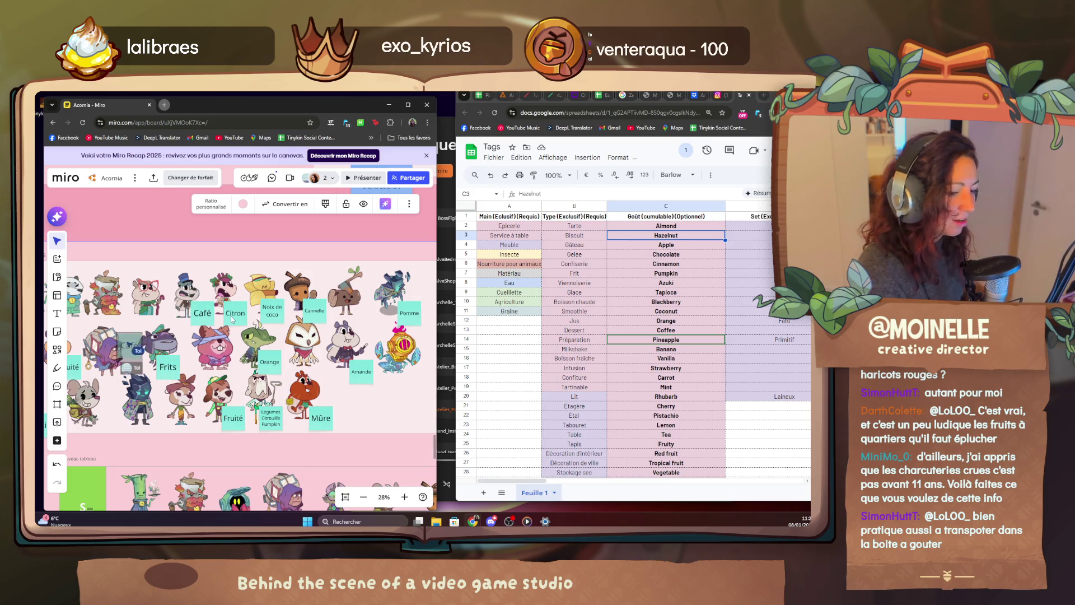
pyautogui.scroll(3, 231, 316)
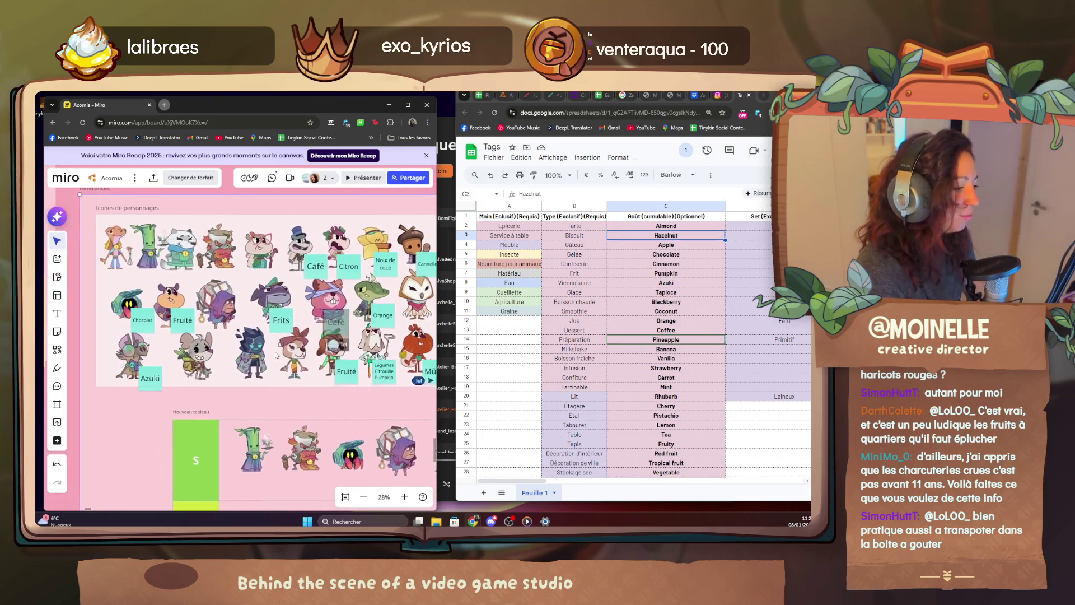
pyautogui.scroll(2, 252, 337)
# Pan across the character icons and select the shark character image.
pyautogui.click(414, 443)
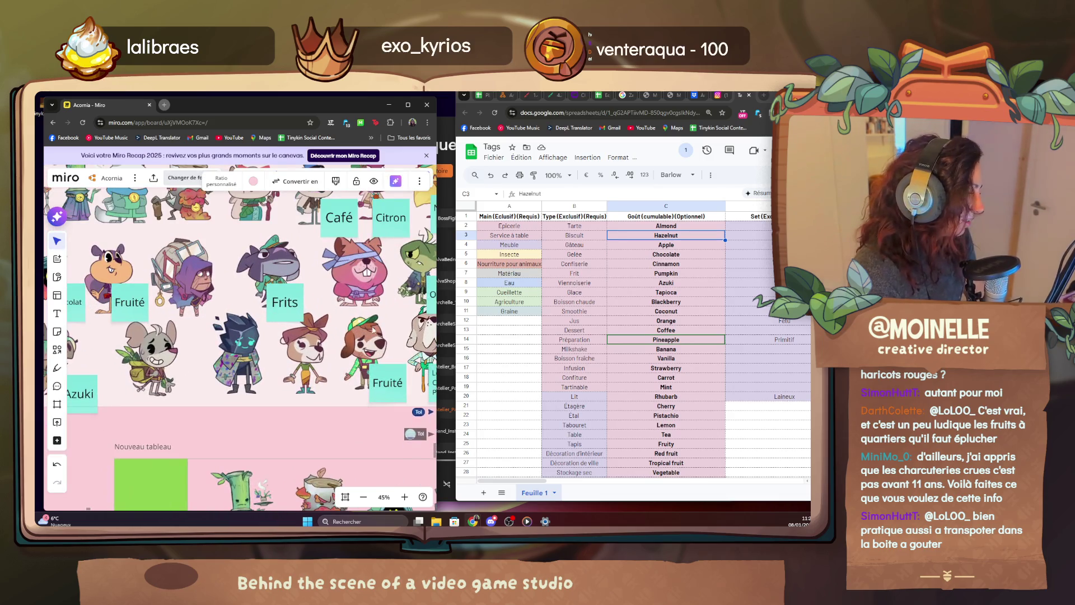
pyautogui.moveTo(381, 306)
pyautogui.mouseDown()
pyautogui.moveTo(186, 403)
pyautogui.moveTo(362, 342)
pyautogui.moveTo(403, 361)
pyautogui.mouseUp()
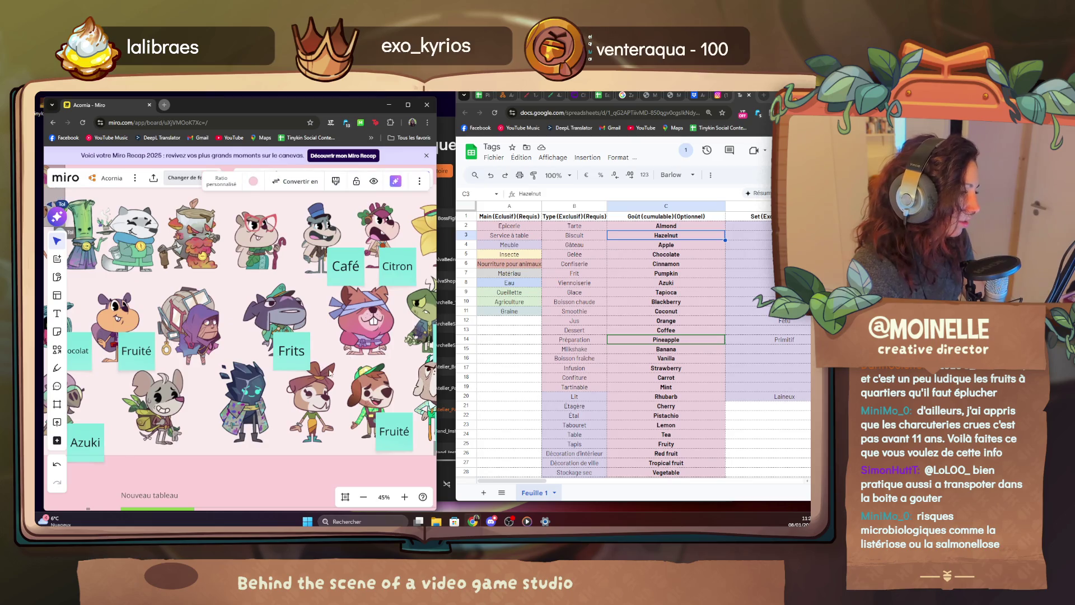
pyautogui.moveTo(168, 320); pyautogui.dragTo(296, 338)
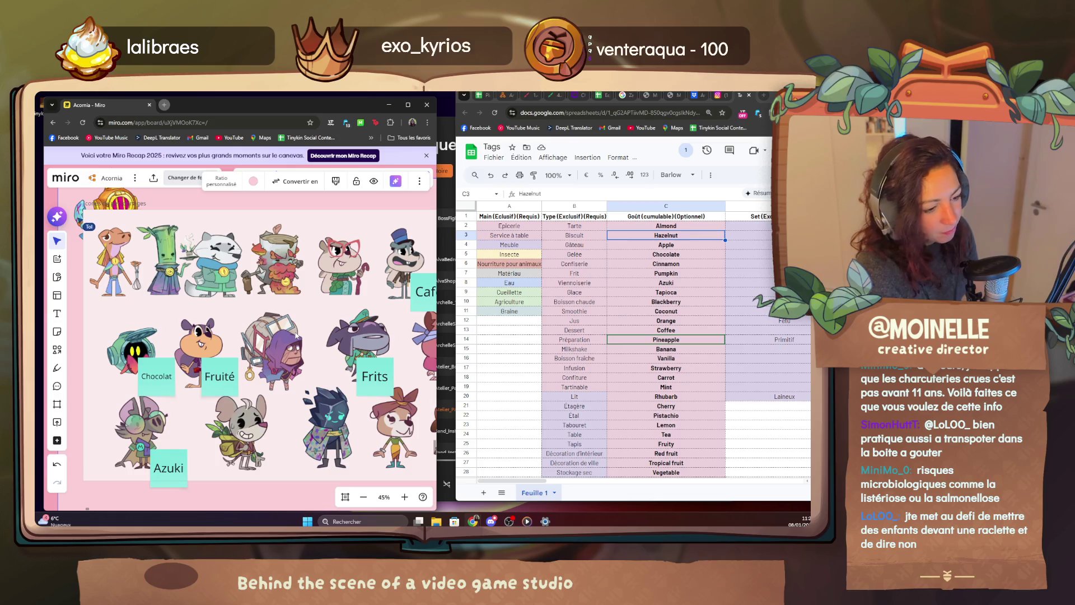
pyautogui.scroll(-5, 253, 336)
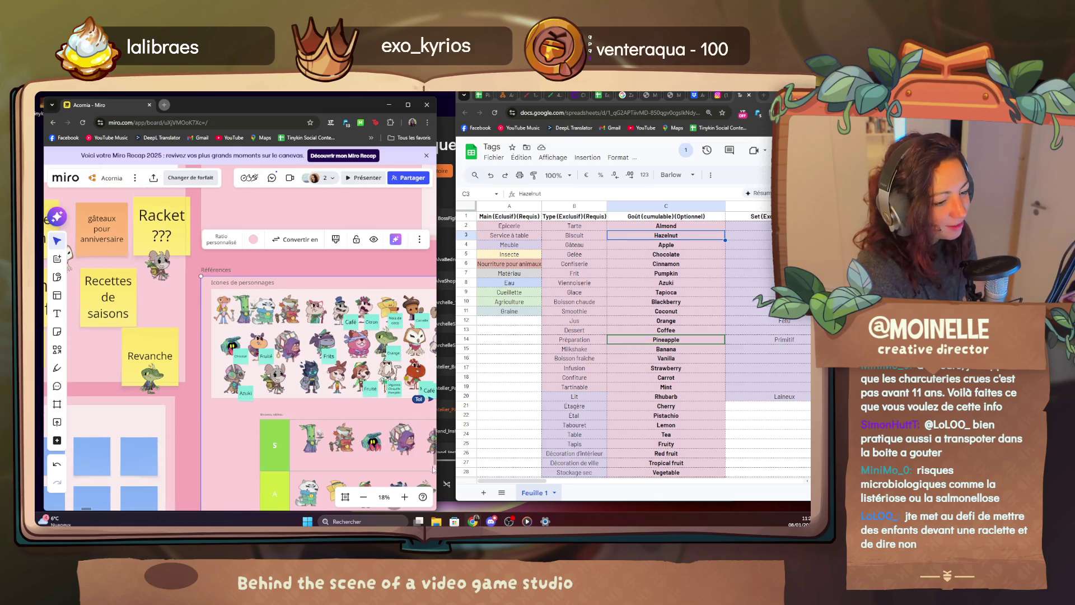
pyautogui.scroll(-5, 252, 337)
pyautogui.scroll(-3, 252, 336)
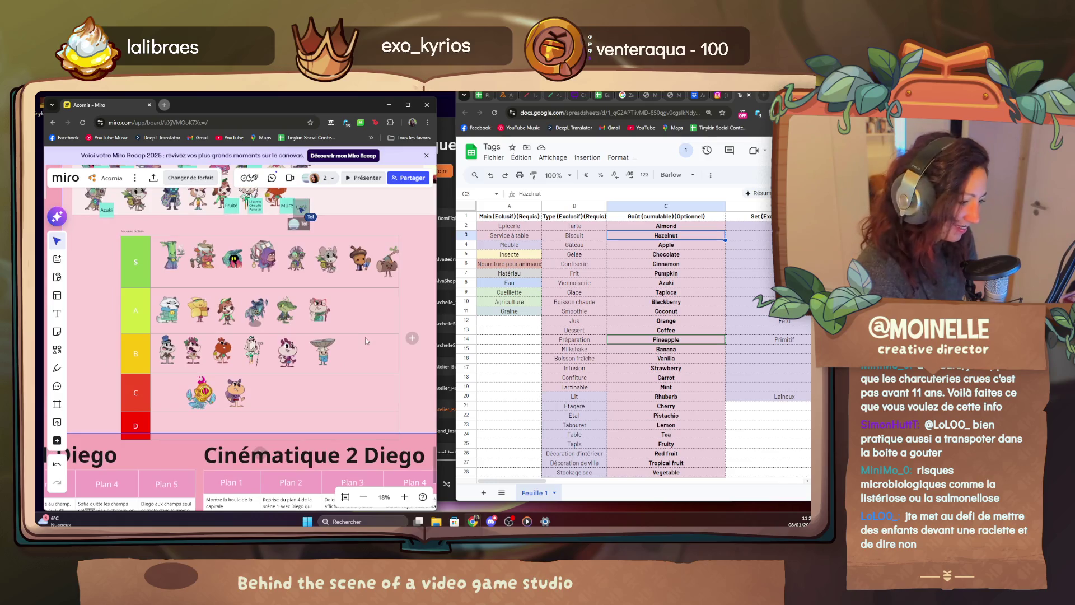
pyautogui.scroll(-5, 366, 337)
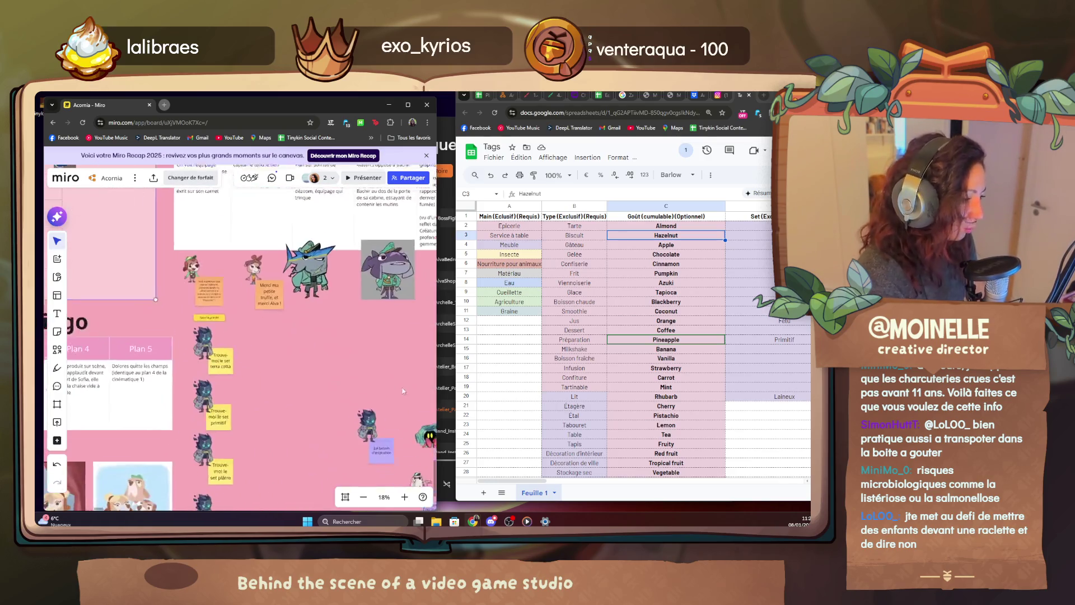
pyautogui.click(281, 245)
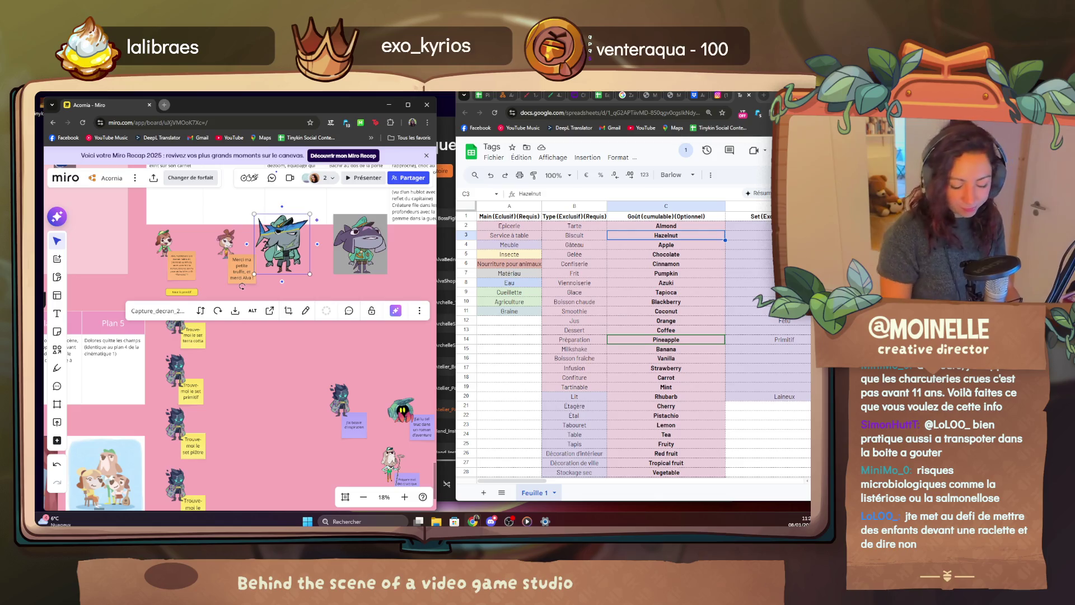
pyautogui.scroll(5, 358, 350)
pyautogui.scroll(-3, 384, 411)
# Shrink the shark image to icon size and place it at the upper right of the grid.
pyautogui.click(316, 303)
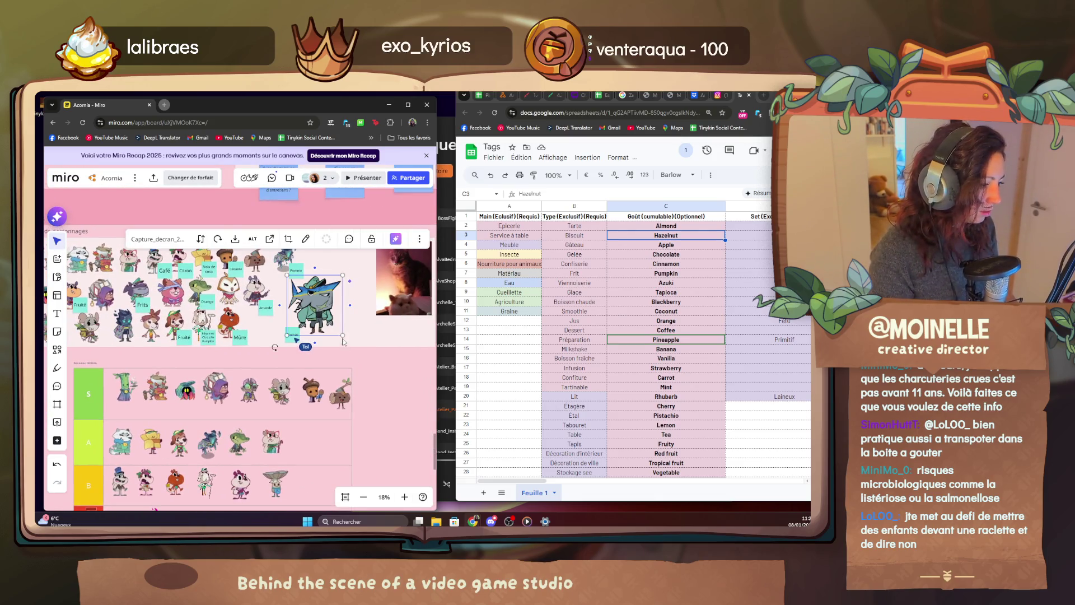
pyautogui.moveTo(343, 341)
pyautogui.mouseDown()
pyautogui.moveTo(303, 290)
pyautogui.moveTo(357, 273)
pyautogui.mouseUp()
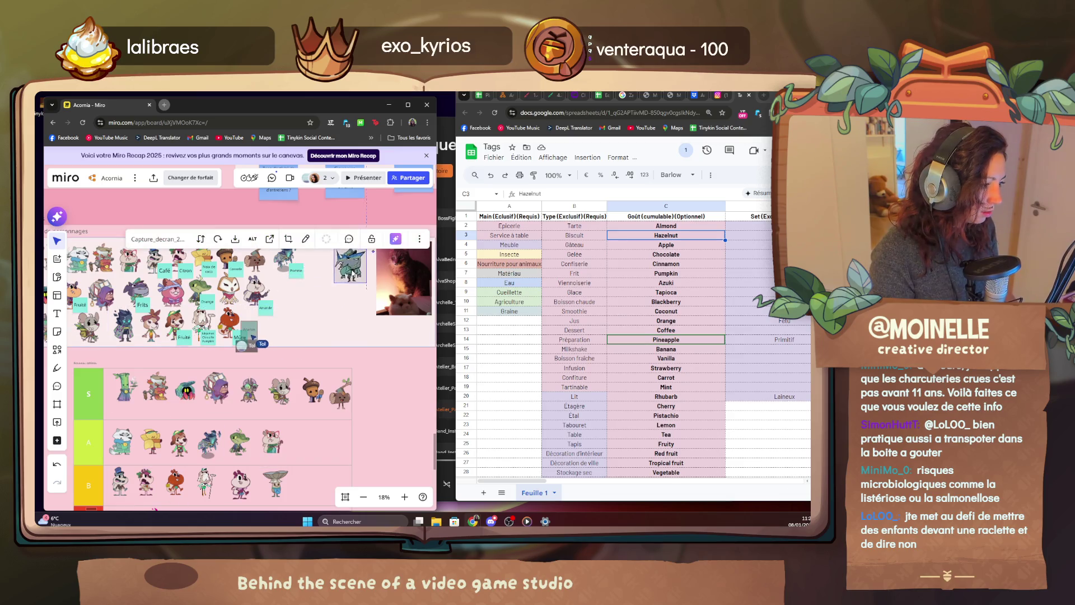
pyautogui.scroll(3, 328, 288)
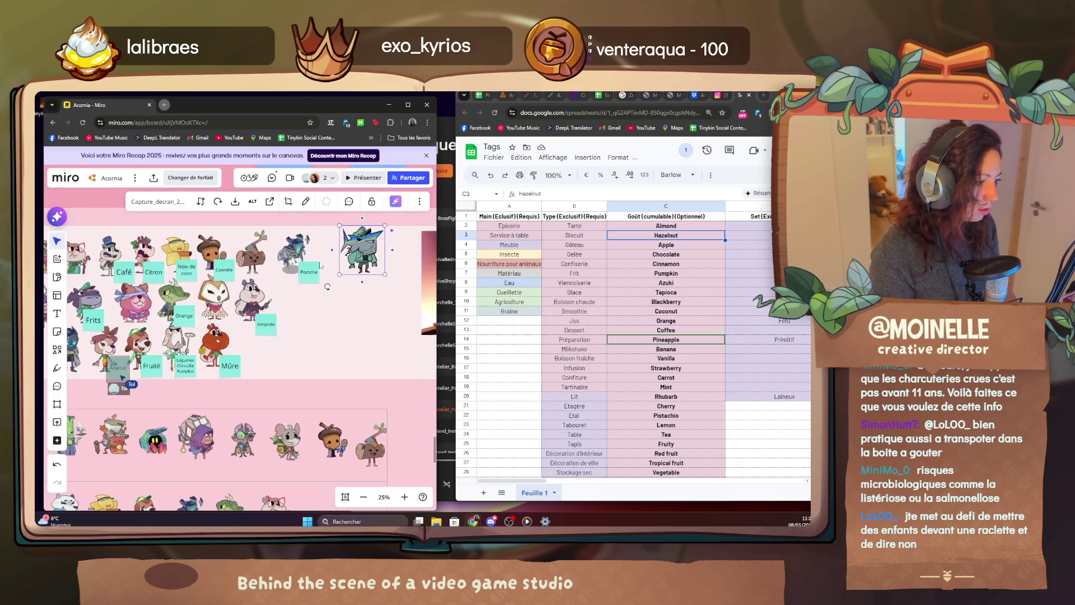
pyautogui.moveTo(392, 228); pyautogui.dragTo(383, 236)
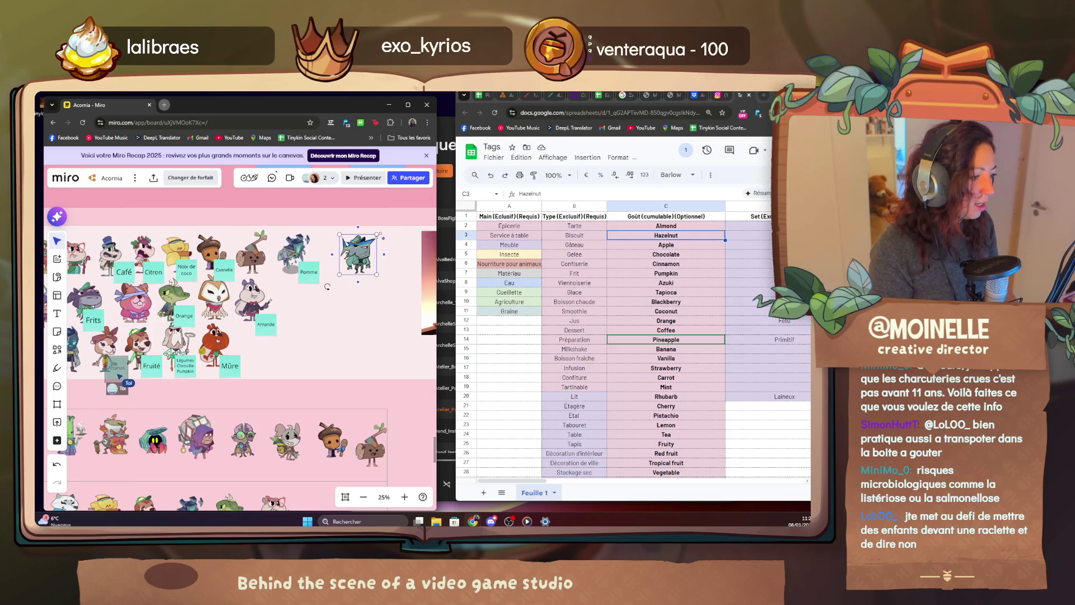
pyautogui.scroll(2, 196, 381)
pyautogui.scroll(2, 187, 371)
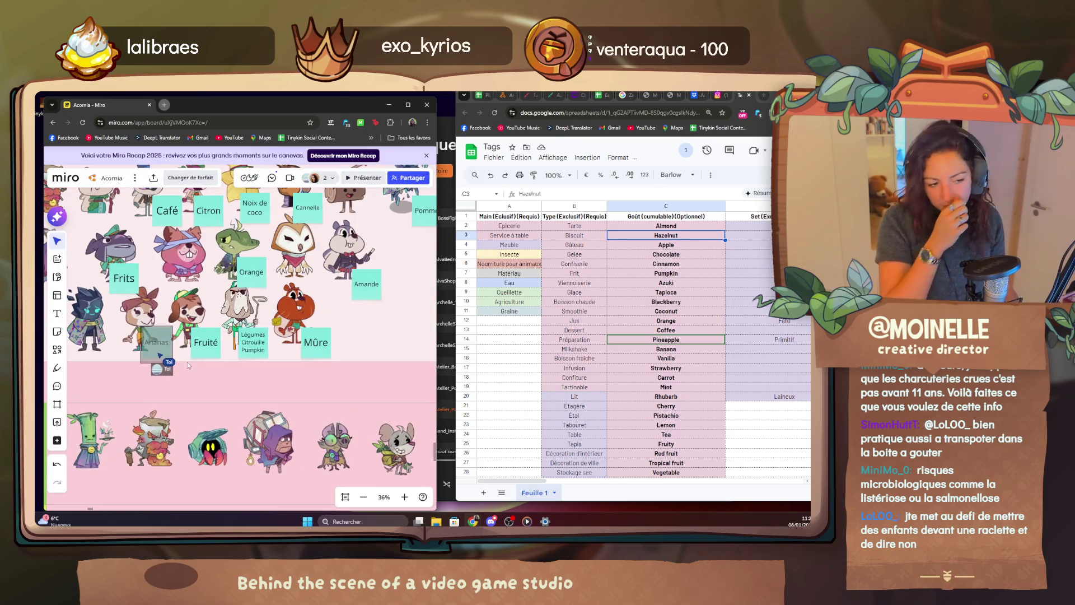
pyautogui.hscroll(-3, 187, 362)
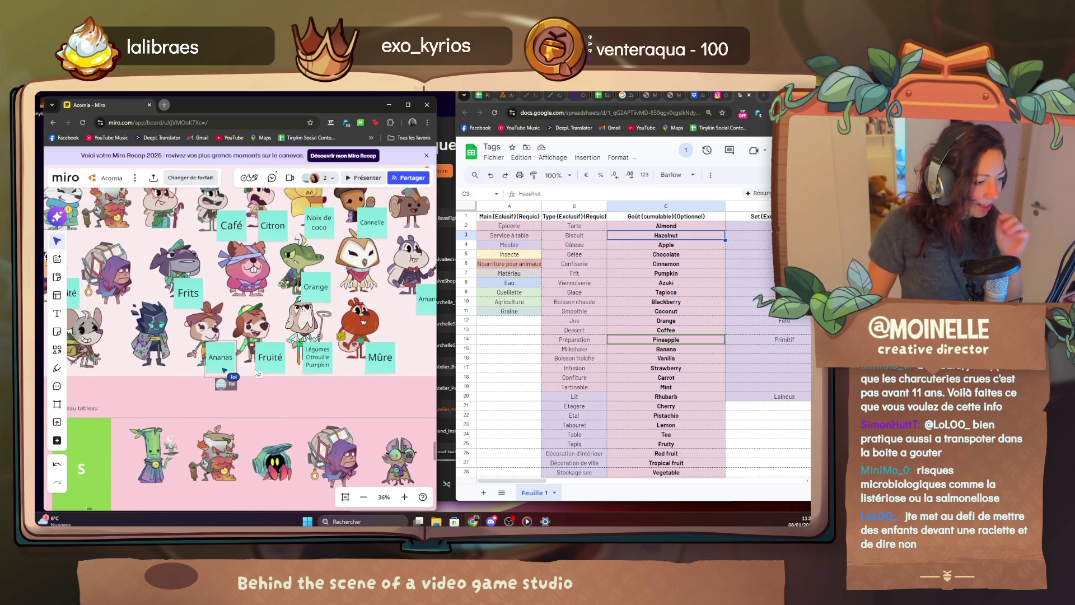
# Place the Ananas sticky beside its bottom-row character, then switch the Media Player track and hide it.
pyautogui.moveTo(229, 378); pyautogui.dragTo(227, 168)
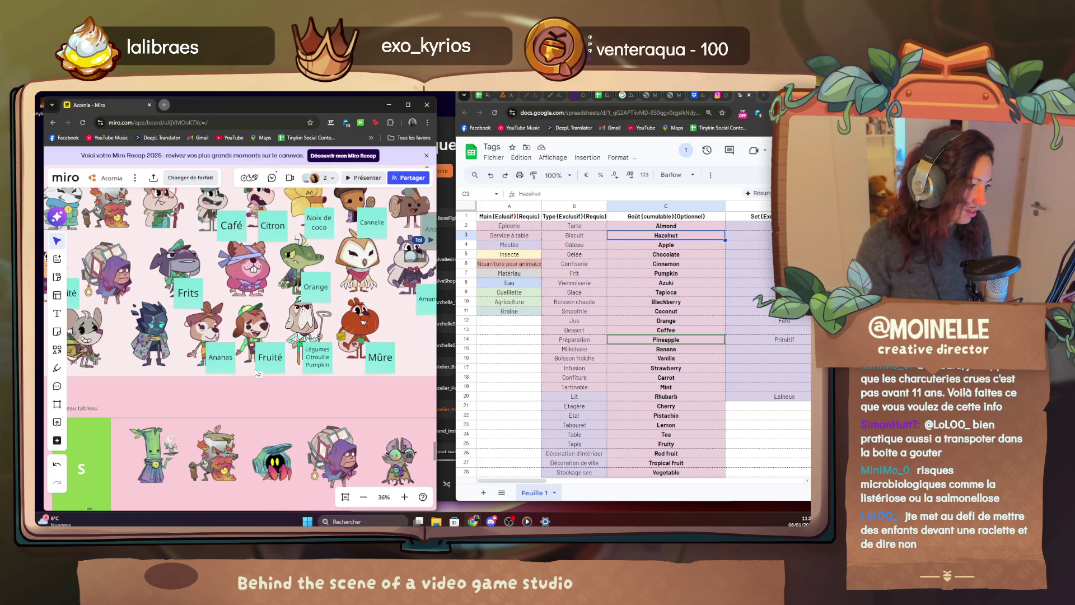
pyautogui.scroll(3, 244, 336)
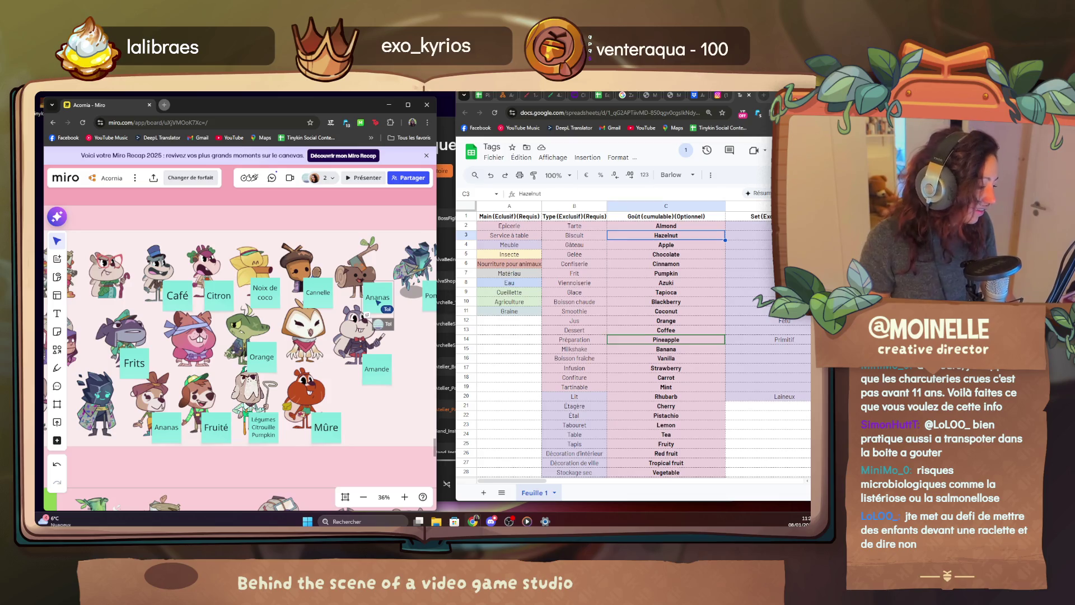
pyautogui.scroll(5, 369, 319)
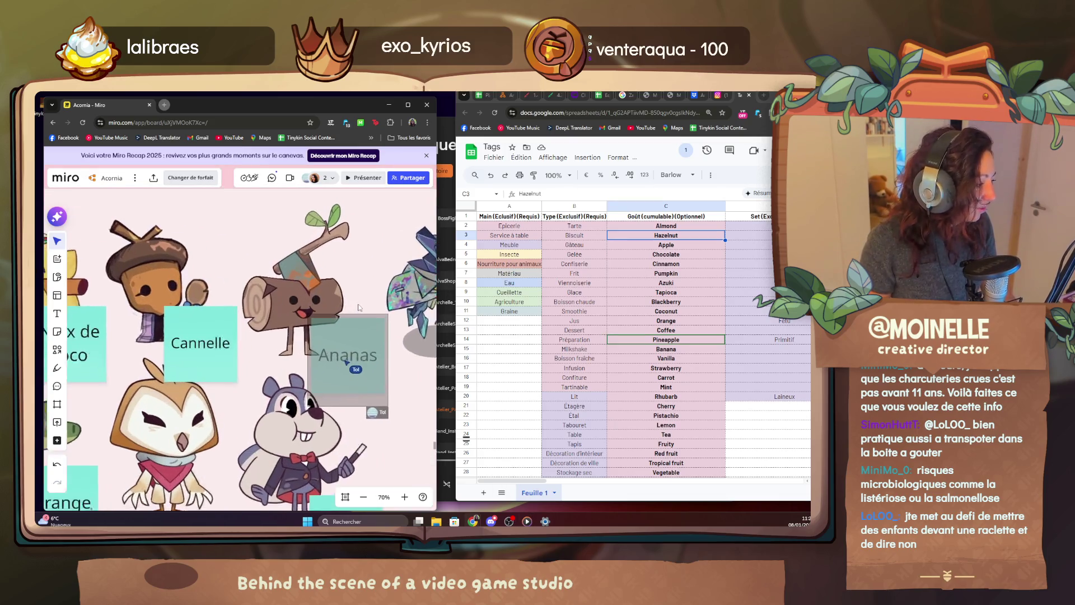
pyautogui.scroll(2, 252, 337)
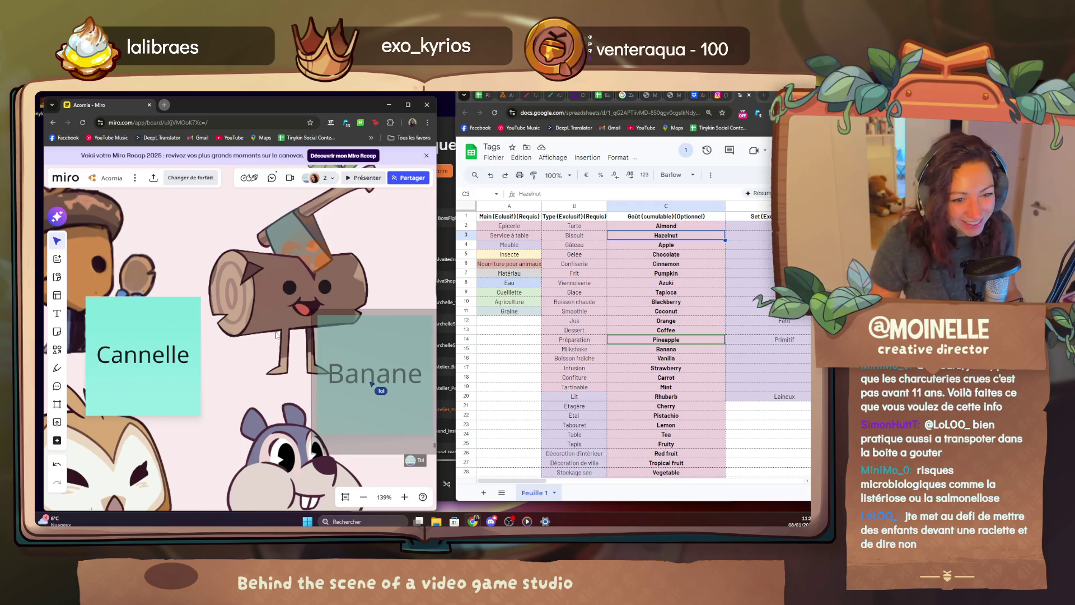
pyautogui.click(527, 522)
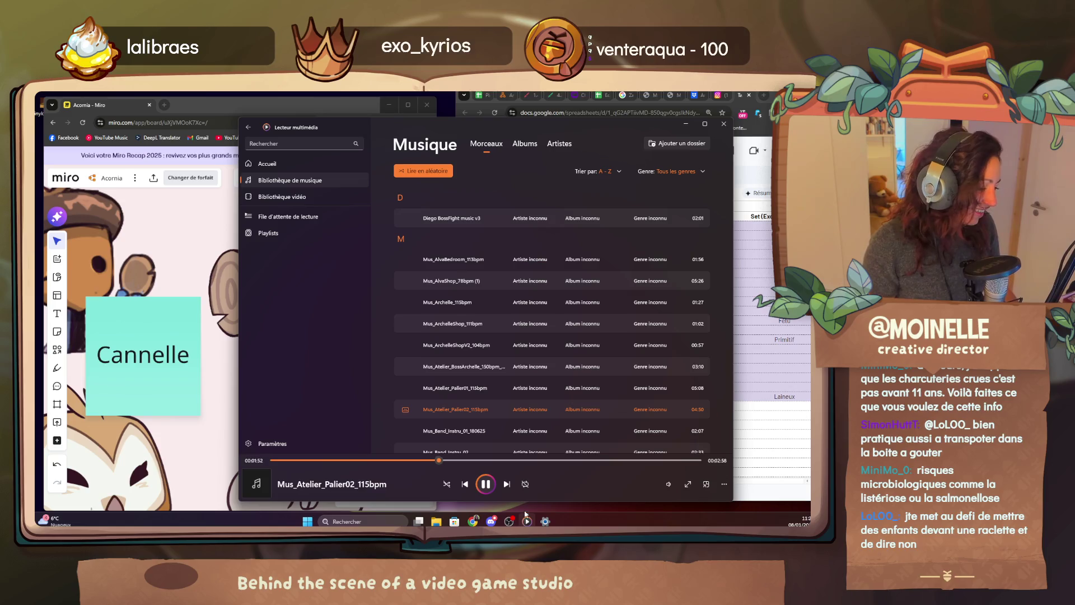
pyautogui.click(506, 484)
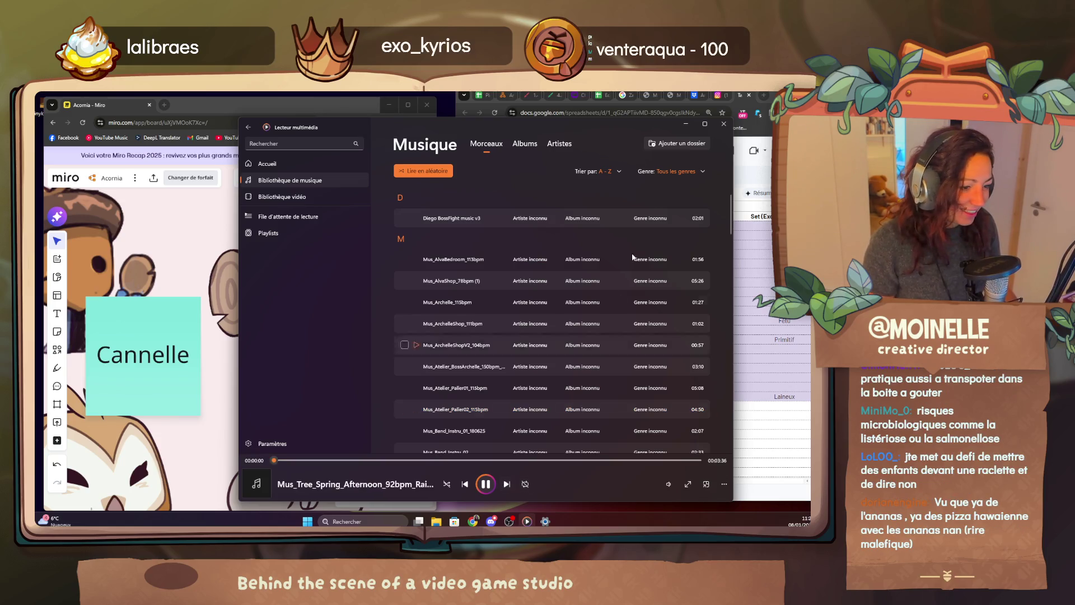
pyautogui.click(687, 125)
pyautogui.scroll(-4, 230, 358)
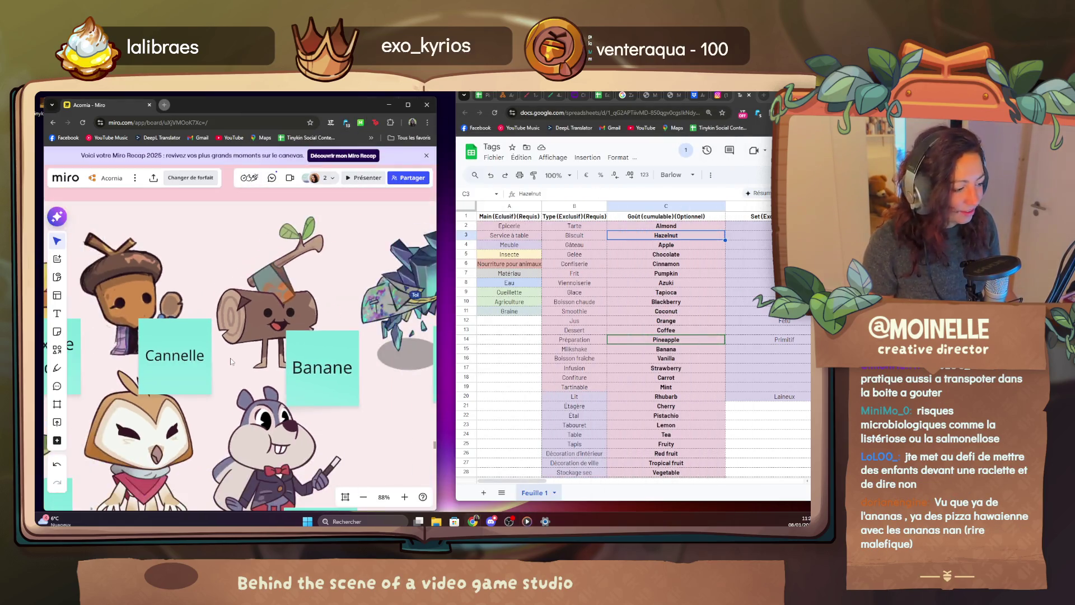
pyautogui.moveTo(346, 379); pyautogui.dragTo(362, 327)
pyautogui.click(413, 342)
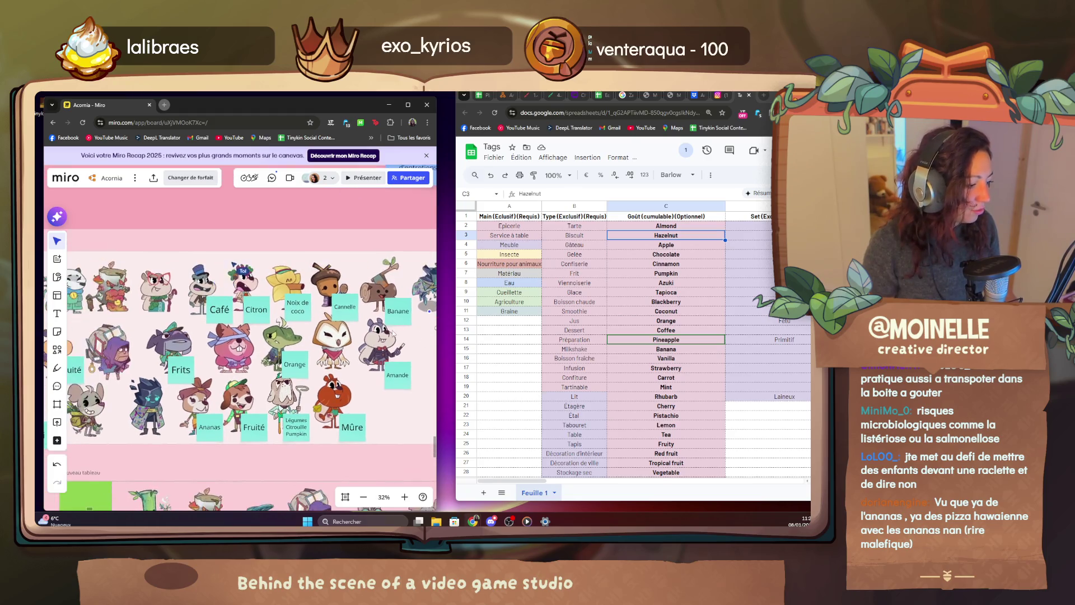
pyautogui.doubleClick(199, 441)
pyautogui.moveTo(199, 440); pyautogui.dragTo(99, 433)
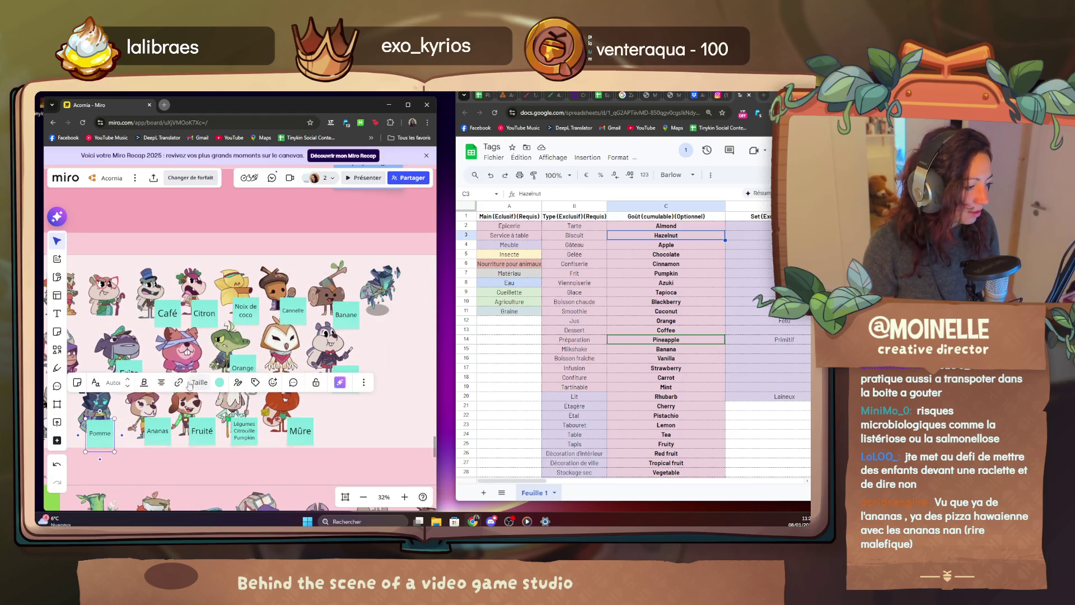
pyautogui.moveTo(322, 295)
pyautogui.mouseDown()
pyautogui.moveTo(295, 330)
pyautogui.moveTo(358, 323)
pyautogui.mouseUp()
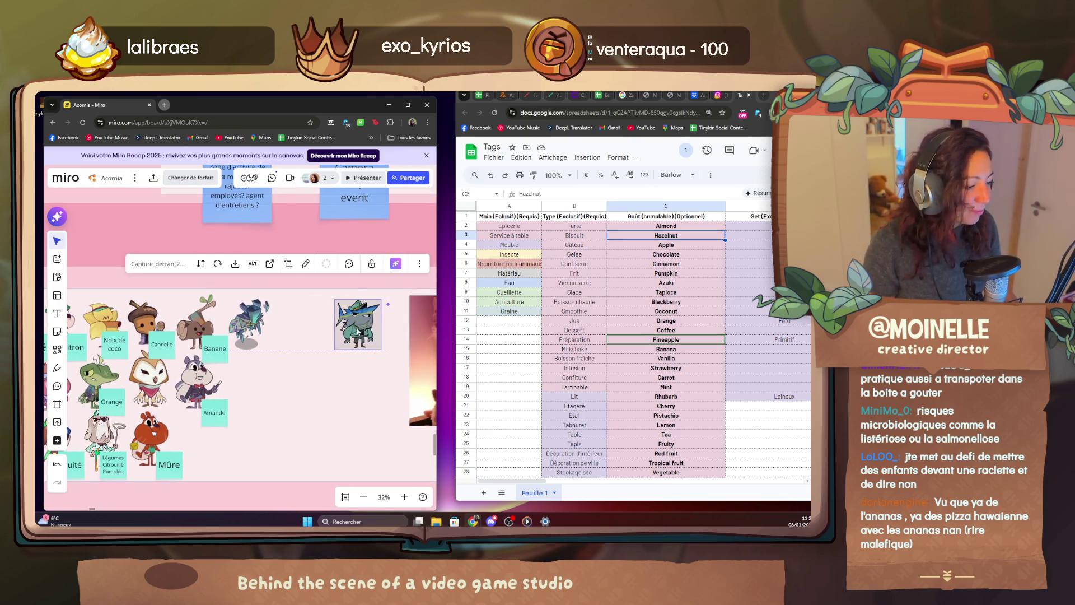
pyautogui.moveTo(249, 319); pyautogui.dragTo(305, 321)
pyautogui.scroll(2, 252, 353)
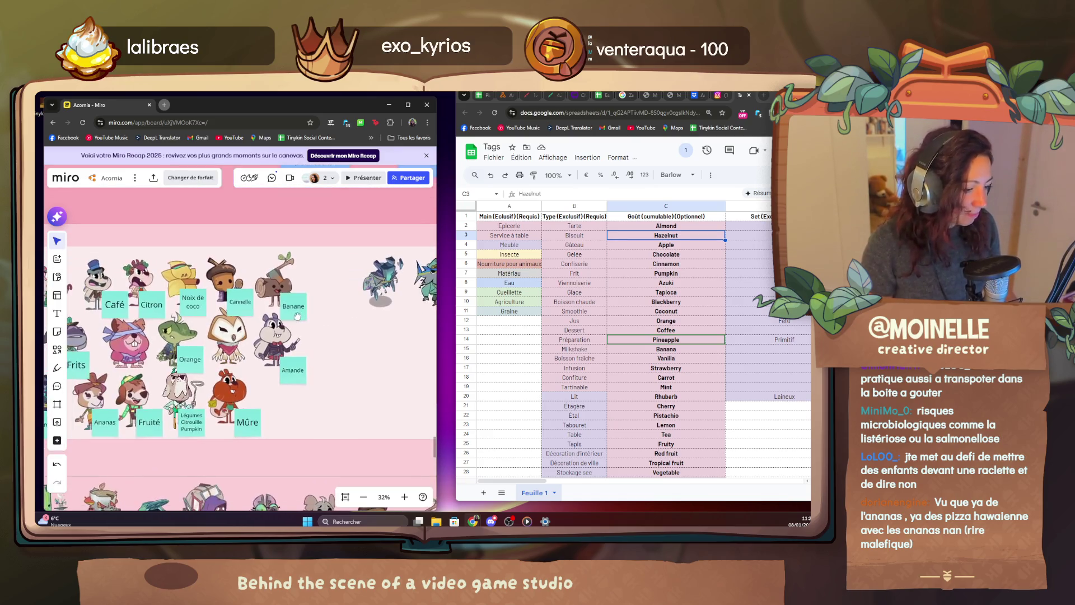
pyautogui.scroll(2, 252, 337)
pyautogui.scroll(2, 252, 319)
pyautogui.scroll(2, 278, 294)
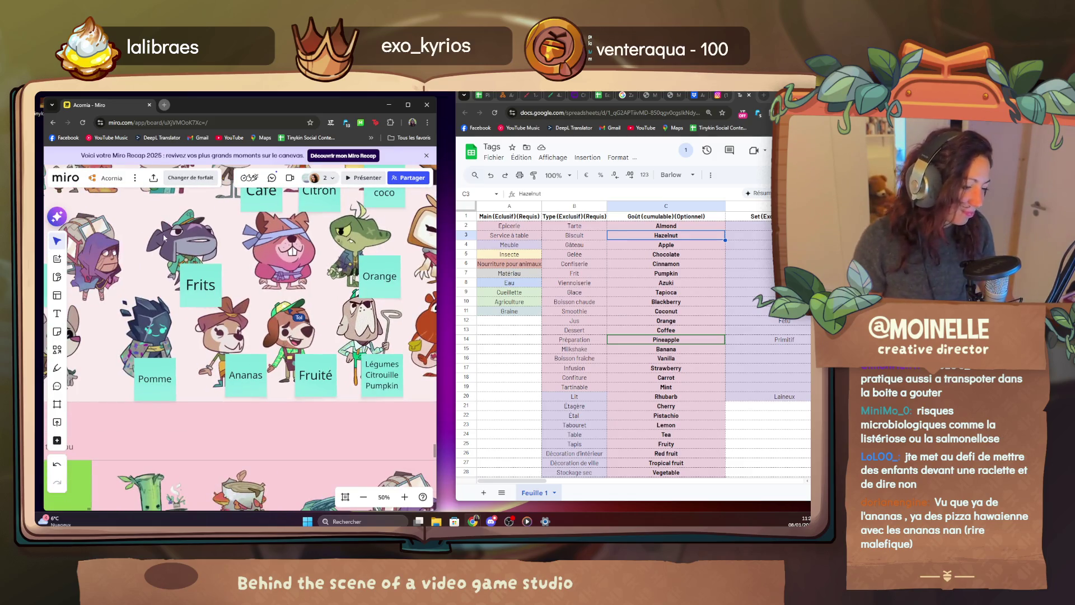
pyautogui.scroll(3, 293, 326)
pyautogui.scroll(-5, 252, 336)
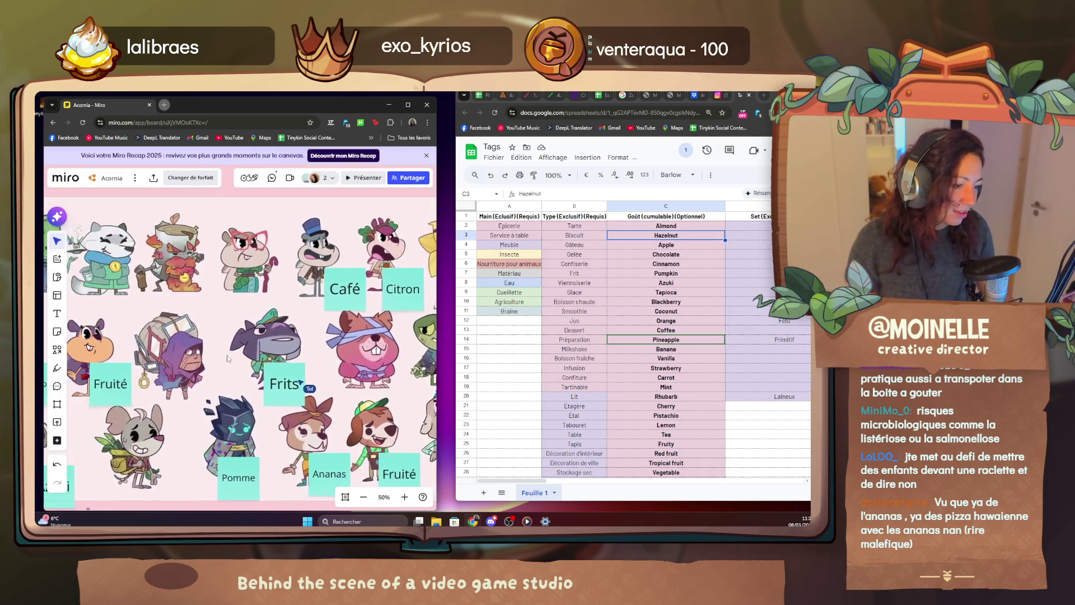
pyautogui.scroll(3, 314, 292)
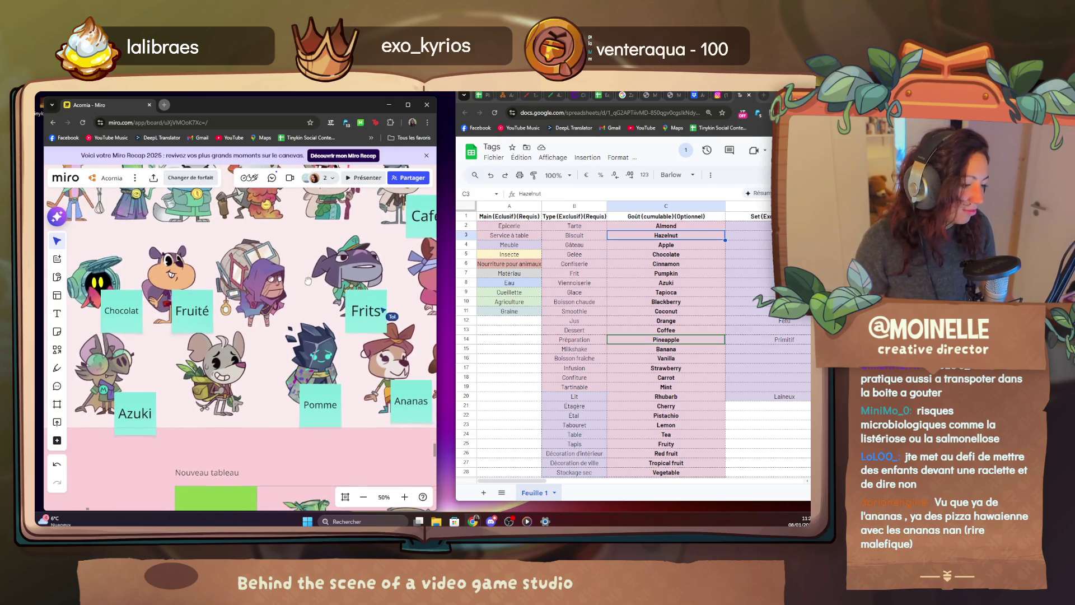
pyautogui.scroll(3, 278, 336)
pyautogui.scroll(-5, 248, 361)
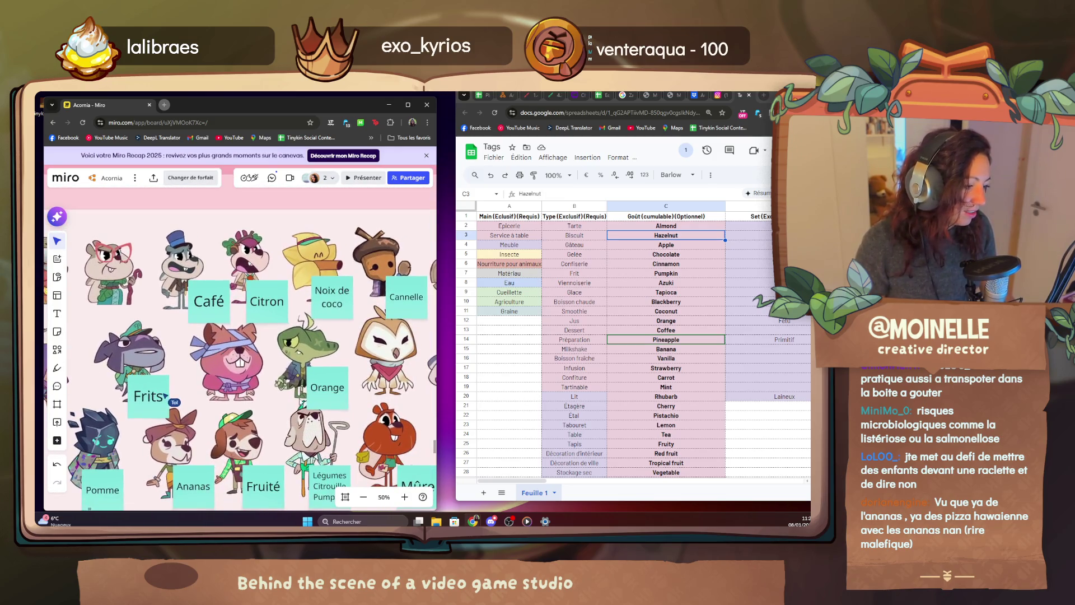
pyautogui.scroll(-3, 210, 336)
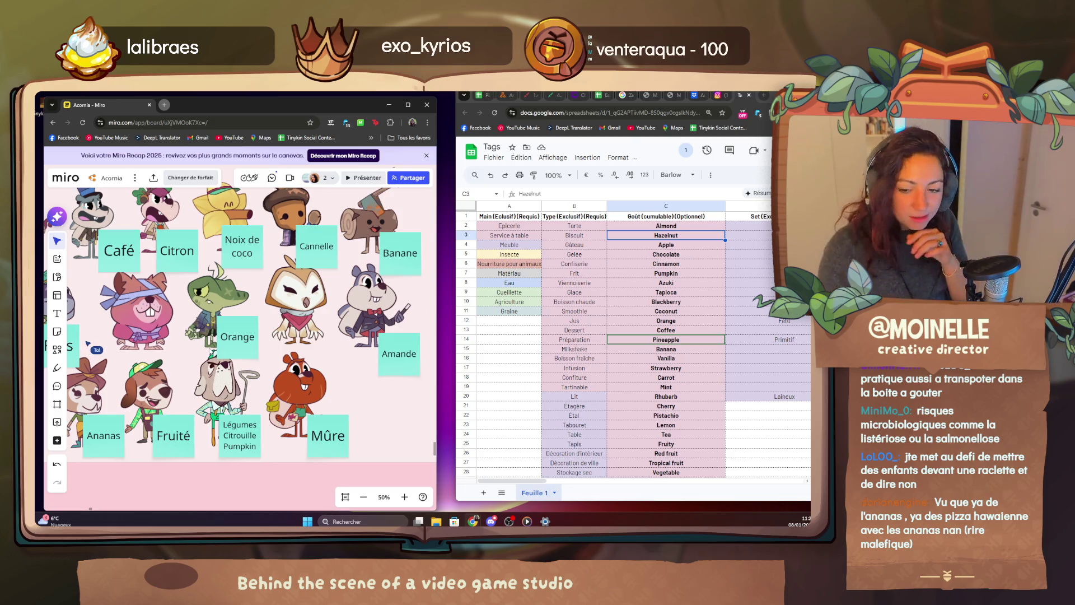
# Add a Vanille sticky note beneath the owl character and advance the sheet to Strawberry.
pyautogui.doubleClick(410, 403)
pyautogui.click(410, 407)
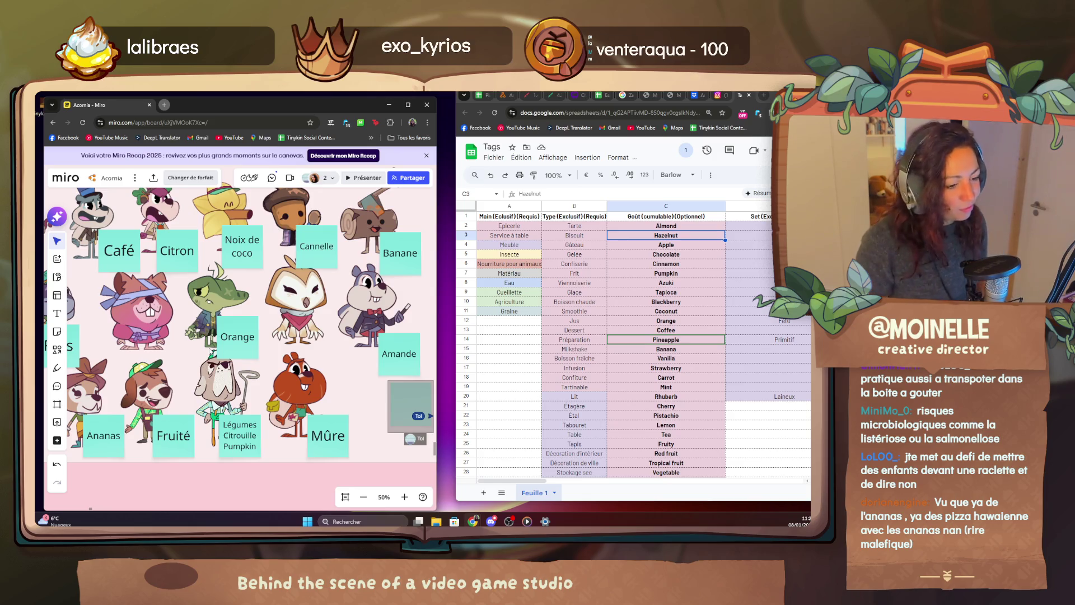
pyautogui.write('Vanile')
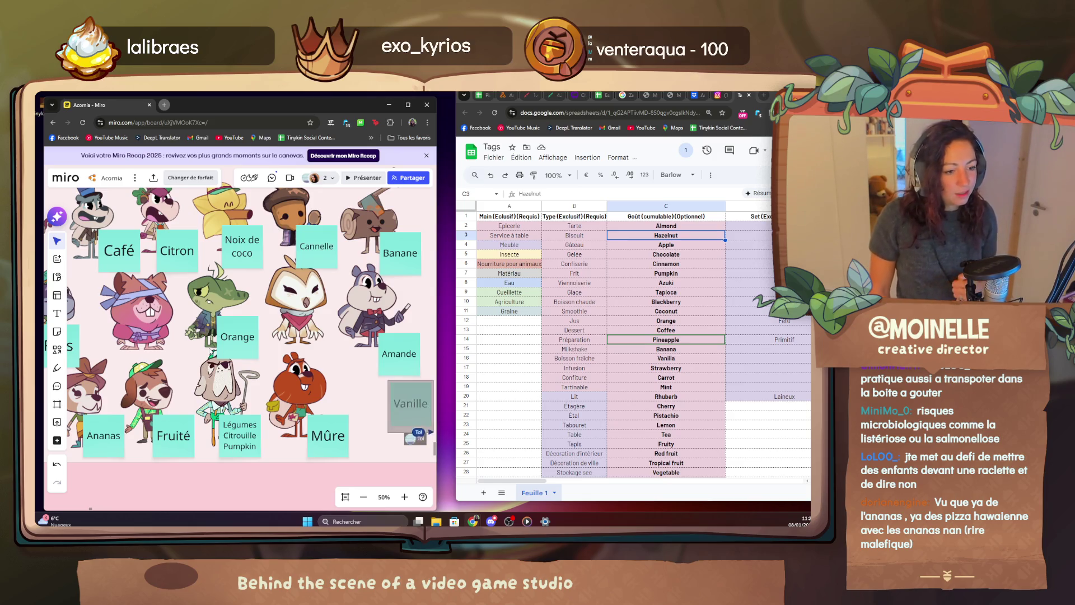
pyautogui.moveTo(410, 404); pyautogui.dragTo(321, 362)
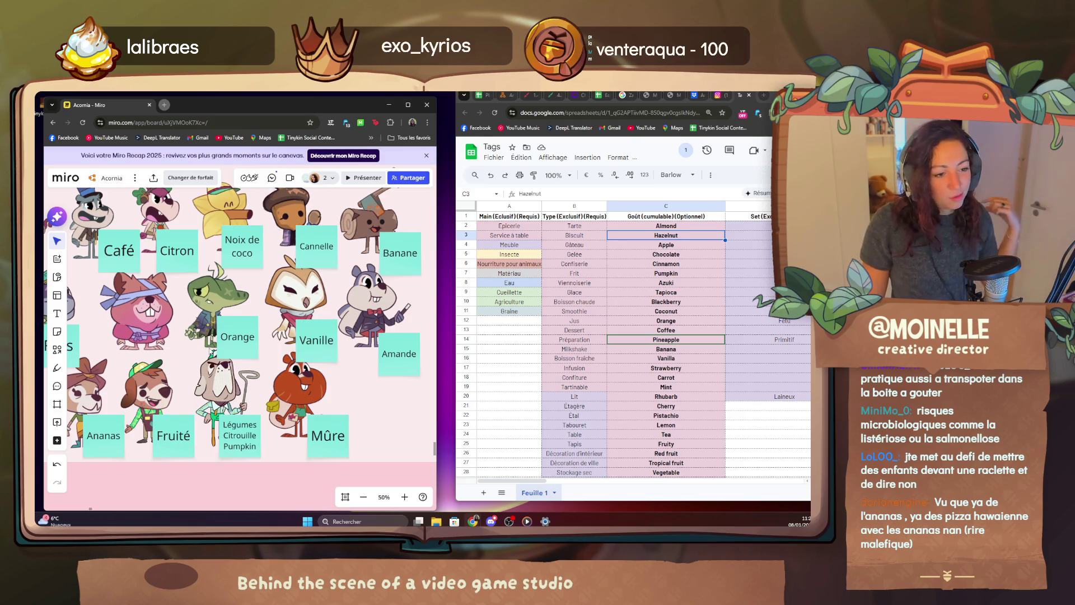
pyautogui.press('Down')
pyautogui.press('Down')
pyautogui.press('Down')
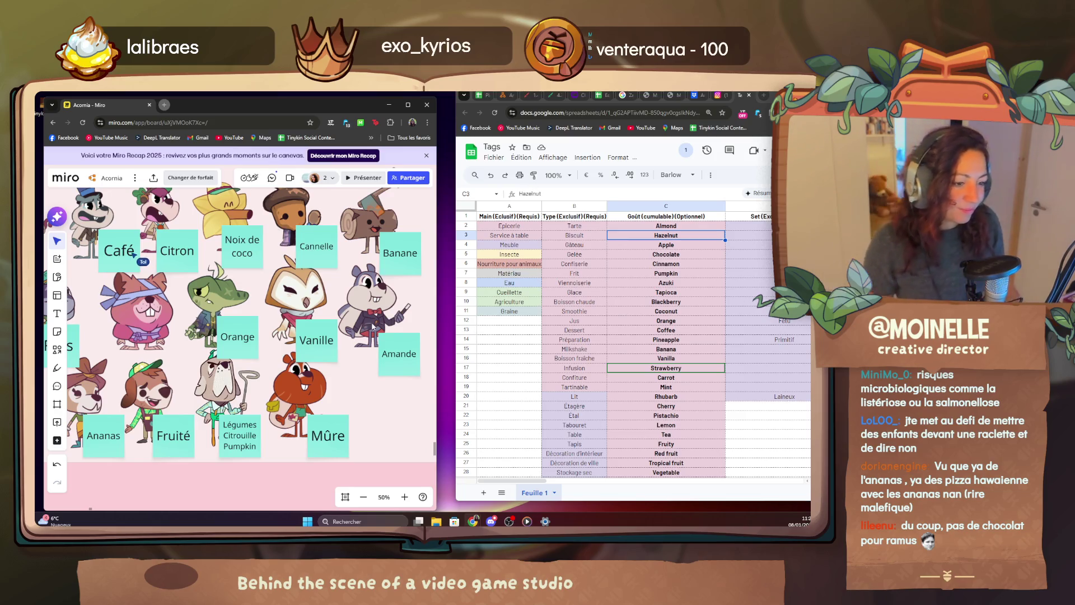
pyautogui.scroll(-3, 371, 329)
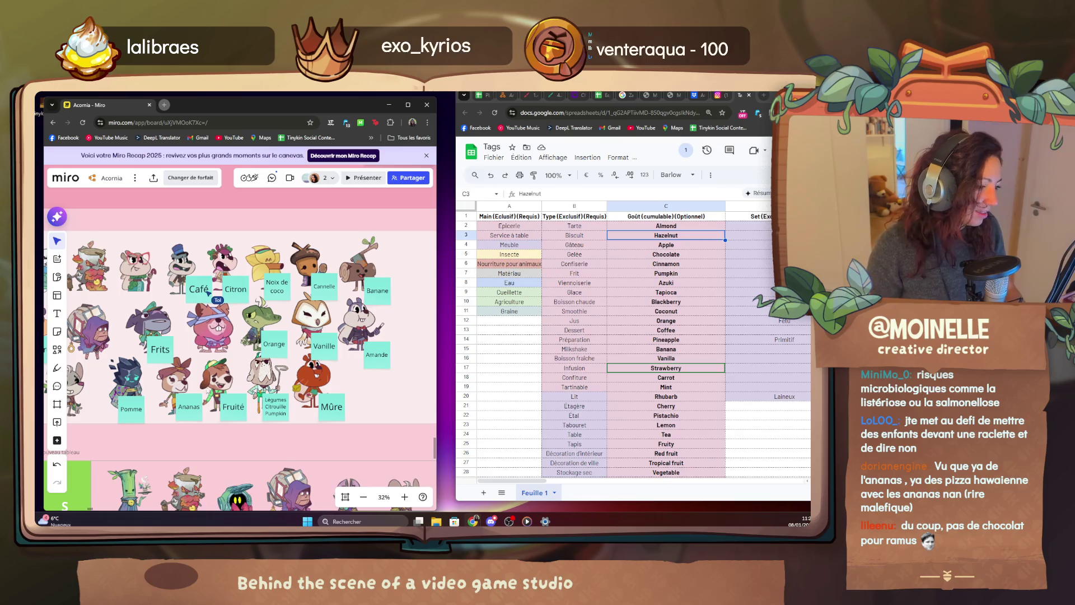
pyautogui.hscroll(5, 253, 337)
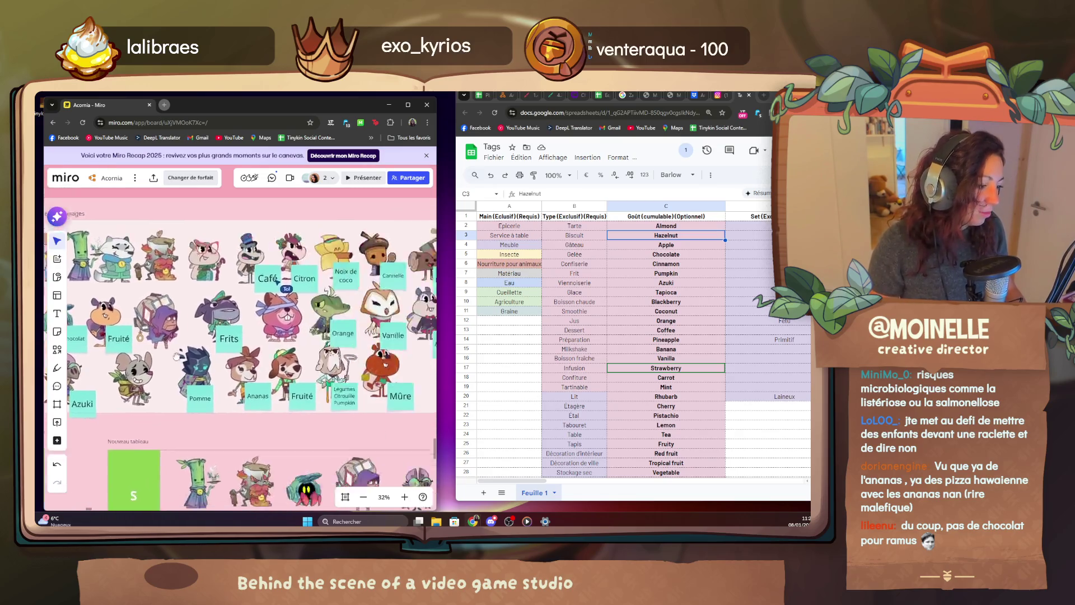
pyautogui.hscroll(-3, 252, 336)
pyautogui.hscroll(-3, 252, 336)
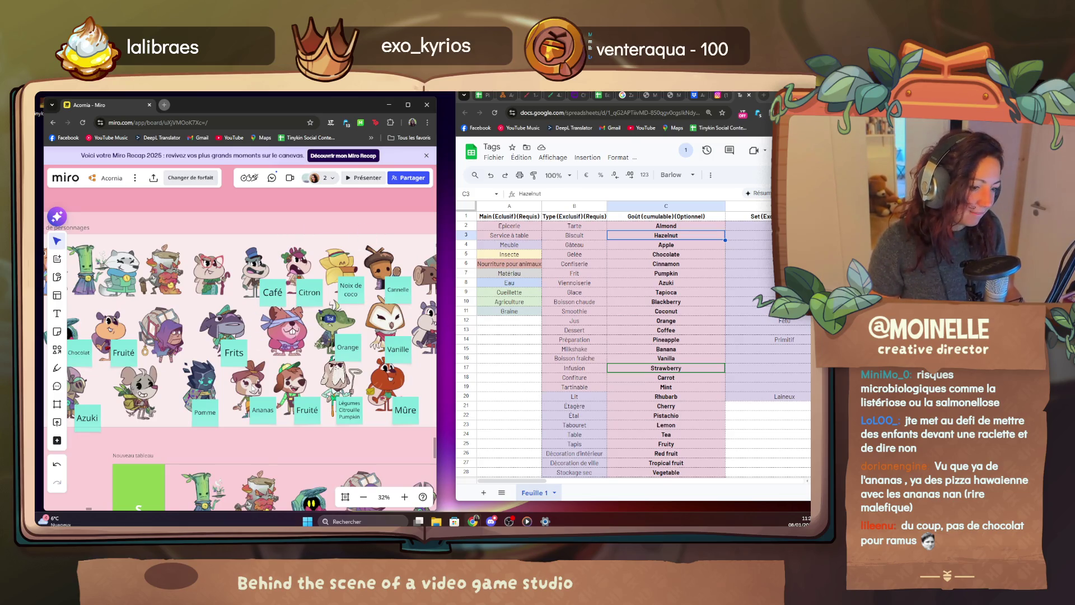
# Select Carrot in the Sheets flavor list, pan the Miro board, and start a new browser tab.
pyautogui.click(676, 379)
pyautogui.click(340, 230)
pyautogui.scroll(3, 336, 259)
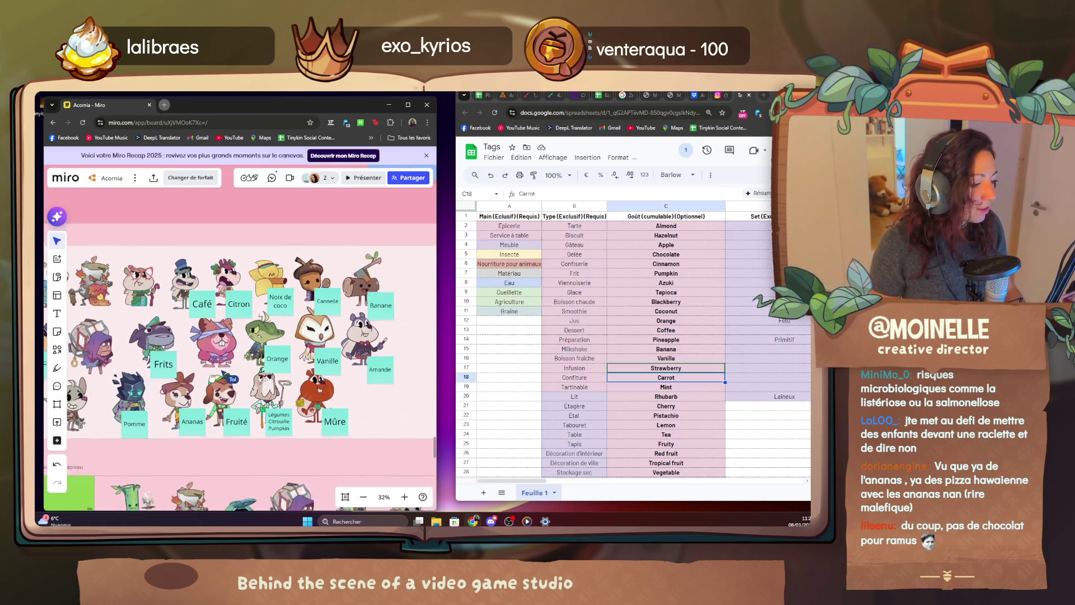
pyautogui.scroll(3, 339, 294)
pyautogui.scroll(3, 331, 301)
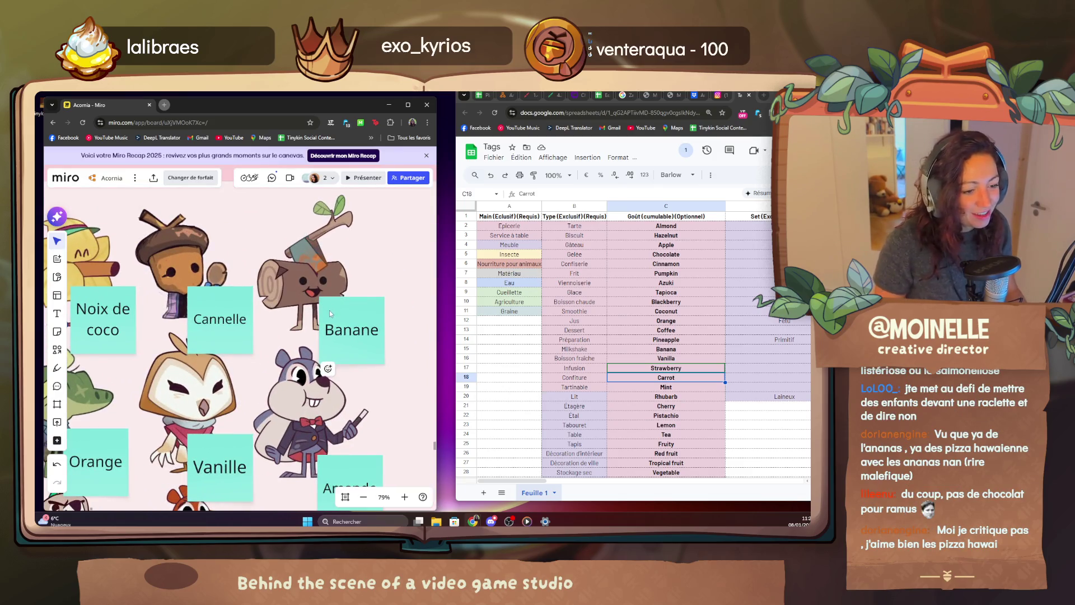
pyautogui.scroll(-3, 159, 375)
pyautogui.scroll(-3, 252, 353)
pyautogui.scroll(-3, 336, 344)
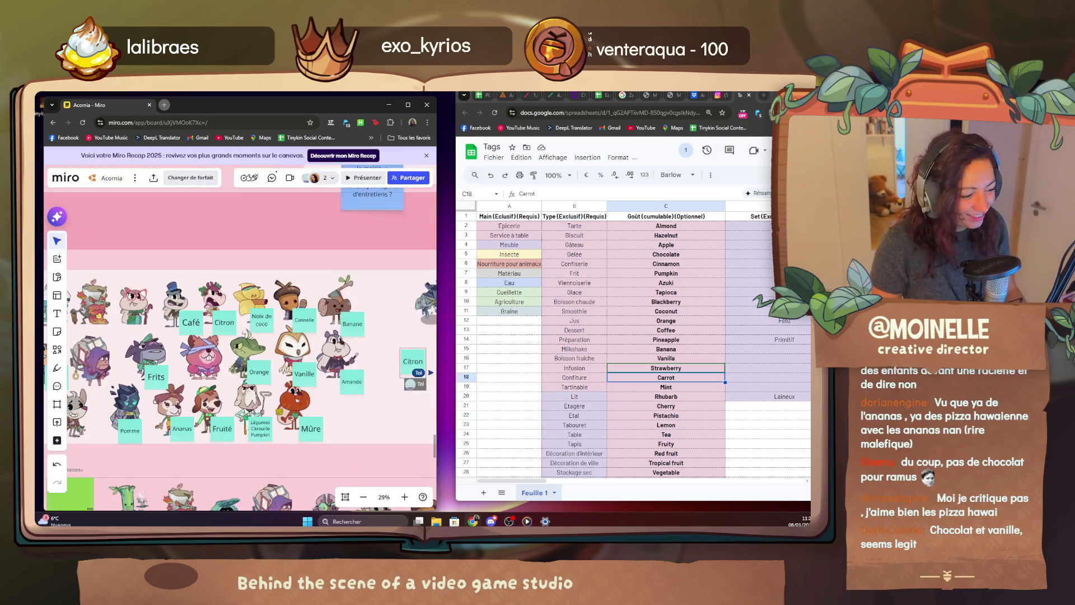
pyautogui.scroll(-2, 403, 340)
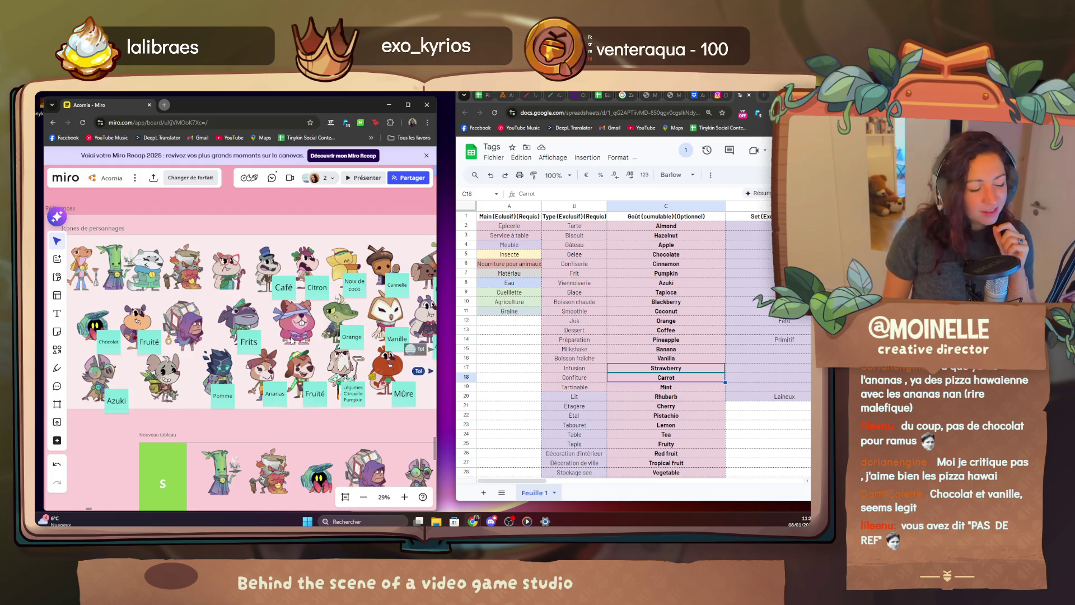
pyautogui.moveTo(353, 336)
pyautogui.mouseDown()
pyautogui.moveTo(210, 330)
pyautogui.moveTo(337, 331)
pyautogui.mouseUp()
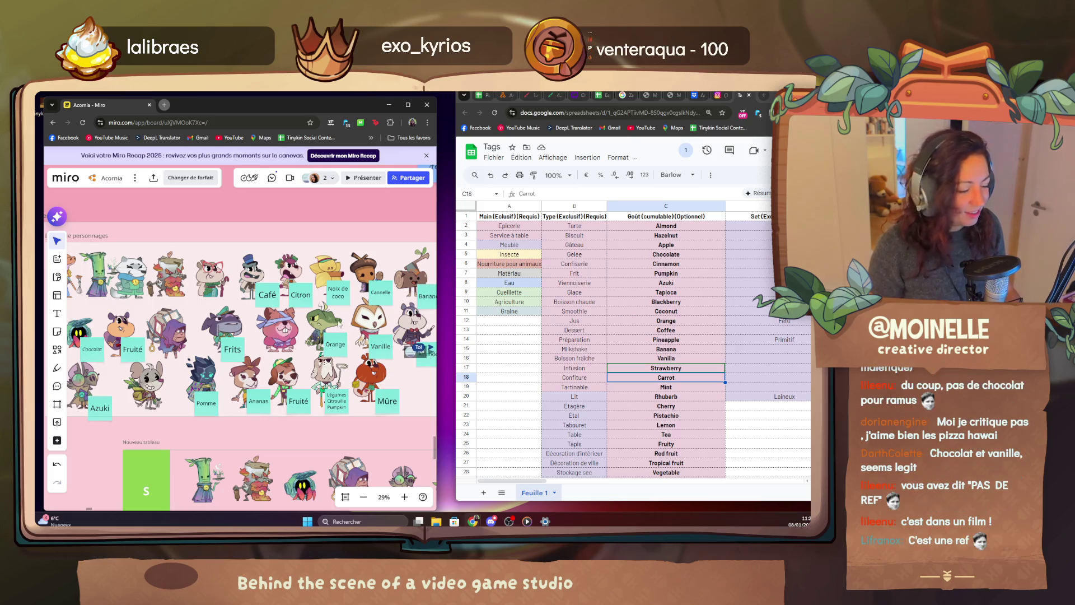
pyautogui.click(165, 104)
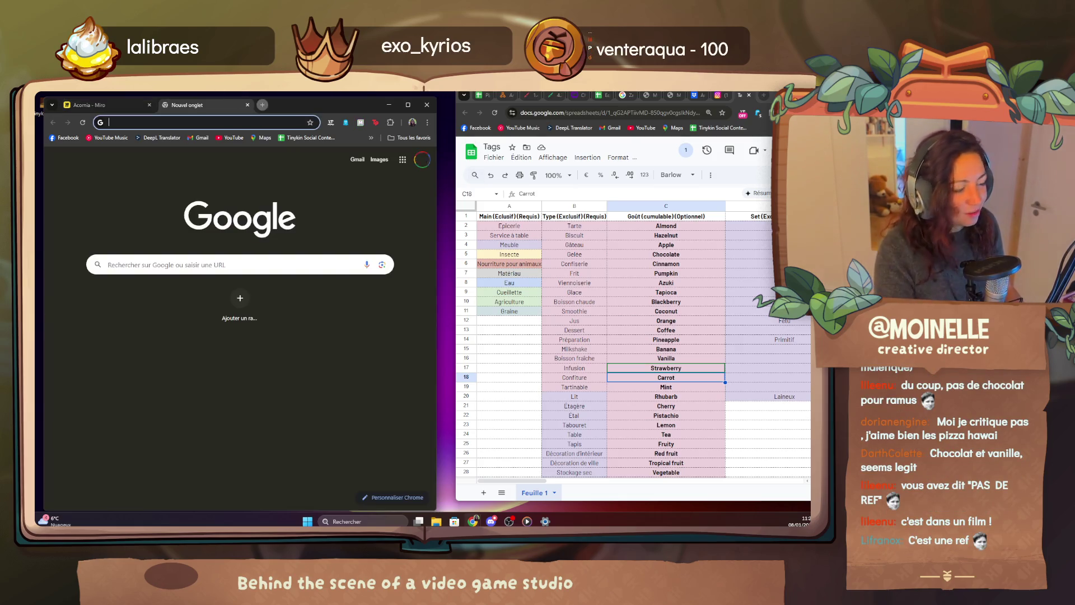
pyautogui.write('pavs de bras pas de chocolat')
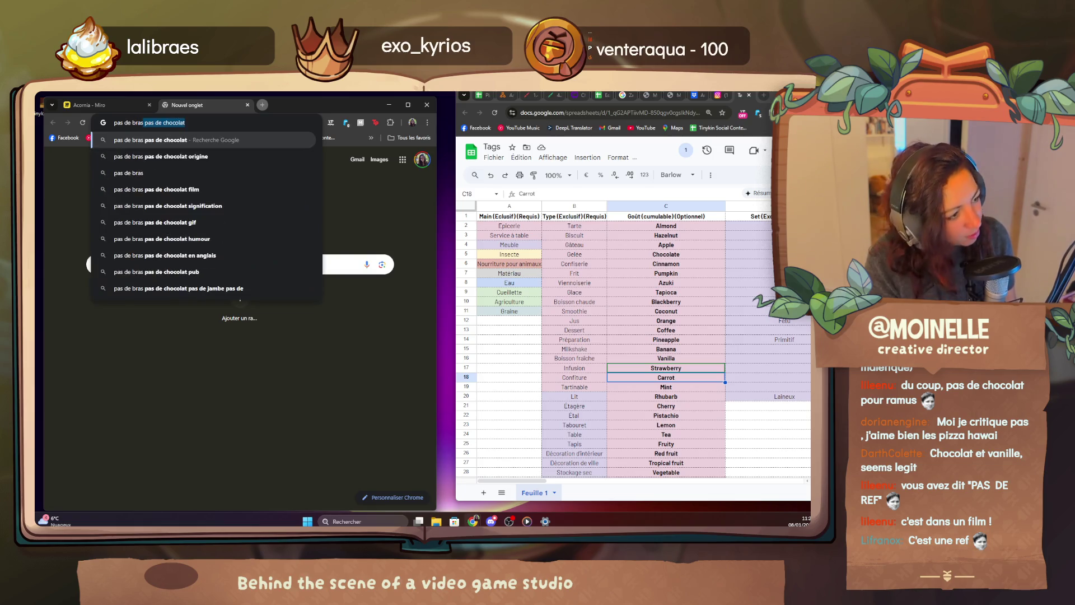
# Search Google for 'pas de bras pas de chocolat origine' and play the first video result on YouTube.
pyautogui.press('Return')
pyautogui.click(252, 167)
pyautogui.write('origine')
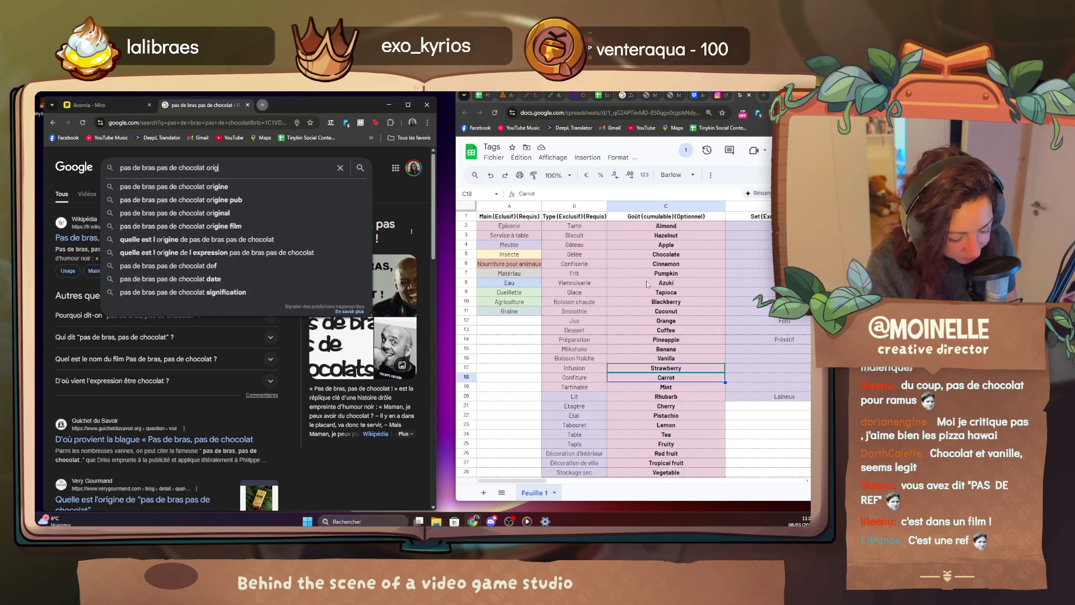
pyautogui.press('Return')
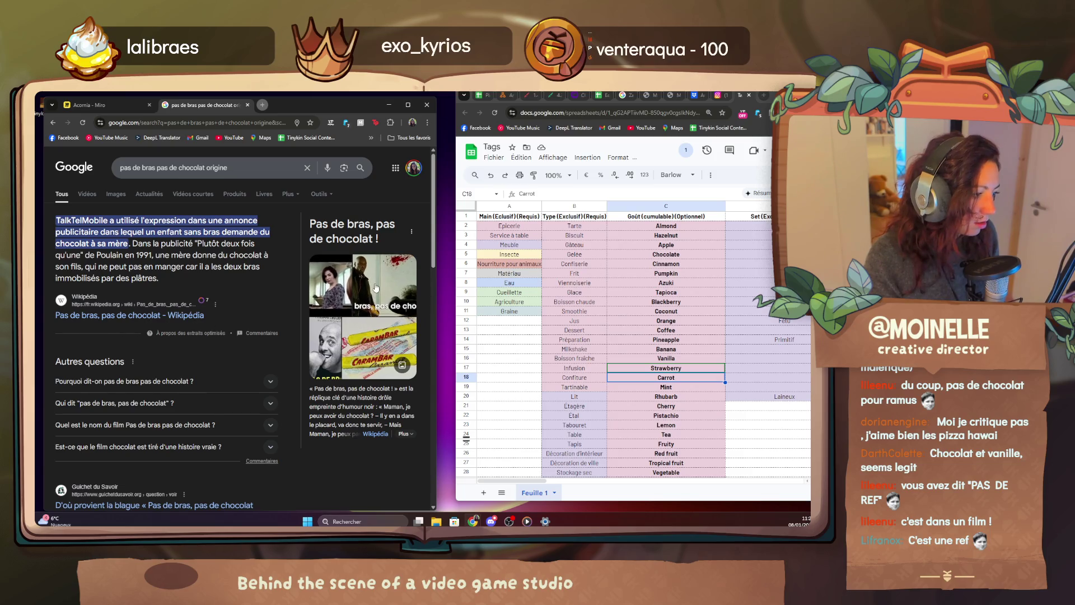
pyautogui.click(87, 194)
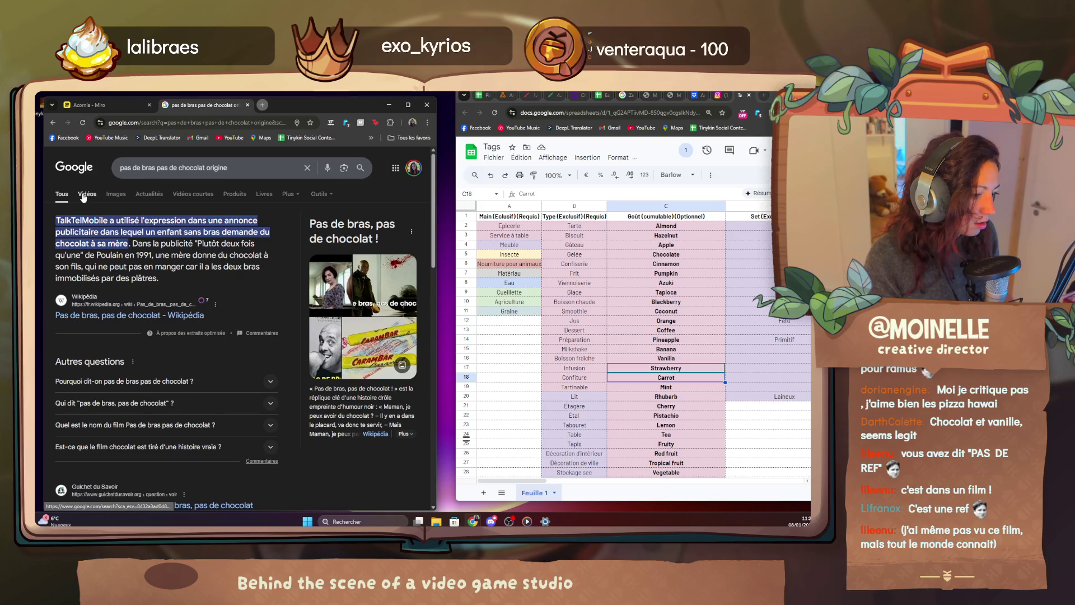
pyautogui.click(134, 231)
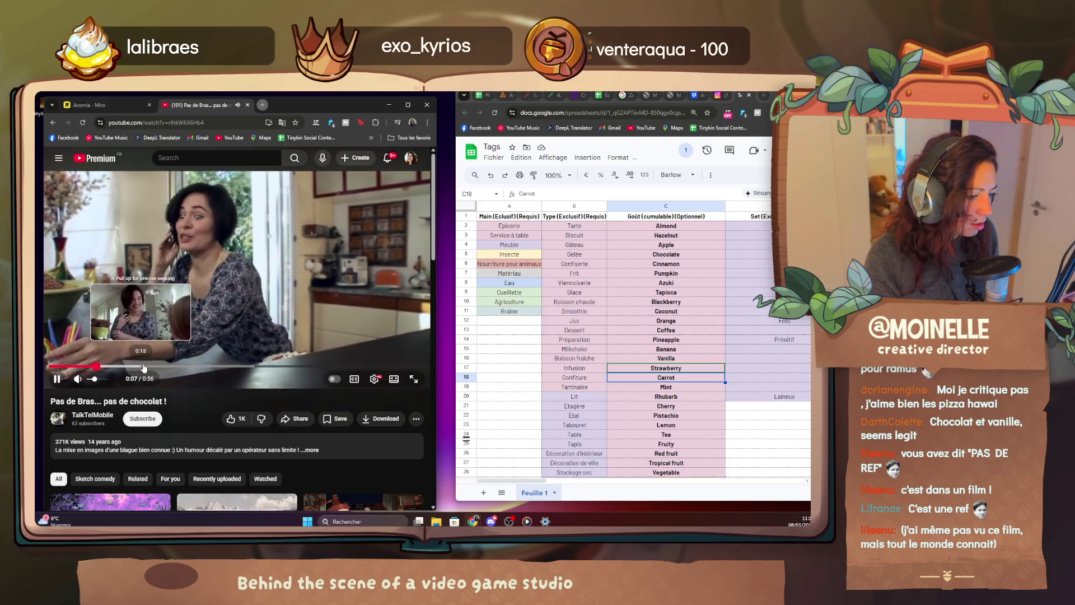
# Skip ahead in the YouTube clip, pause it, and return to the Google video results.
pyautogui.click(244, 368)
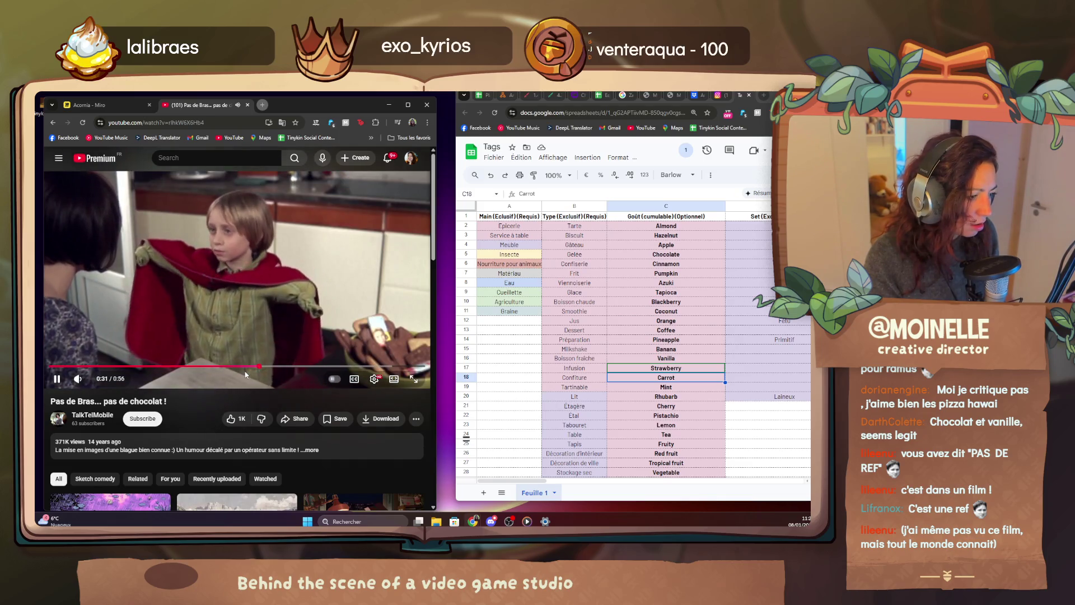
pyautogui.click(246, 320)
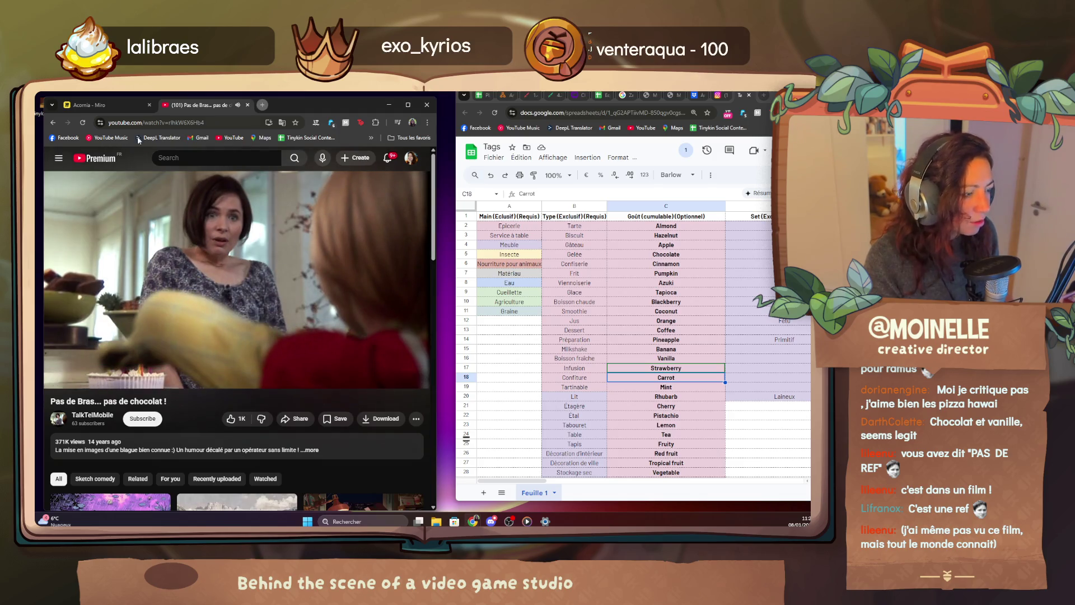
pyautogui.click(53, 120)
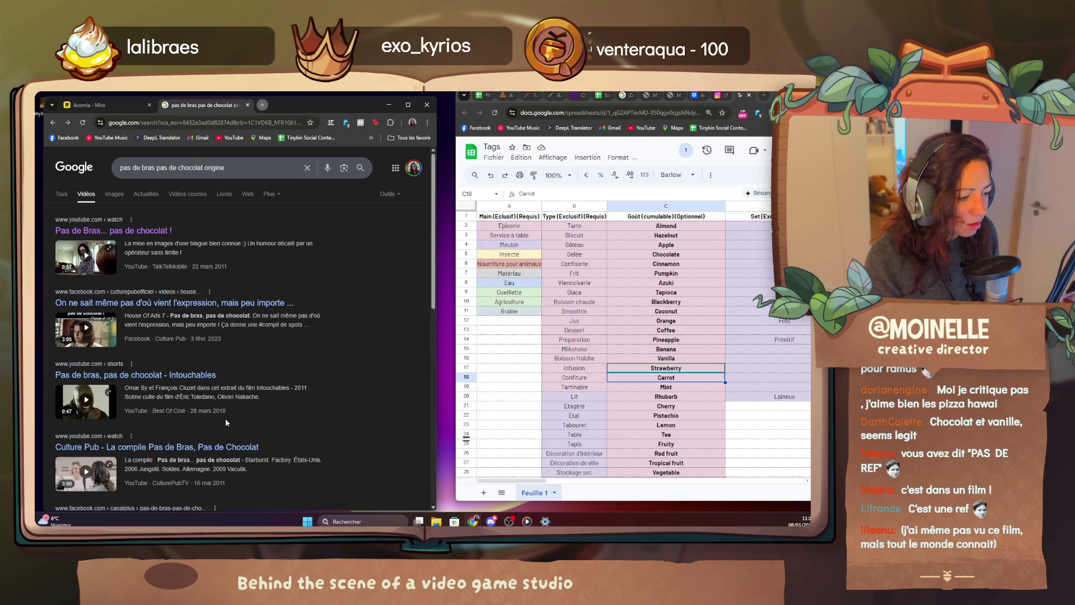
pyautogui.scroll(-2, 225, 417)
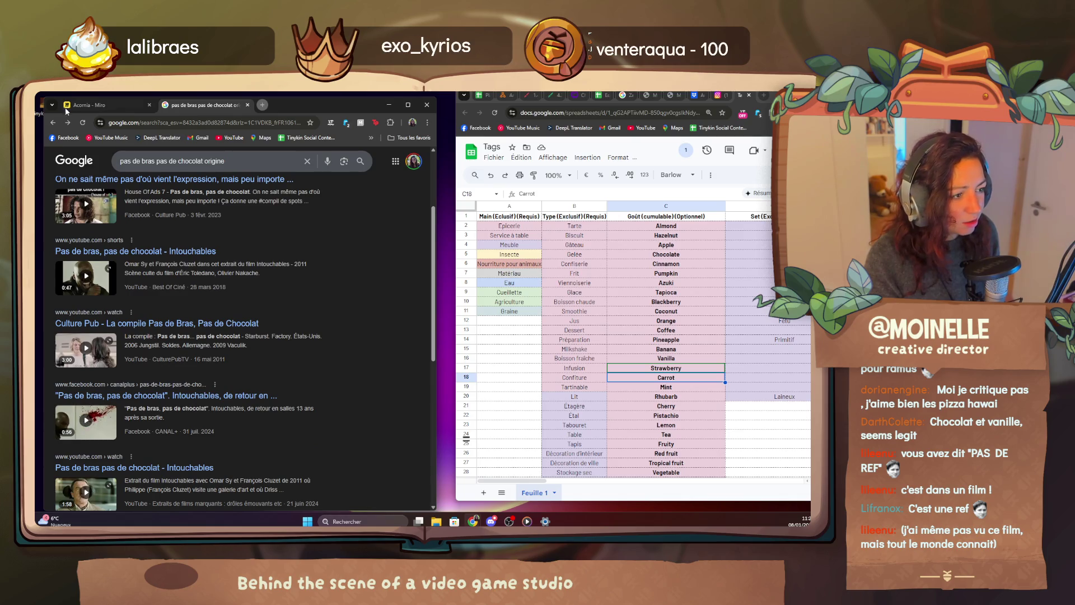
pyautogui.click(84, 105)
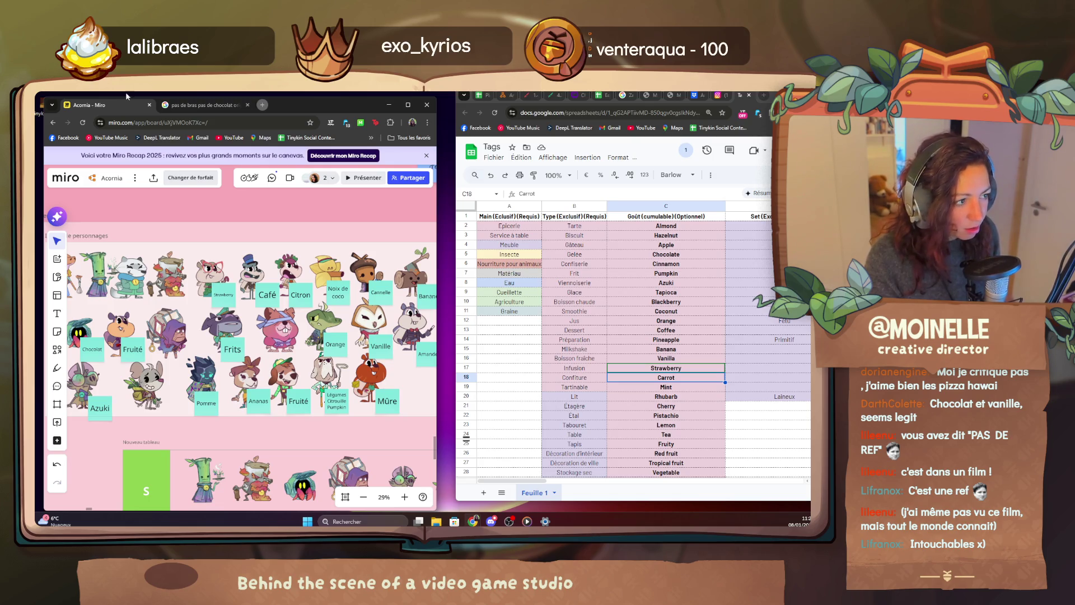
pyautogui.click(202, 105)
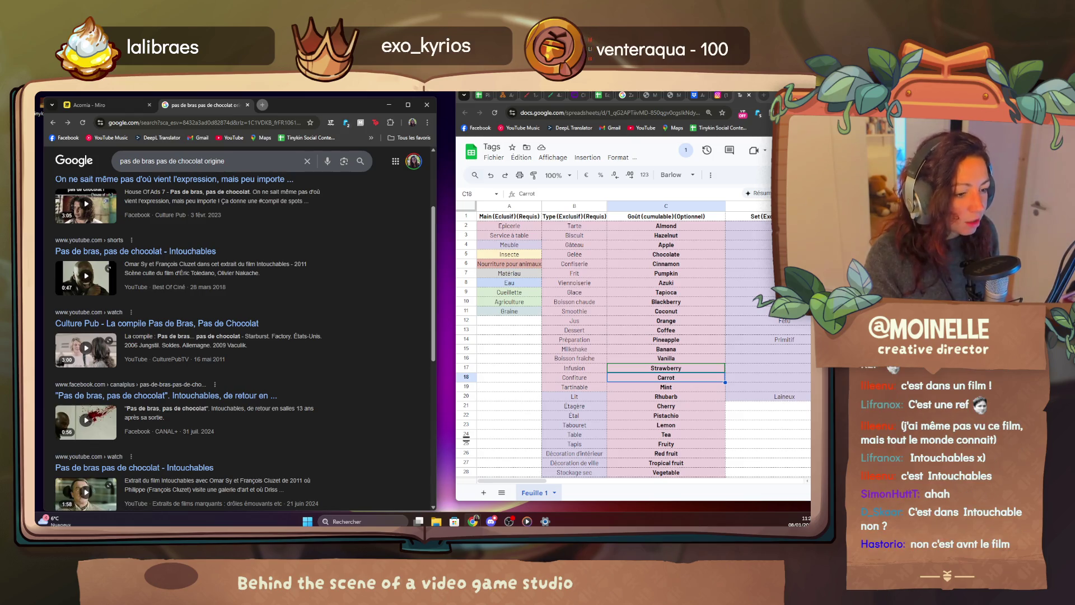
pyautogui.click(244, 161)
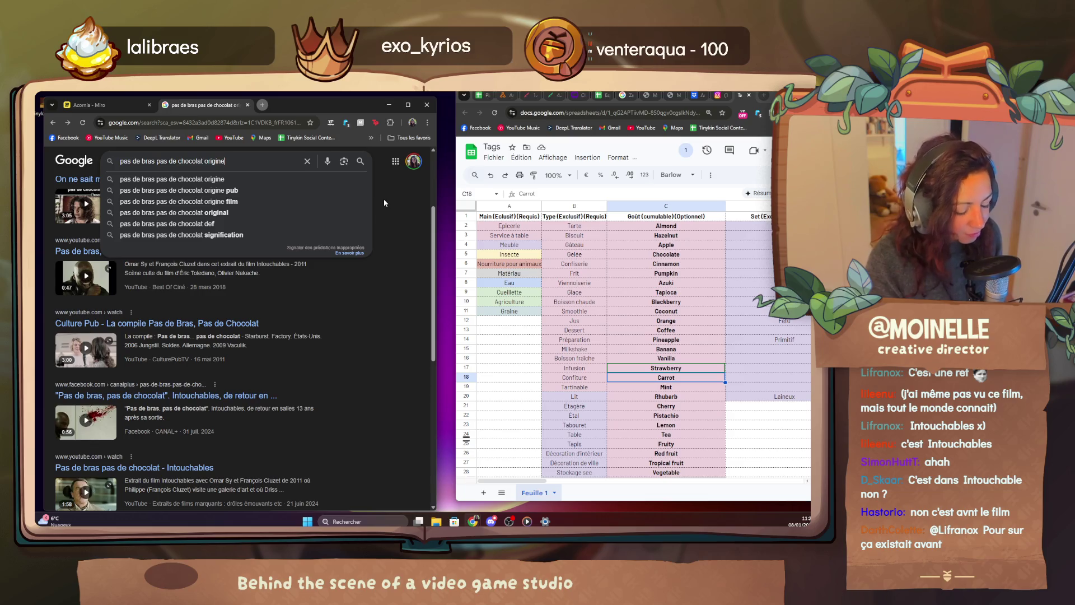
pyautogui.write(' plutot')
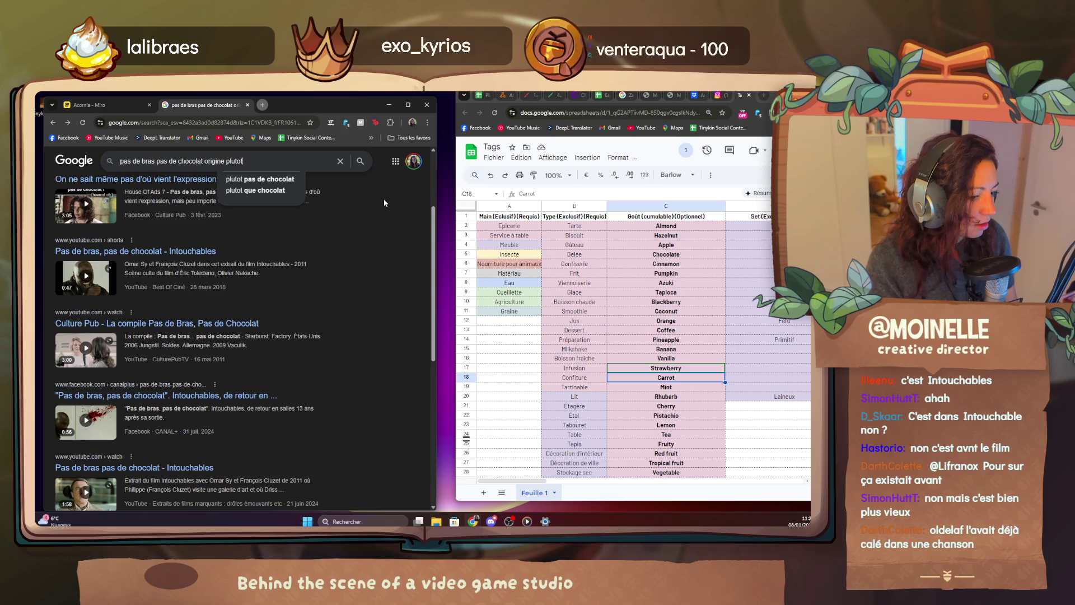
pyautogui.press('BackSpace')
pyautogui.press('BackSpace')
pyautogui.press('BackSpace')
pyautogui.press('Return')
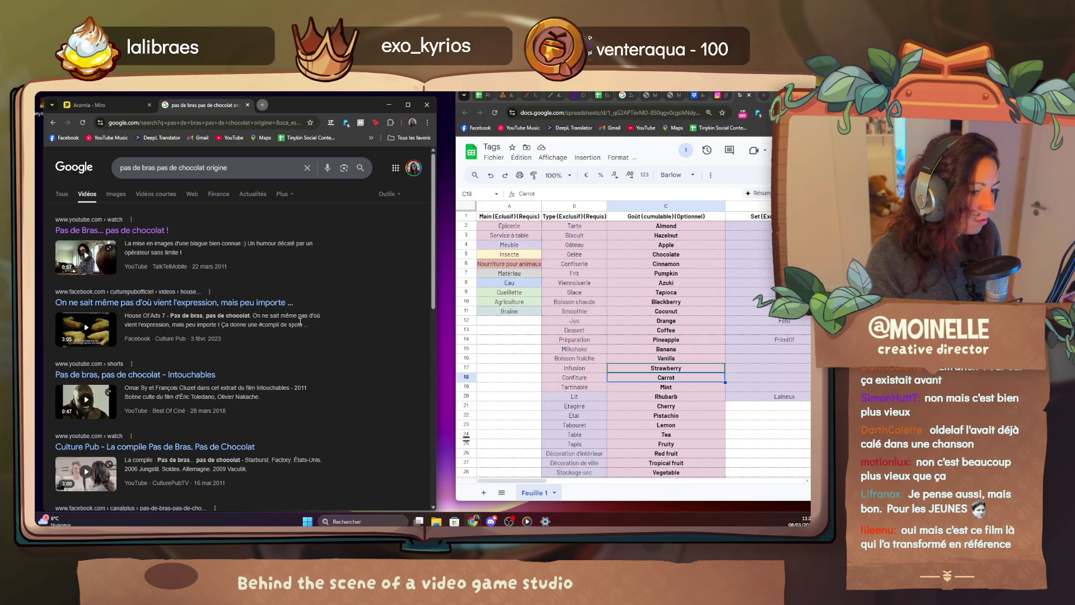
pyautogui.scroll(-2, 369, 328)
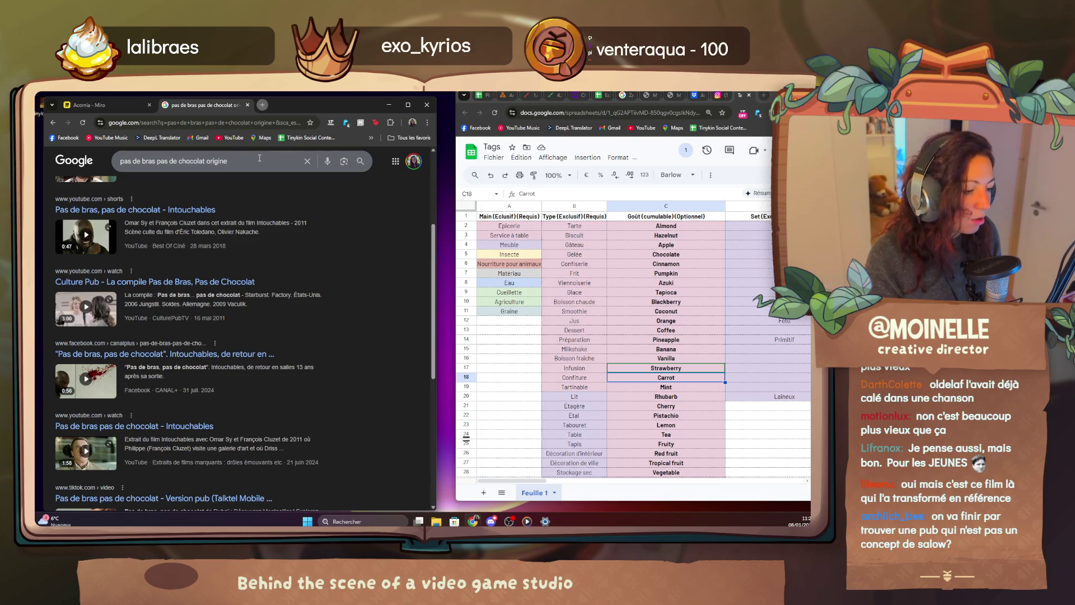
# Add 'carambar' to the origin search, show all result types, and return to the Miro board.
pyautogui.click(260, 159)
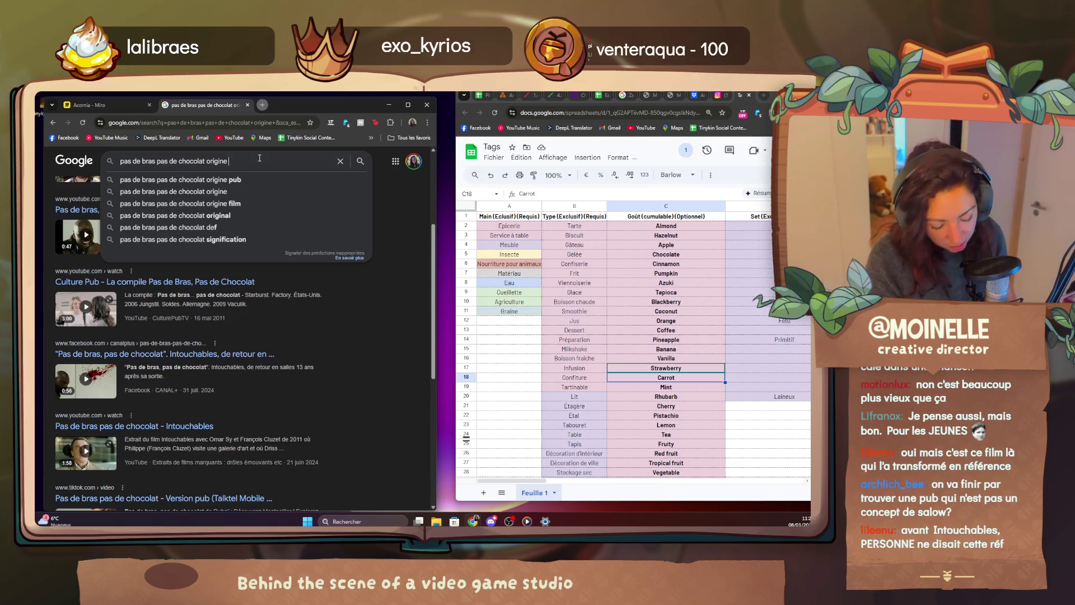
pyautogui.write('carambar')
pyautogui.press('Return')
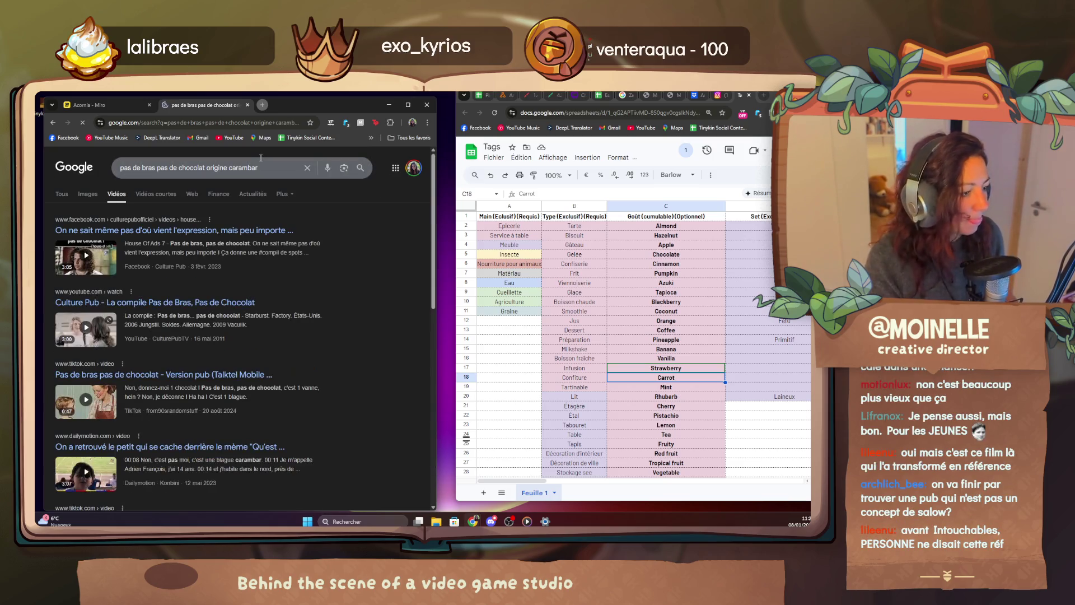
pyautogui.click(65, 194)
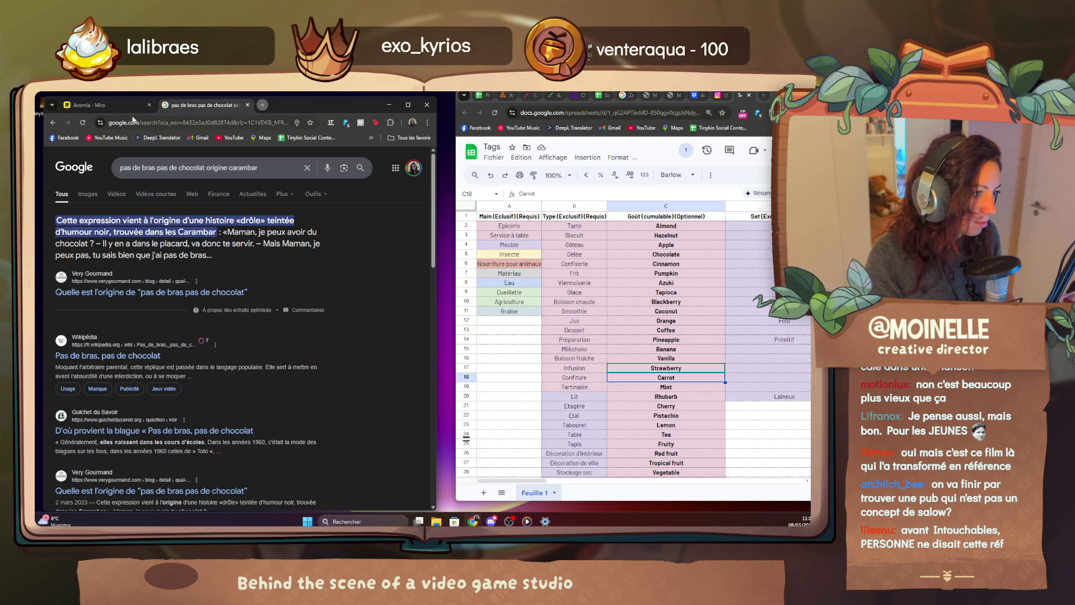
pyautogui.click(101, 106)
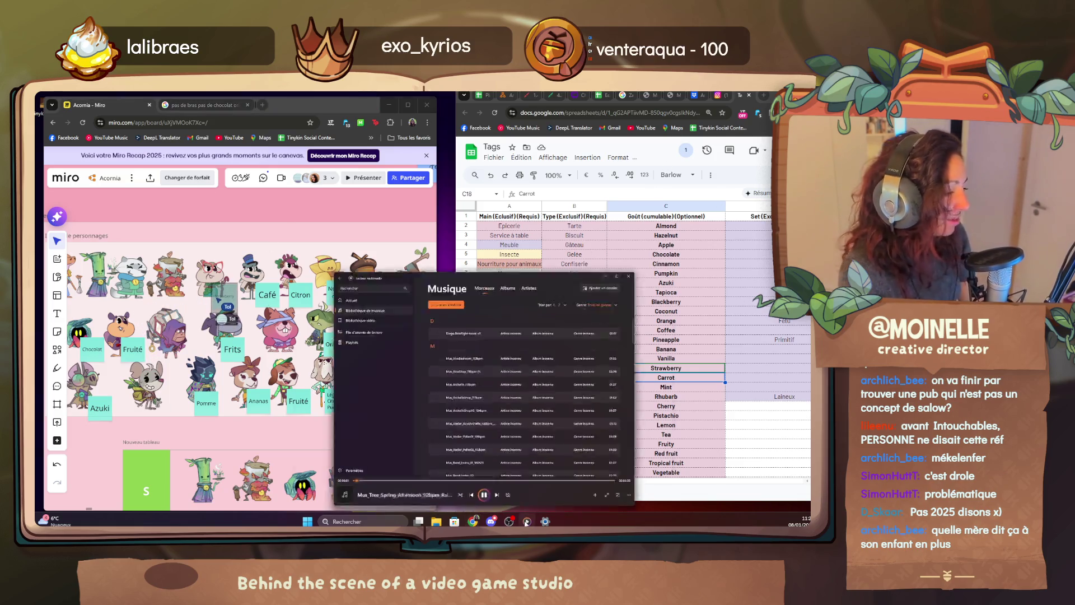
# Skip to the next track in the music player and hide it again.
pyautogui.click(511, 484)
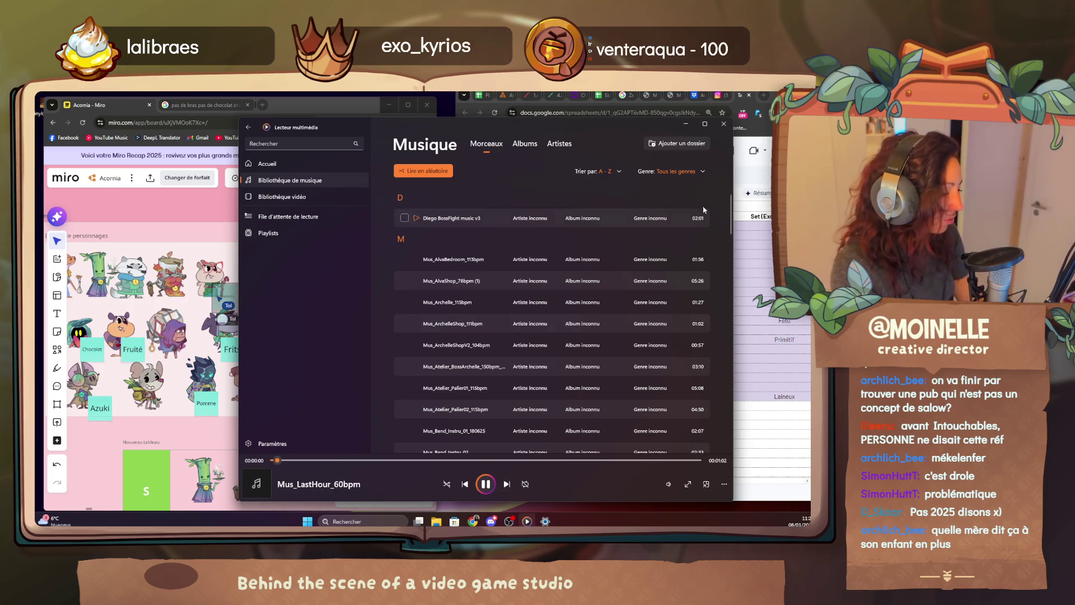
pyautogui.click(506, 483)
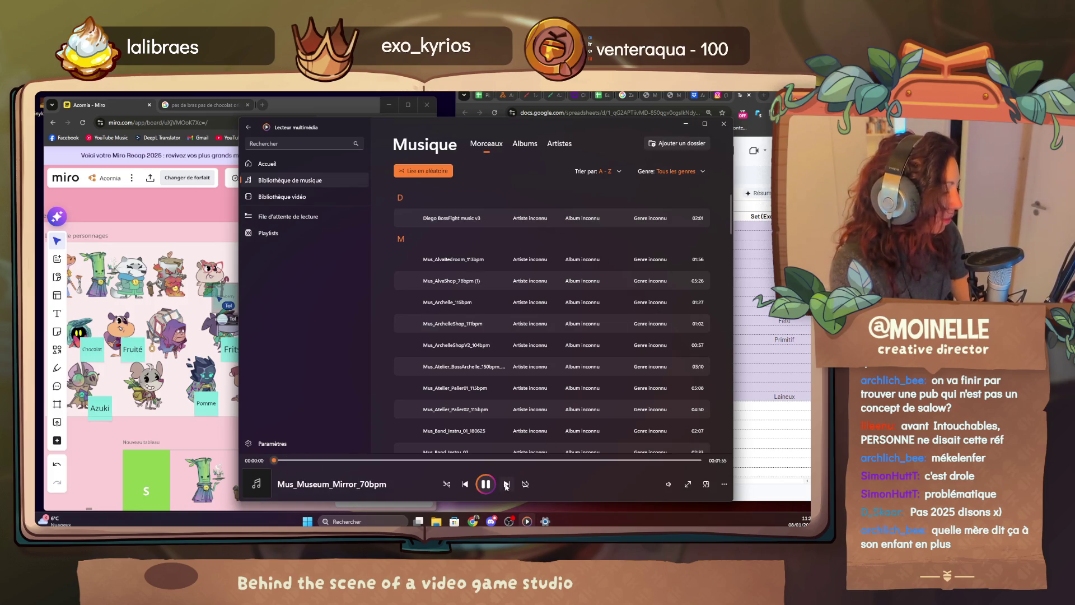
pyautogui.click(683, 126)
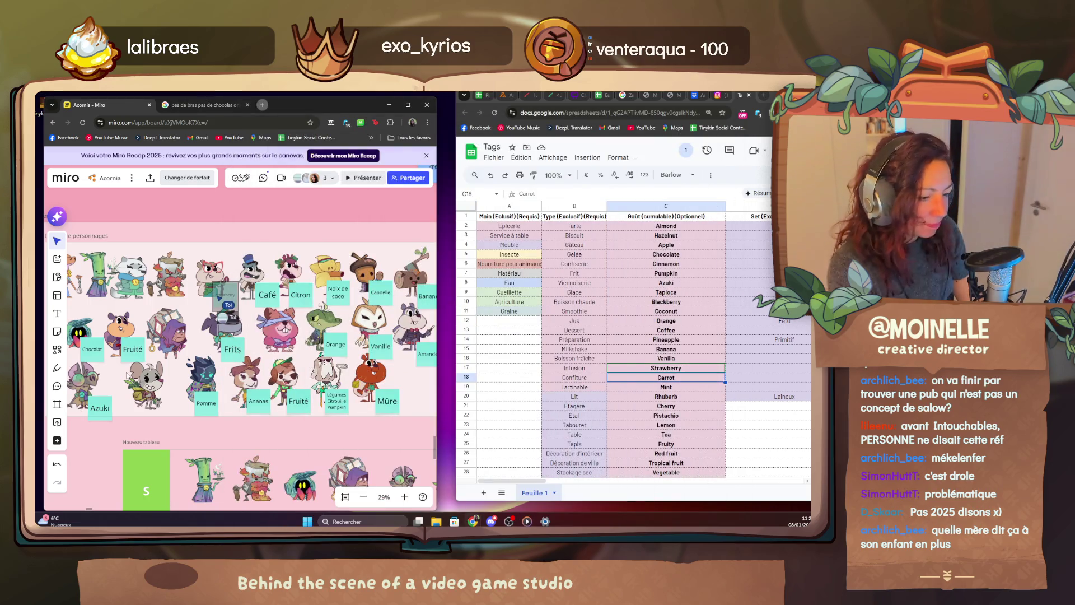
pyautogui.scroll(2, 165, 304)
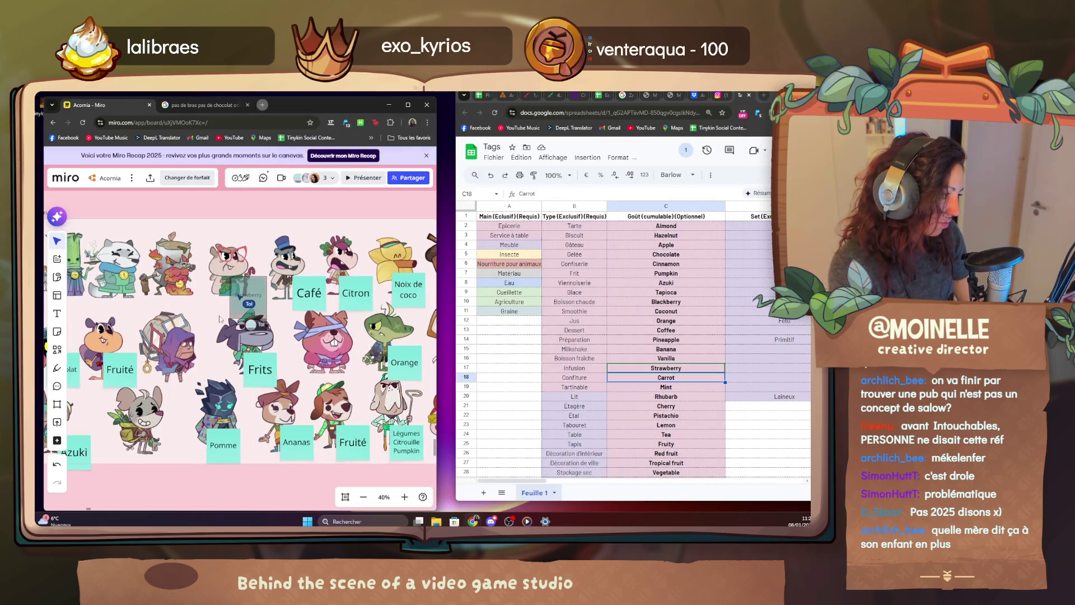
pyautogui.scroll(-3, 220, 317)
# Advance the sheet to Mint and place the Menthe sticky note under the grey mouse character.
pyautogui.moveTo(220, 318)
pyautogui.mouseDown()
pyautogui.moveTo(136, 306)
pyautogui.moveTo(250, 288)
pyautogui.mouseUp()
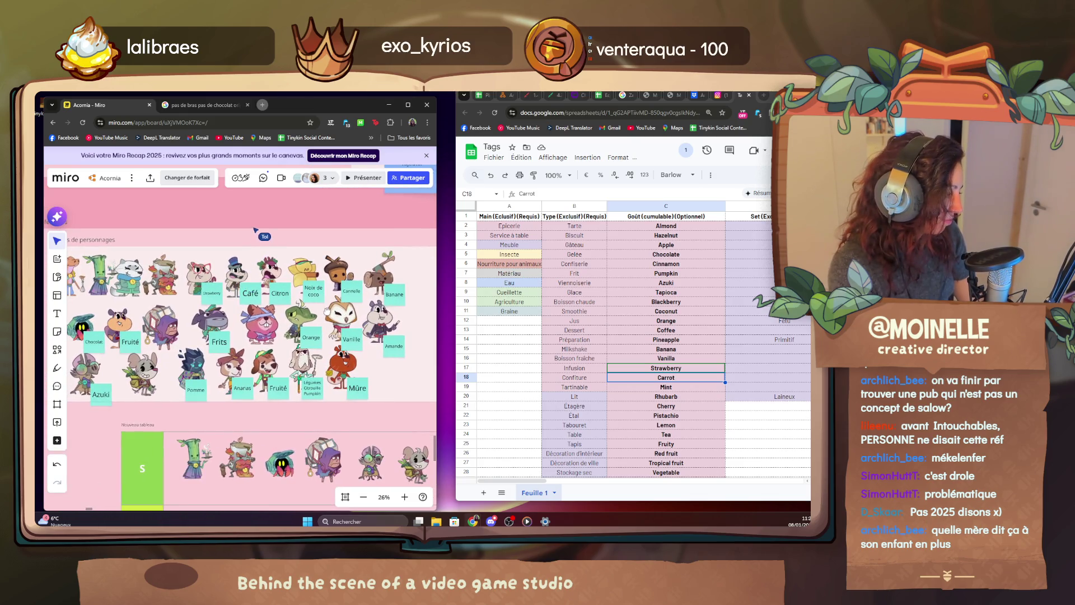
pyautogui.moveTo(256, 228); pyautogui.dragTo(269, 225)
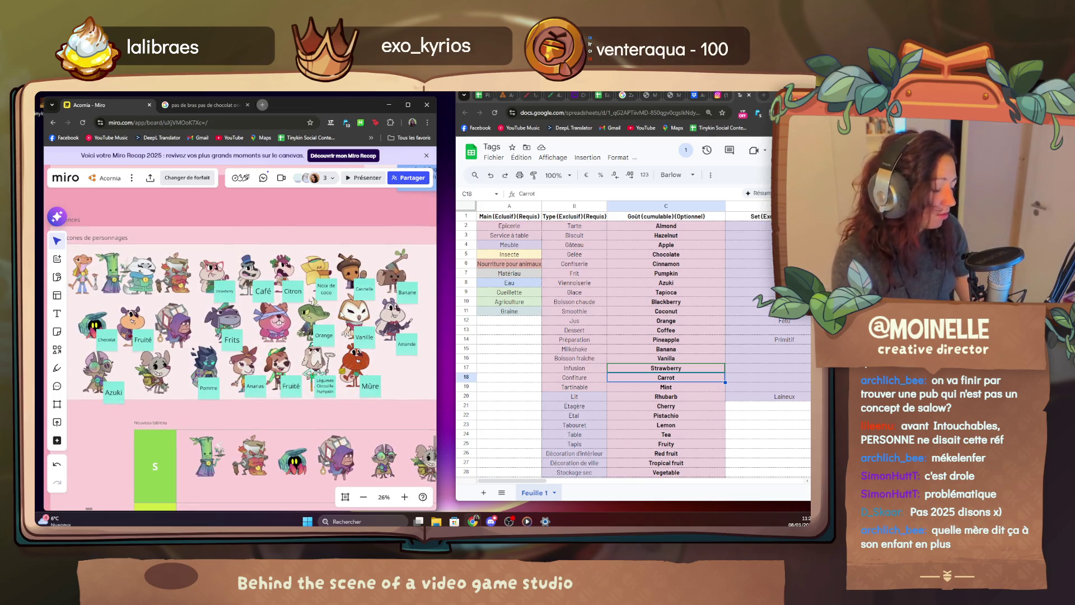
pyautogui.hotkey('shift', 'Down')
pyautogui.hotkey('shift', 'Down')
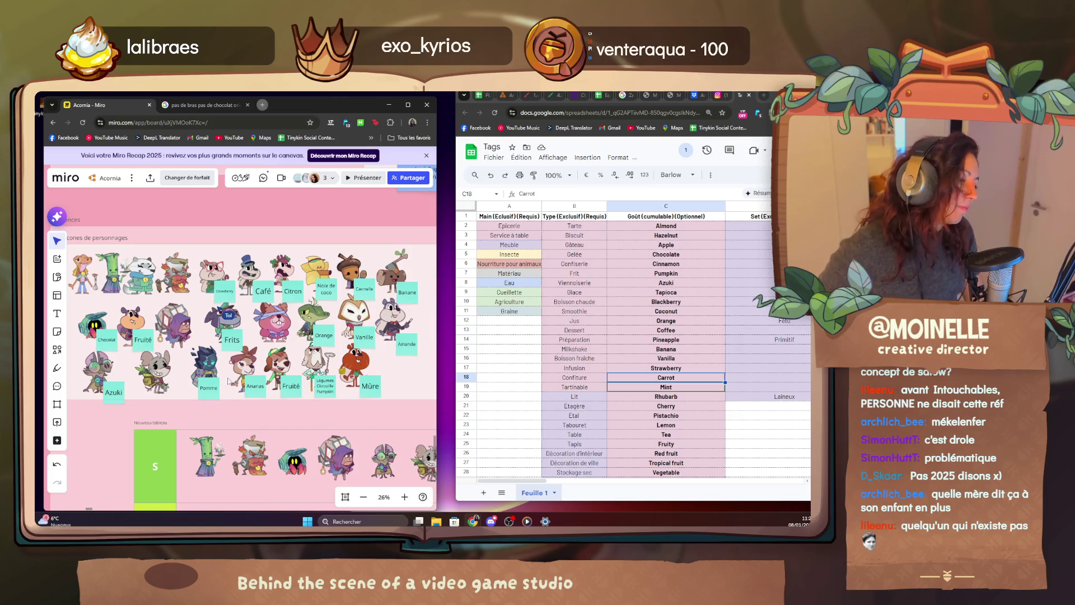
pyautogui.scroll(6, 229, 380)
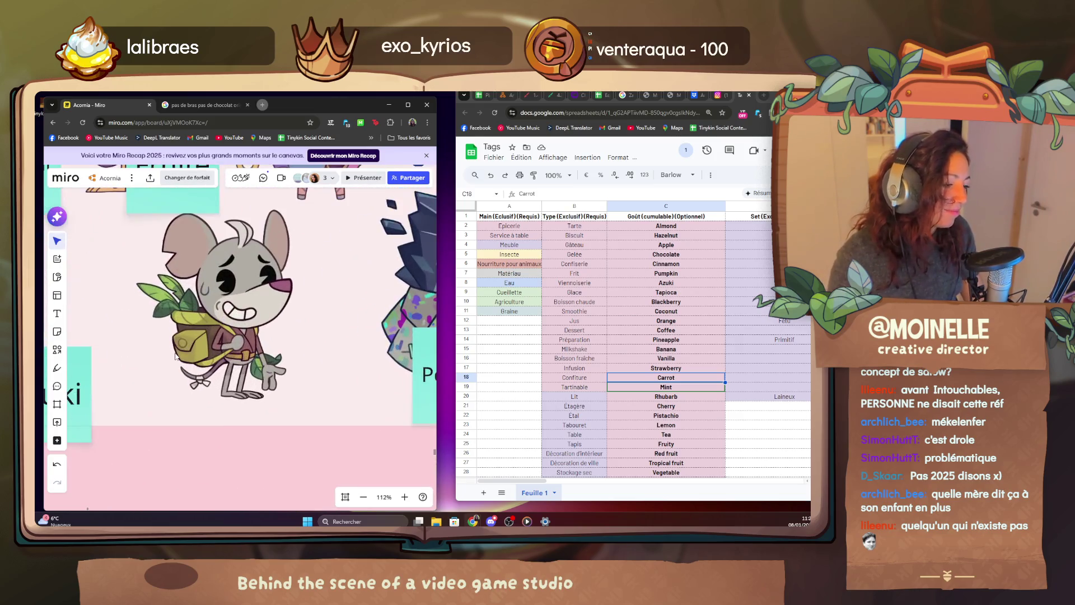
pyautogui.scroll(3, 176, 357)
pyautogui.scroll(-3, 217, 334)
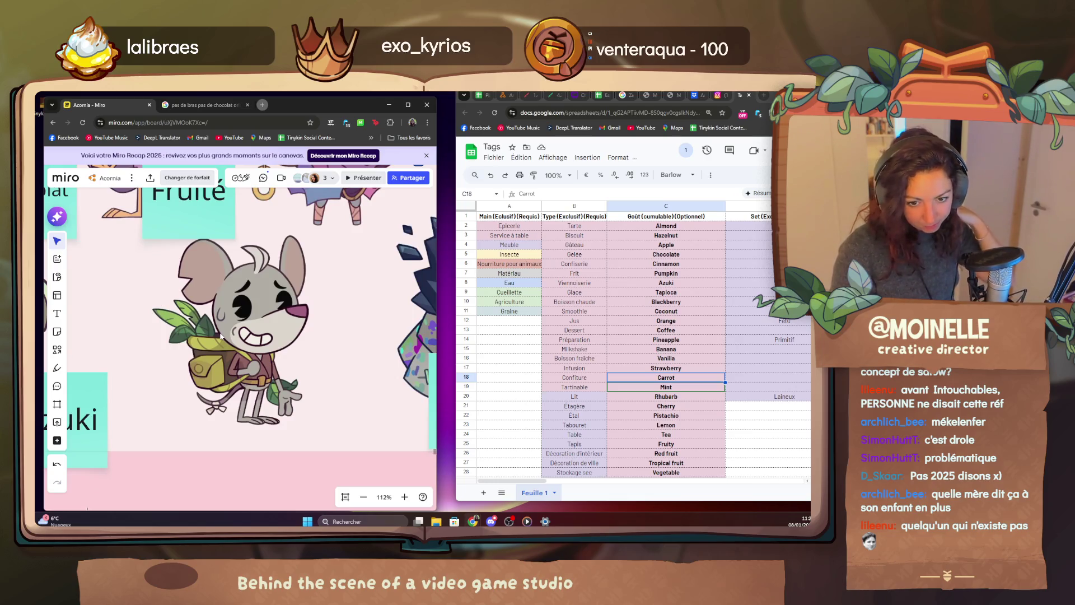
pyautogui.scroll(-5, 326, 446)
pyautogui.moveTo(346, 370); pyautogui.dragTo(363, 407)
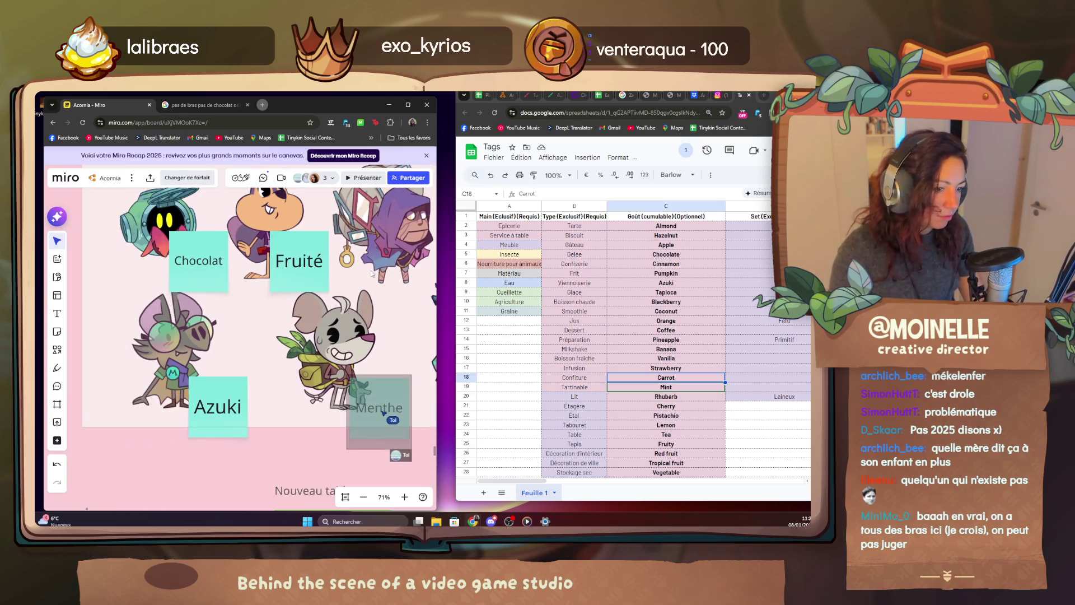
pyautogui.moveTo(391, 288)
pyautogui.mouseDown()
pyautogui.moveTo(260, 278)
pyautogui.moveTo(255, 295)
pyautogui.mouseUp()
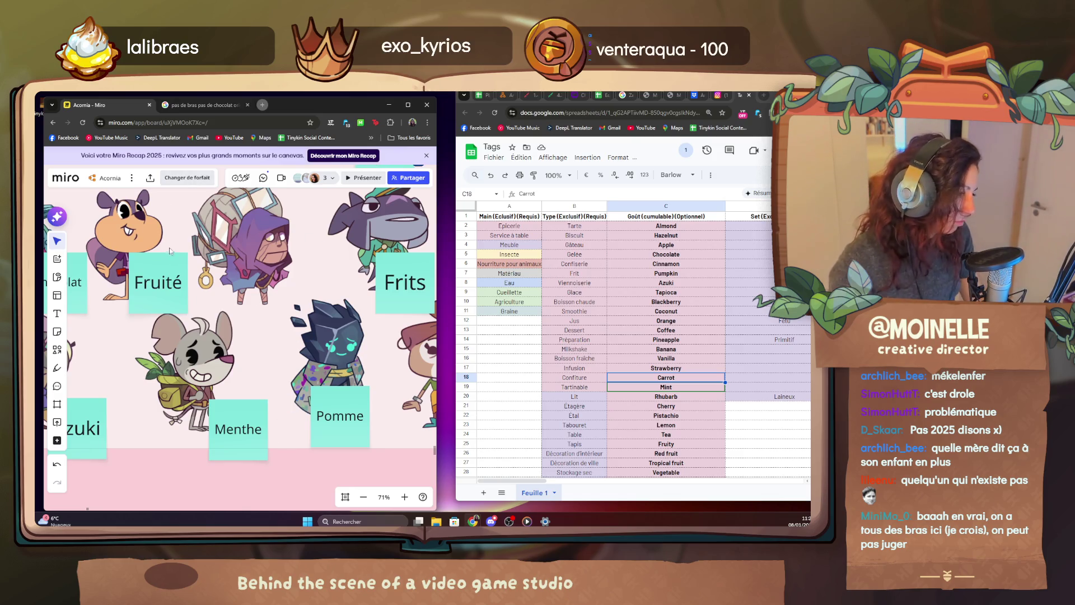
pyautogui.scroll(-5, 169, 250)
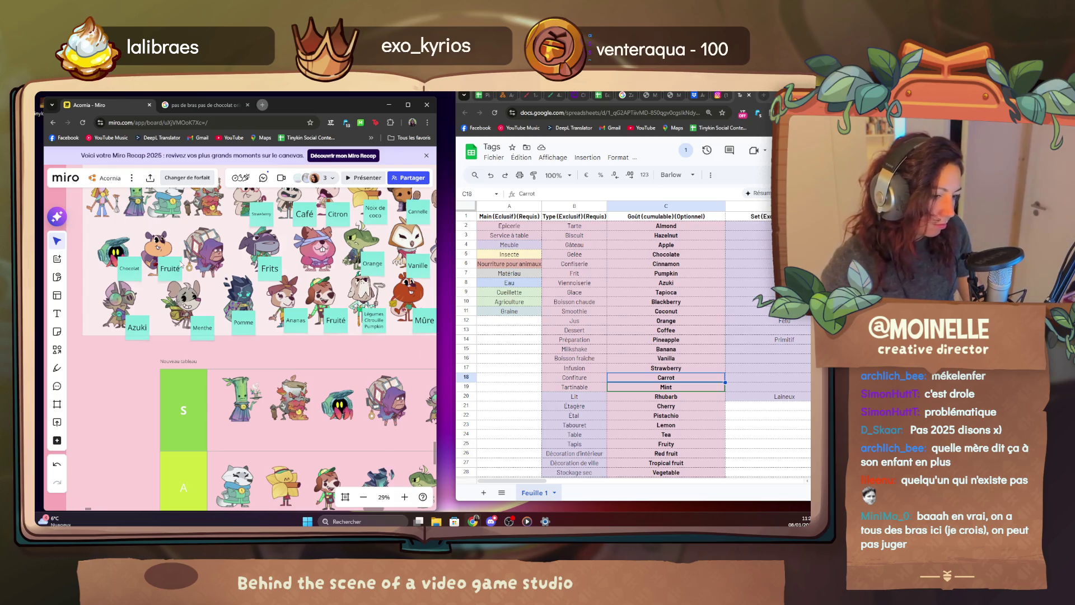
pyautogui.scroll(3, 342, 261)
pyautogui.scroll(2, 342, 261)
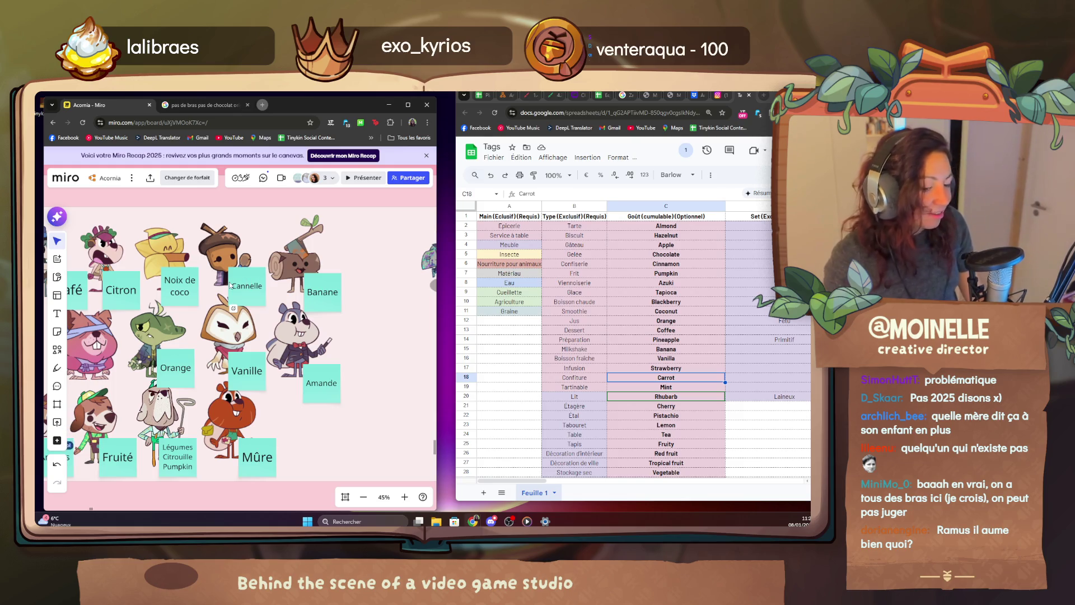
pyautogui.hscroll(-5, 250, 278)
pyautogui.scroll(3, 250, 278)
pyautogui.scroll(2, 202, 277)
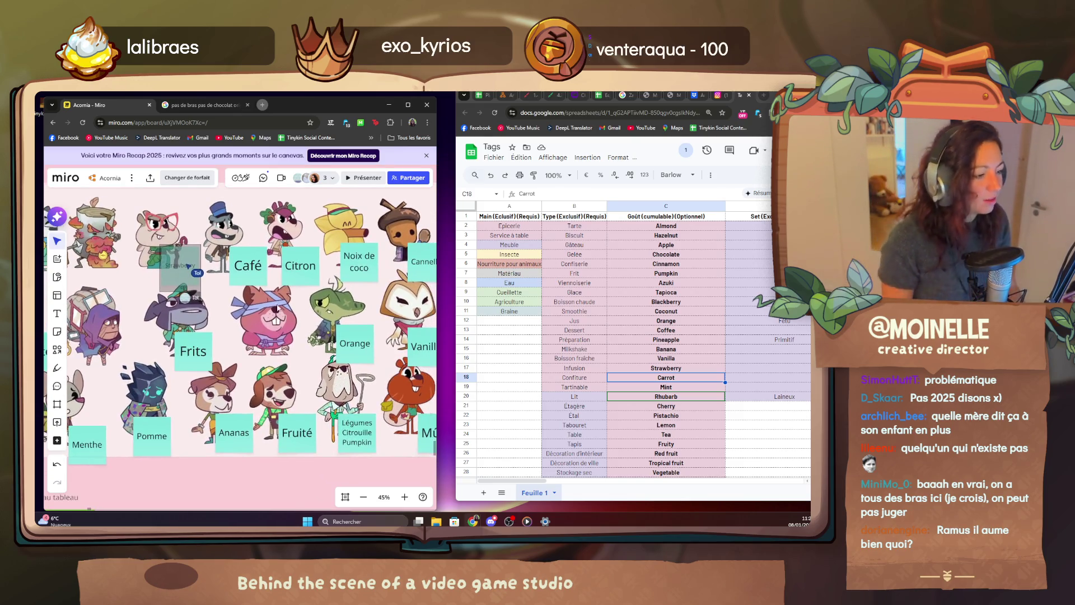
pyautogui.scroll(4, 246, 306)
pyautogui.scroll(2, 246, 306)
pyautogui.scroll(3, 246, 308)
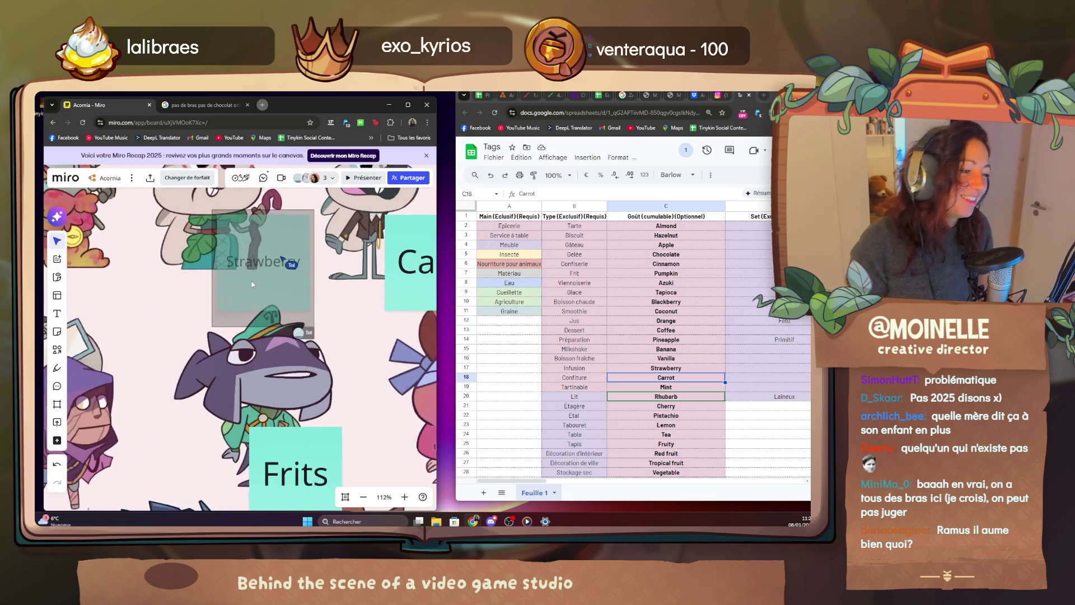
pyautogui.scroll(3, 227, 336)
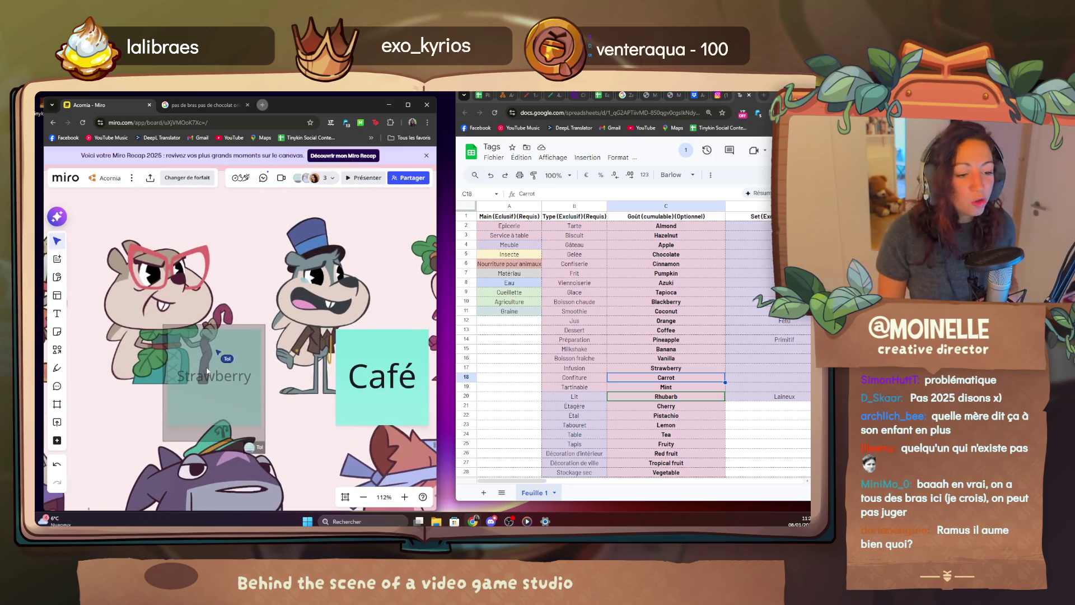
pyautogui.write('RHubarbe')
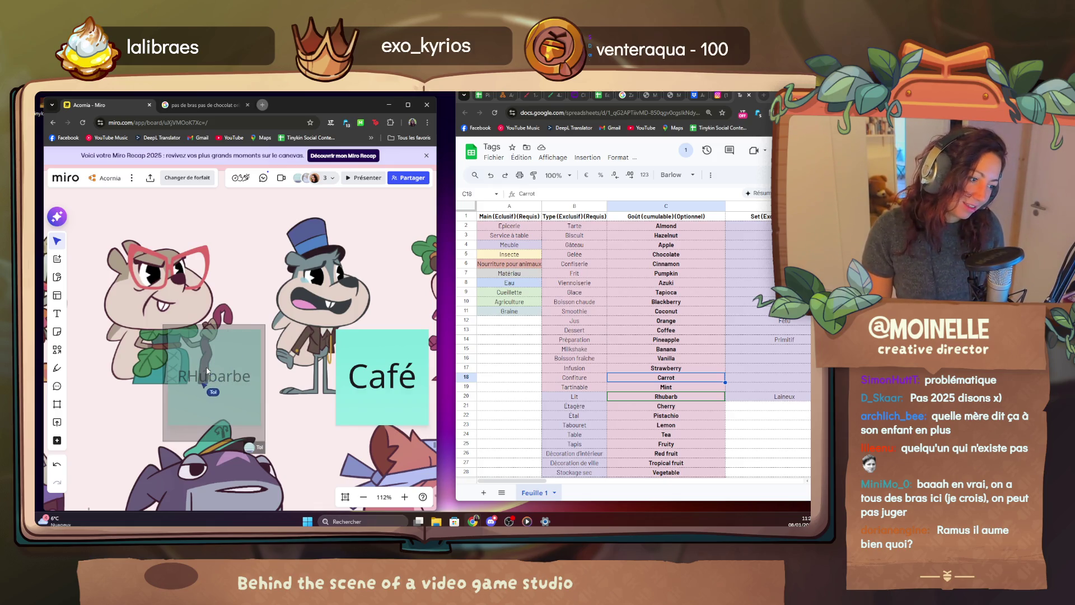
# Finish renaming the Strawberry sticky to Rhubarbe for the red-glasses character.
pyautogui.press('Escape')
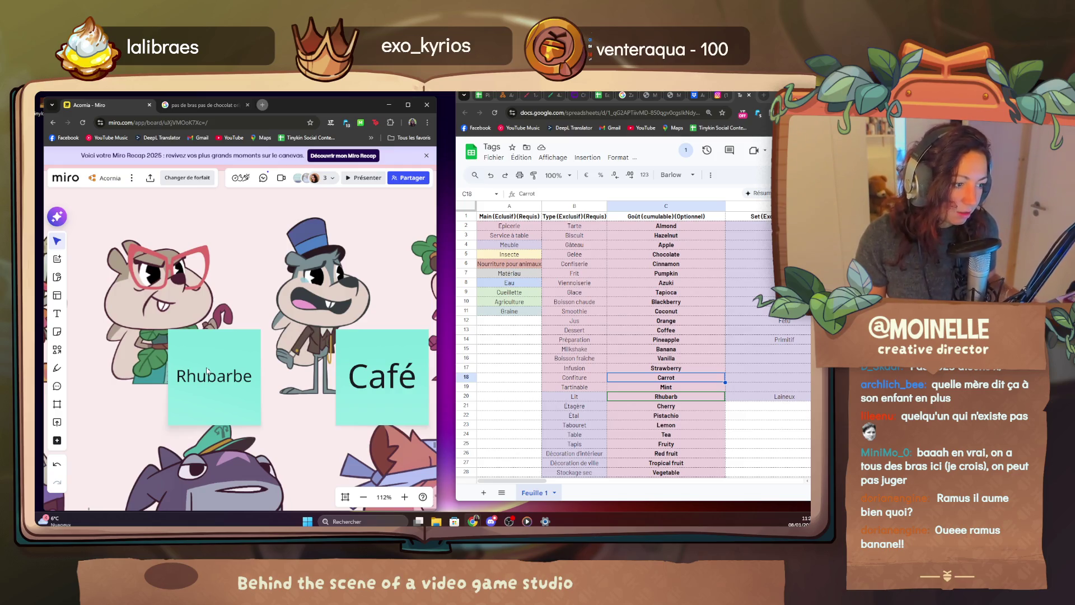
pyautogui.scroll(-5, 208, 373)
pyautogui.scroll(-3, 209, 372)
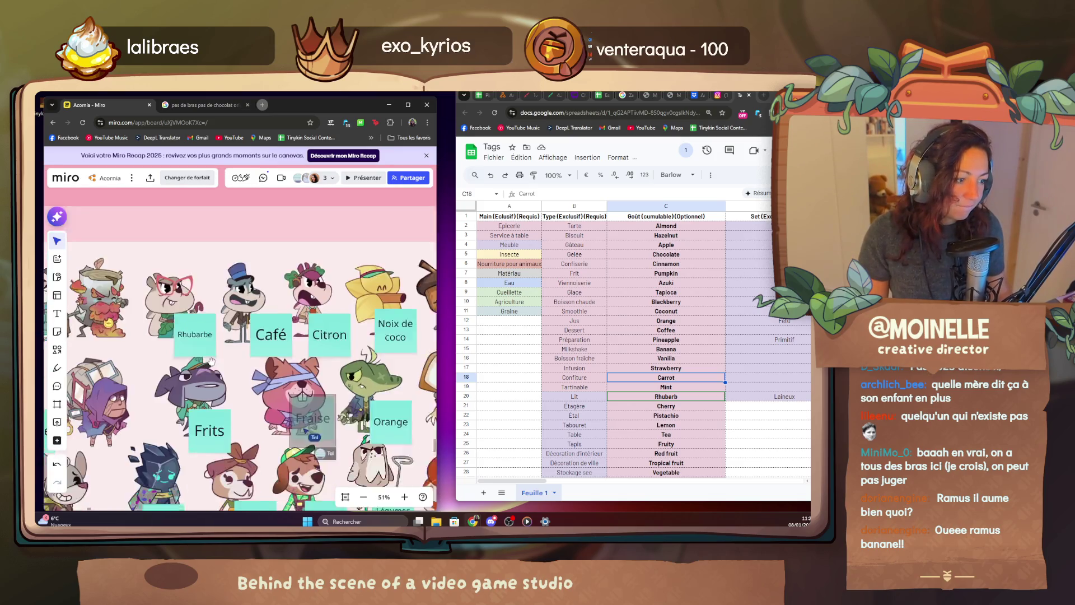
pyautogui.moveTo(210, 361); pyautogui.dragTo(203, 295)
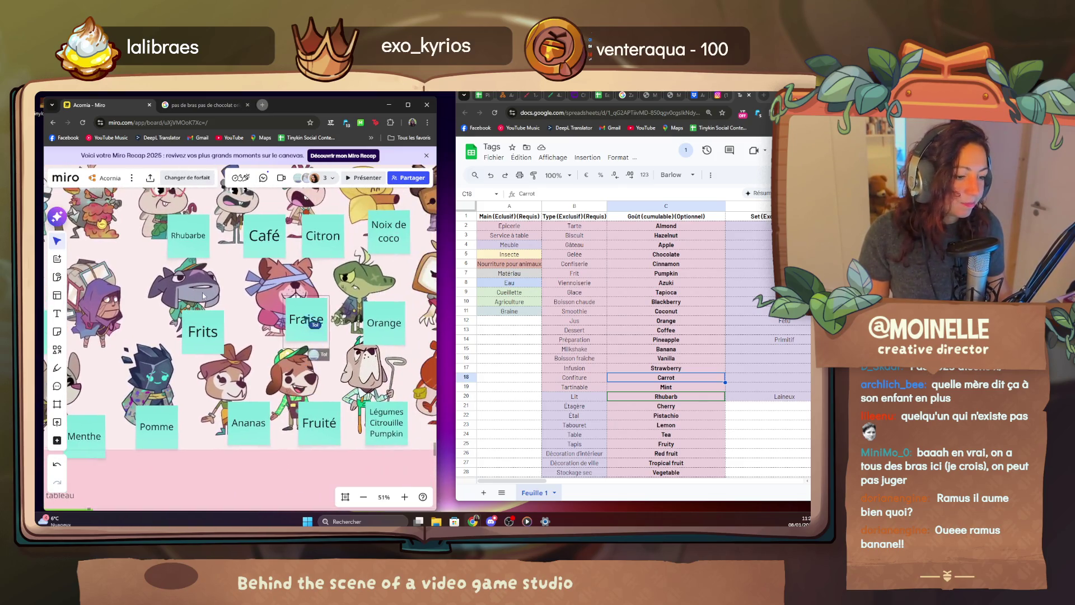
pyautogui.hscroll(4, 204, 295)
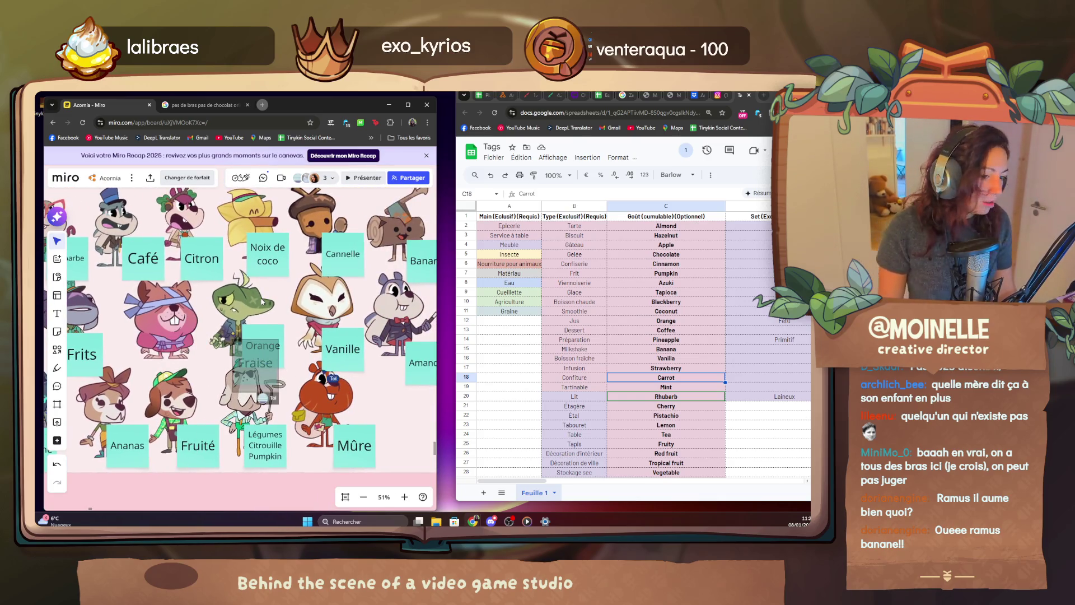
pyautogui.scroll(1, 263, 303)
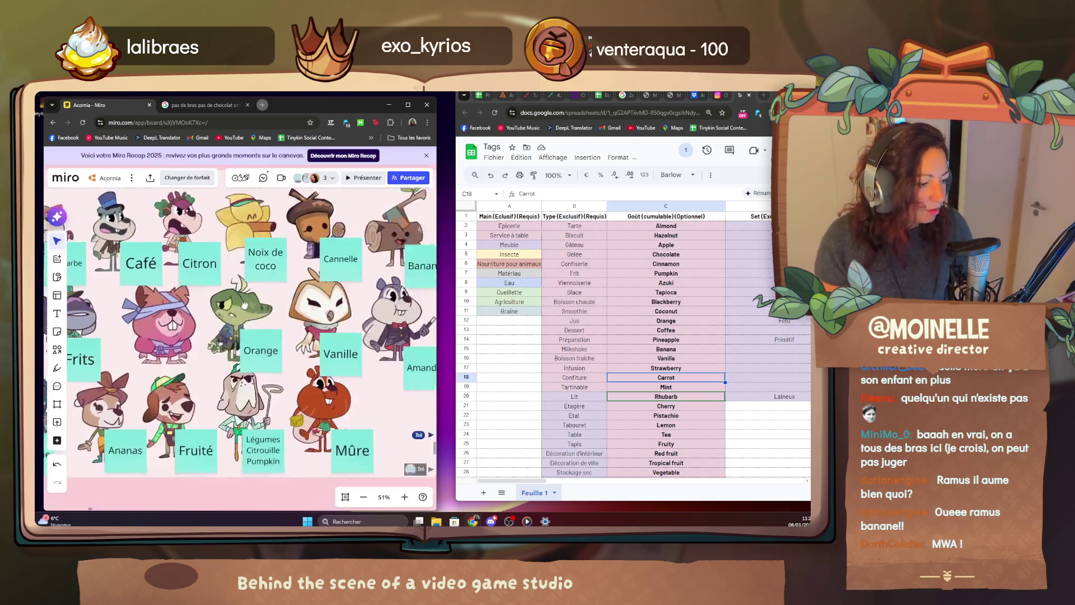
pyautogui.moveTo(203, 296); pyautogui.dragTo(277, 295)
pyautogui.scroll(-4, 277, 296)
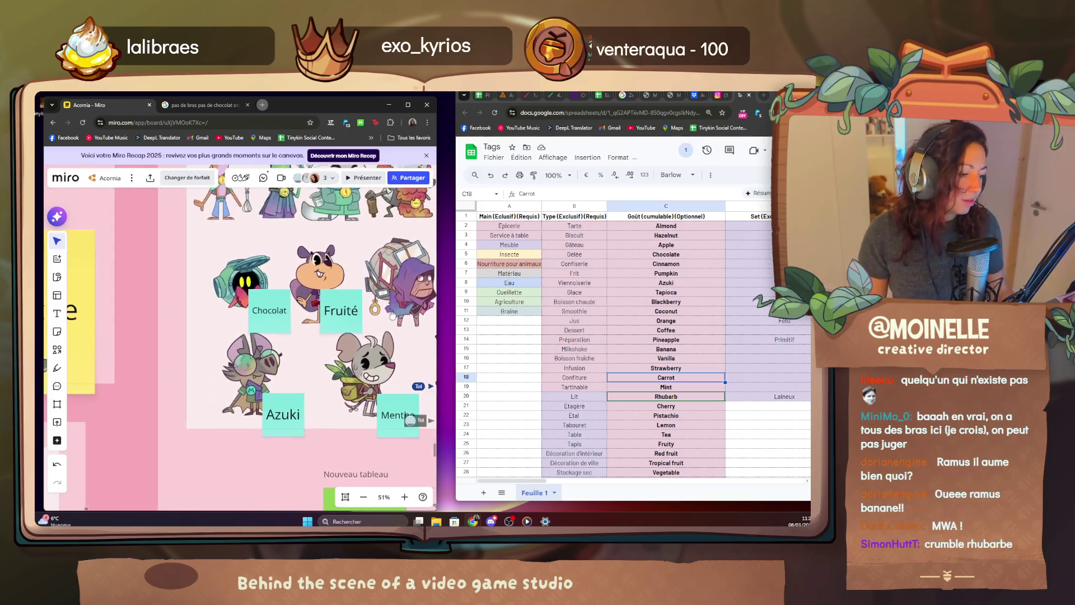
pyautogui.moveTo(390, 310); pyautogui.dragTo(281, 369)
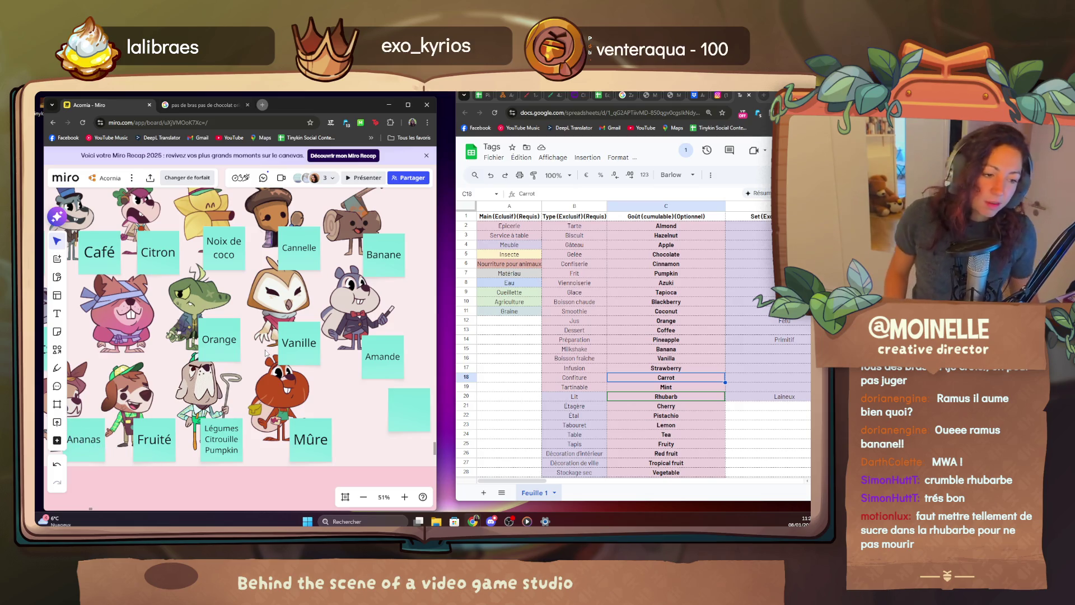
pyautogui.scroll(-2, 202, 365)
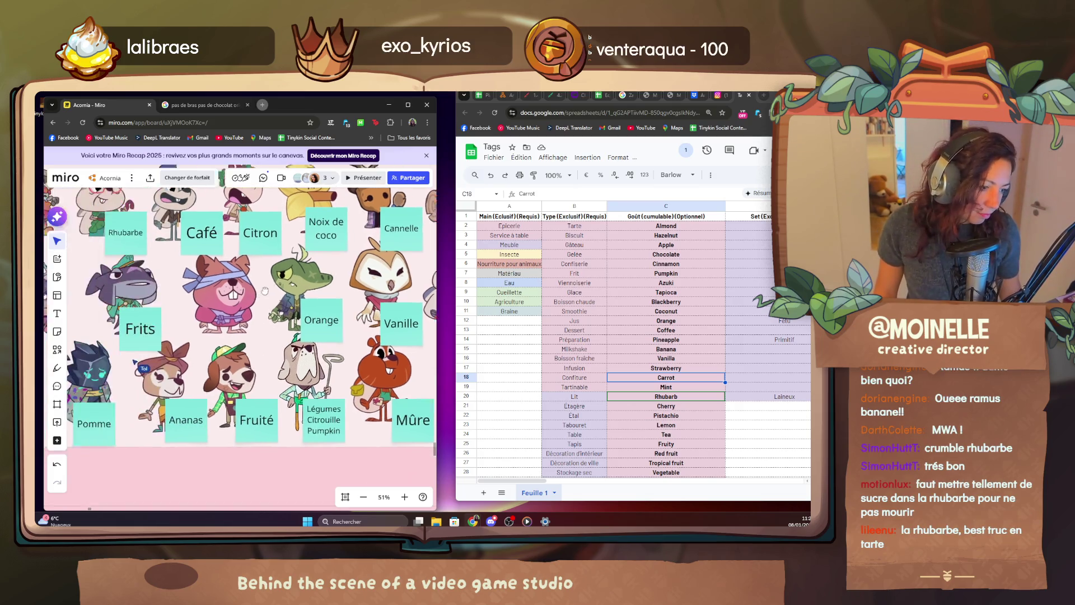
pyautogui.scroll(-2, 210, 353)
pyautogui.scroll(-2, 234, 312)
pyautogui.moveTo(233, 312); pyautogui.dragTo(290, 316)
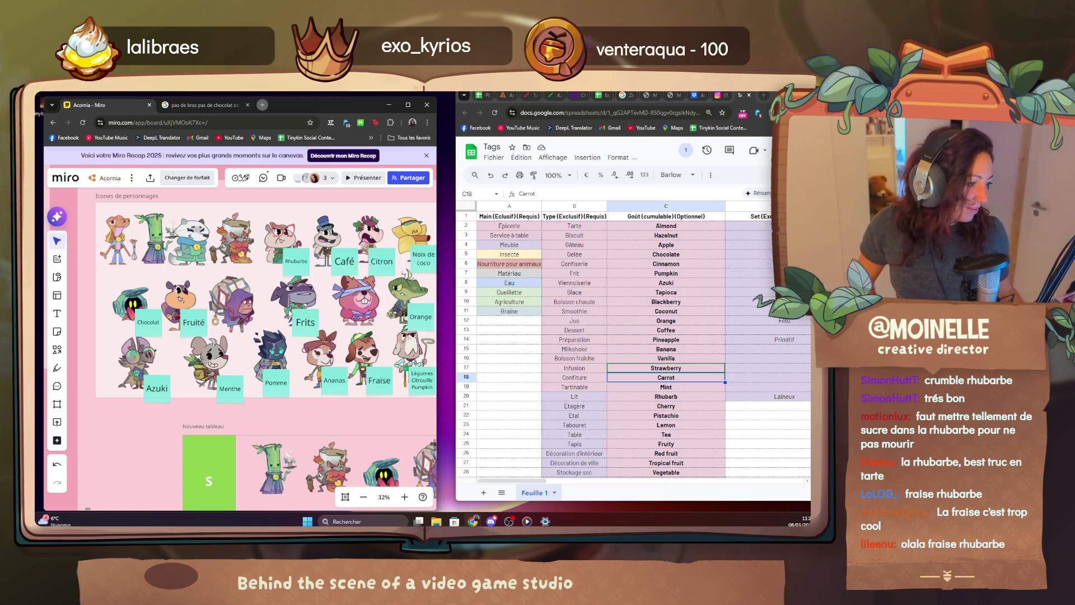
# Pan the board left toward the squirrel character's Fruité sticky note.
pyautogui.moveTo(332, 319); pyautogui.dragTo(169, 296)
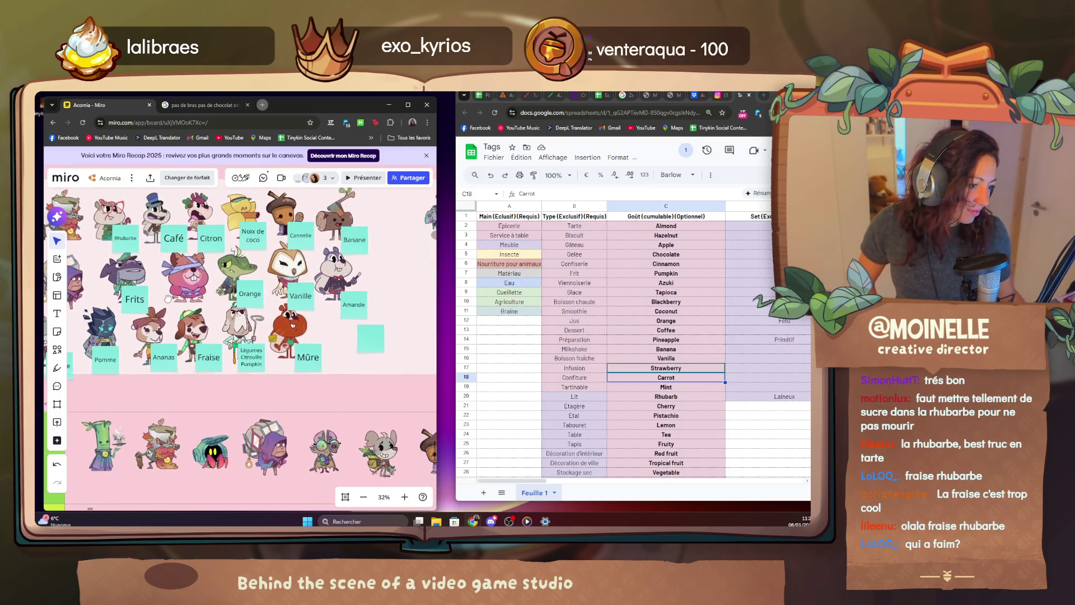
pyautogui.moveTo(169, 297)
pyautogui.mouseDown()
pyautogui.moveTo(345, 304)
pyautogui.moveTo(297, 309)
pyautogui.mouseUp()
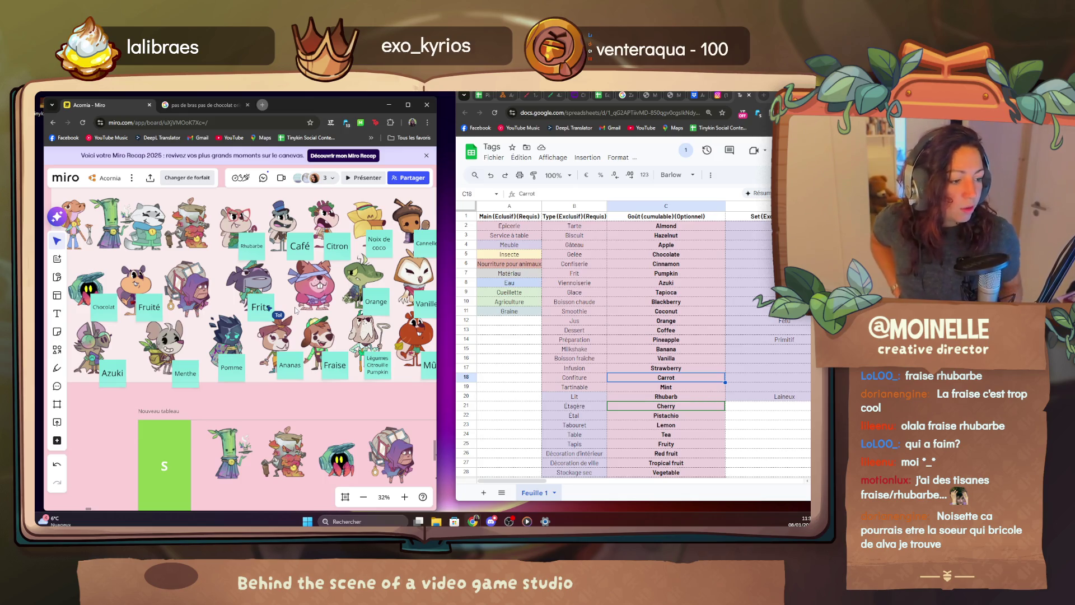
pyautogui.scroll(5, 203, 292)
pyautogui.scroll(3, 203, 292)
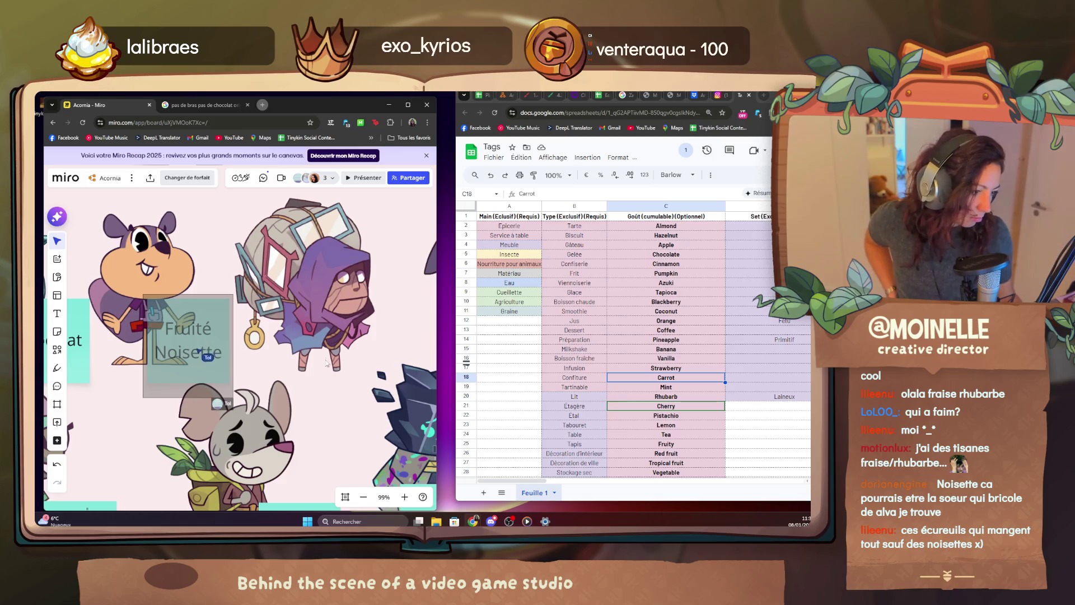
pyautogui.scroll(-4, 343, 265)
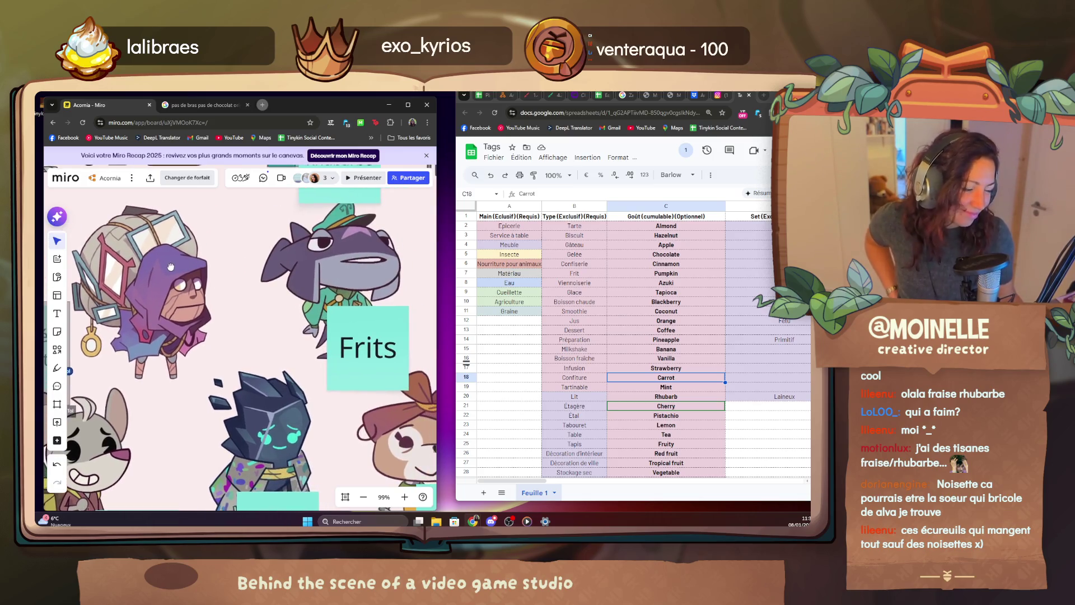
pyautogui.scroll(-4, 252, 320)
pyautogui.scroll(-1, 71, 296)
pyautogui.moveTo(84, 303); pyautogui.dragTo(252, 290)
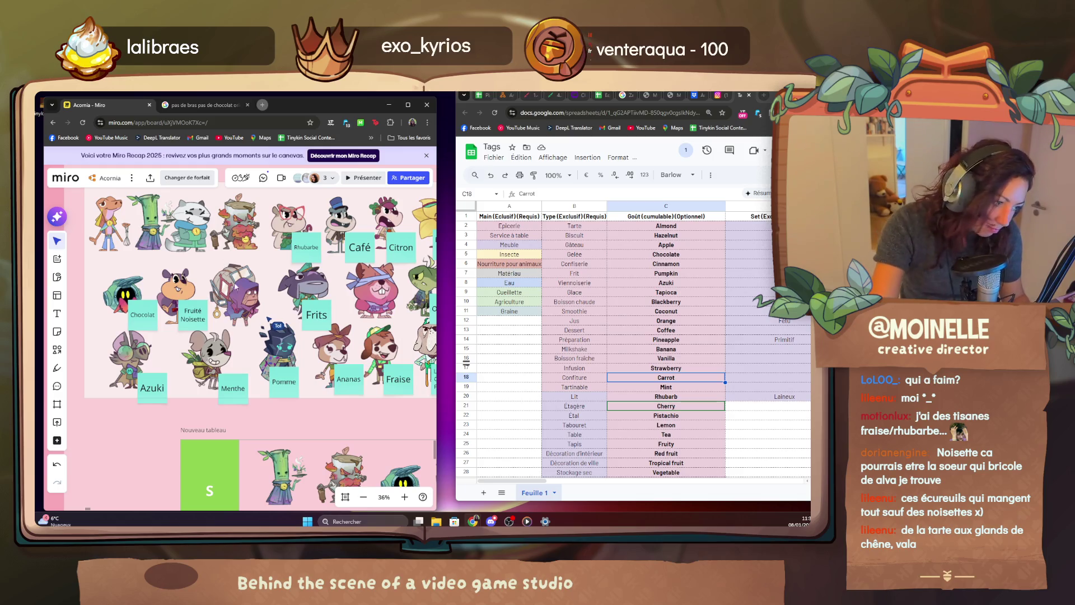
pyautogui.moveTo(323, 266)
pyautogui.mouseDown()
pyautogui.moveTo(138, 256)
pyautogui.moveTo(244, 275)
pyautogui.mouseUp()
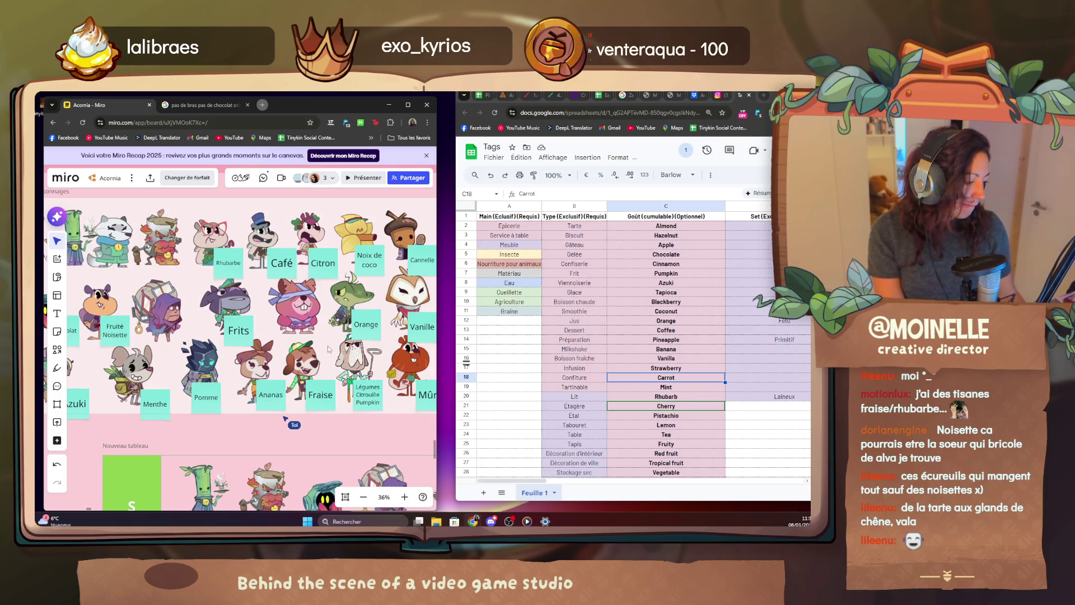
pyautogui.moveTo(328, 348); pyautogui.dragTo(360, 365)
pyautogui.moveTo(277, 362)
pyautogui.mouseDown()
pyautogui.moveTo(197, 288)
pyautogui.moveTo(347, 328)
pyautogui.mouseUp()
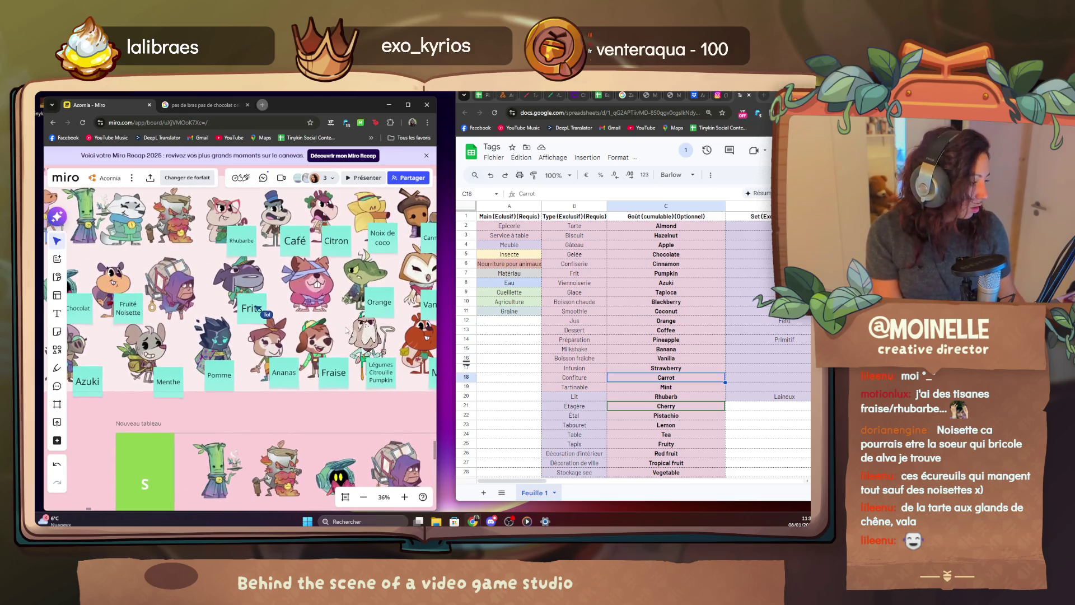
pyautogui.press('Delete')
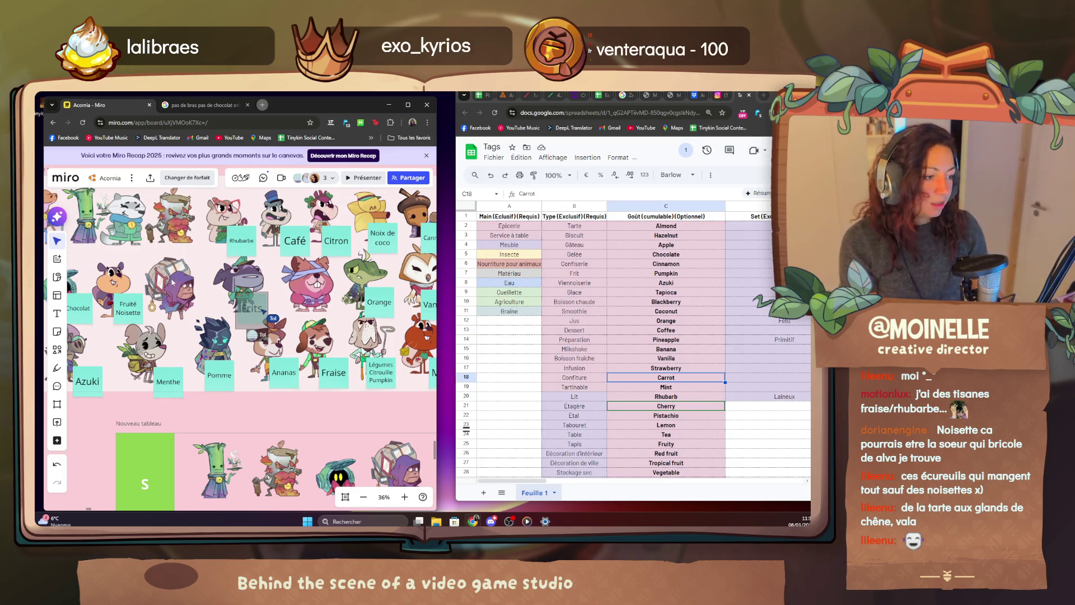
pyautogui.scroll(-5, 173, 282)
pyautogui.scroll(-5, 172, 281)
pyautogui.scroll(-5, 172, 281)
pyautogui.scroll(-3, 172, 282)
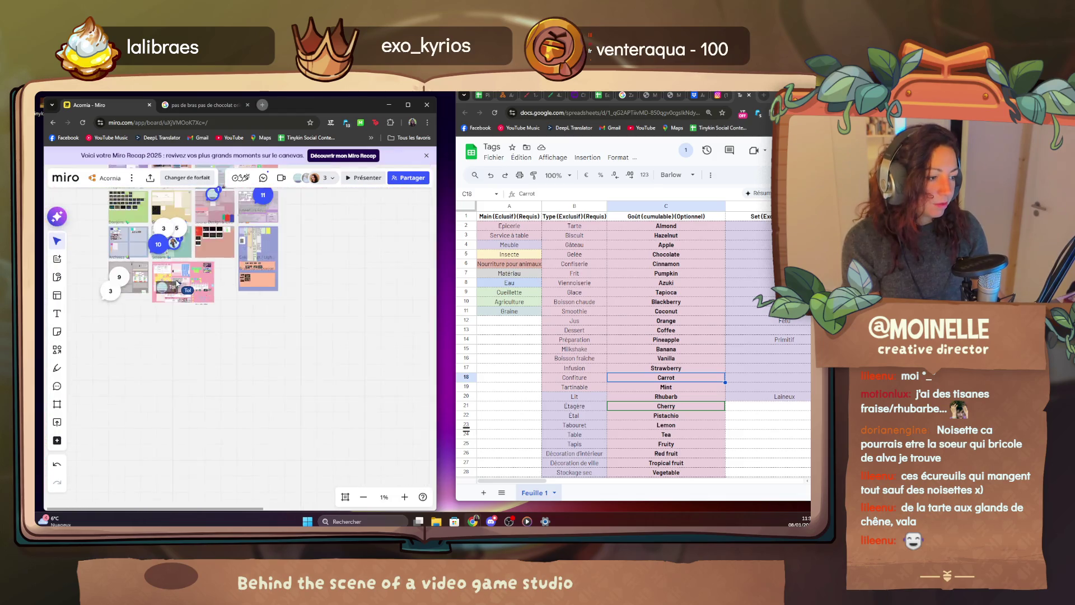
pyautogui.scroll(-4, 177, 283)
pyautogui.scroll(4, 169, 292)
pyautogui.scroll(4, 169, 292)
pyautogui.scroll(4, 169, 292)
pyautogui.scroll(4, 170, 292)
pyautogui.scroll(4, 187, 270)
pyautogui.scroll(4, 186, 271)
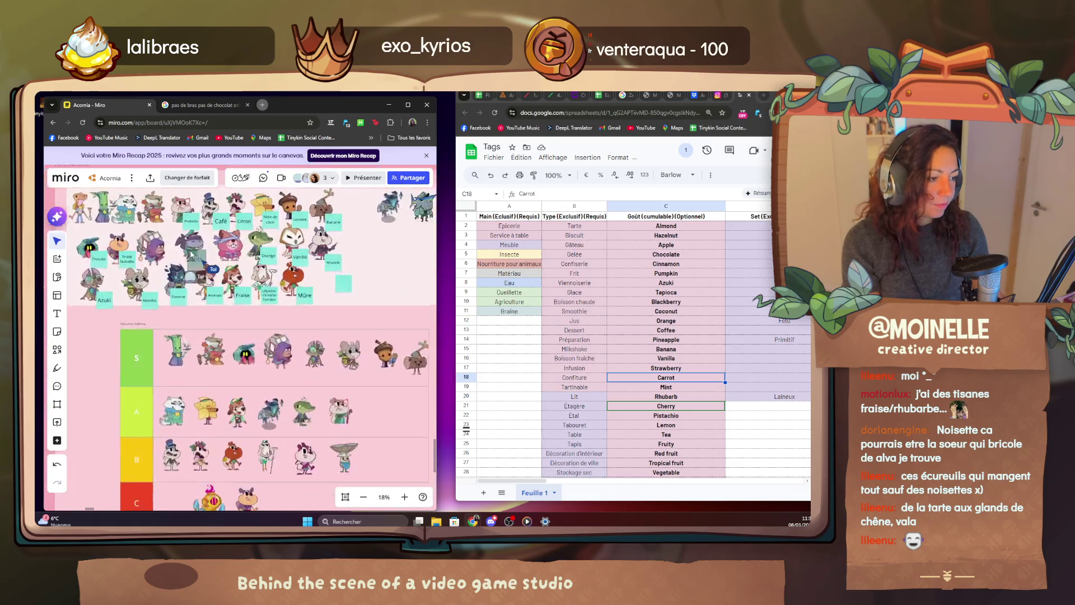
pyautogui.scroll(4, 186, 270)
pyautogui.scroll(3, 189, 261)
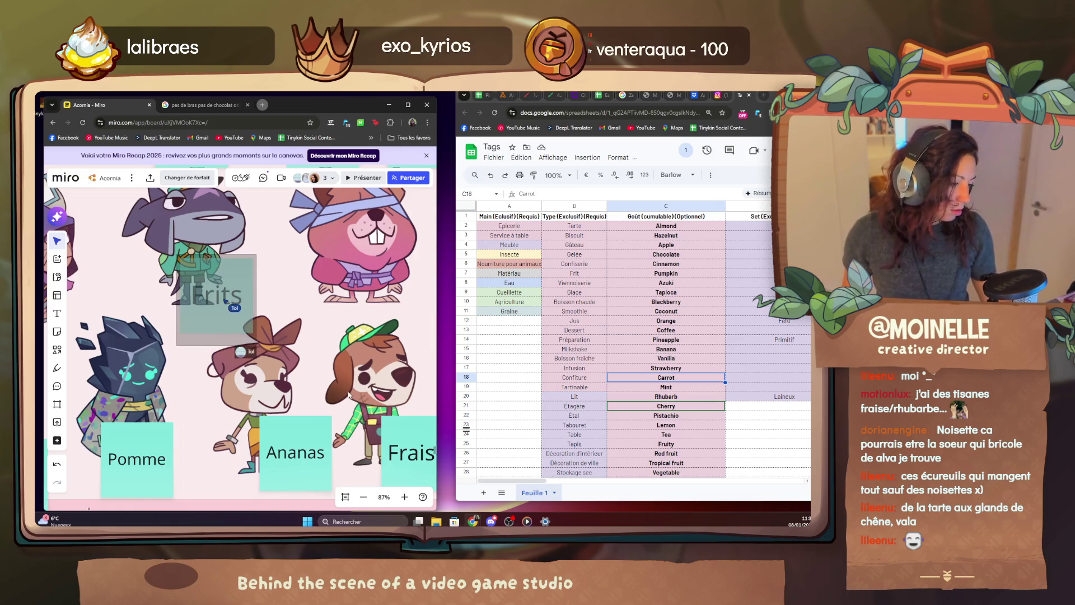
pyautogui.scroll(-3, 352, 397)
# Place the Frits note under the fish character and bring the Légumes Carotte note into view.
pyautogui.moveTo(285, 361)
pyautogui.mouseDown()
pyautogui.moveTo(229, 356)
pyautogui.moveTo(293, 404)
pyautogui.moveTo(291, 414)
pyautogui.mouseUp()
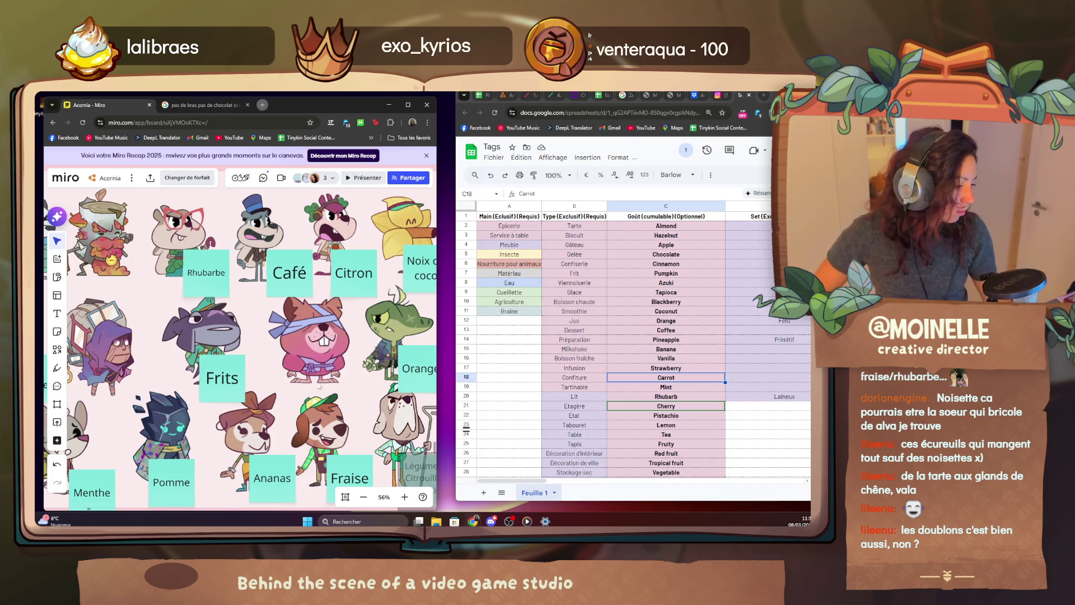
pyautogui.scroll(1, 321, 387)
pyautogui.scroll(1, 277, 420)
pyautogui.scroll(1, 263, 439)
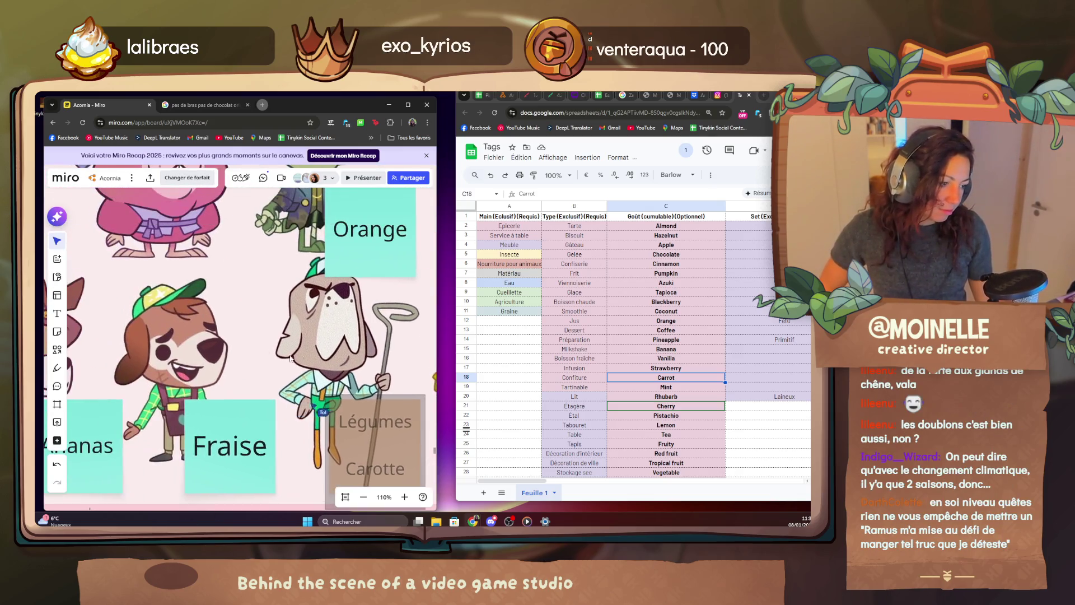
pyautogui.moveTo(253, 336)
pyautogui.mouseDown()
pyautogui.moveTo(102, 245)
pyautogui.moveTo(100, 260)
pyautogui.mouseUp()
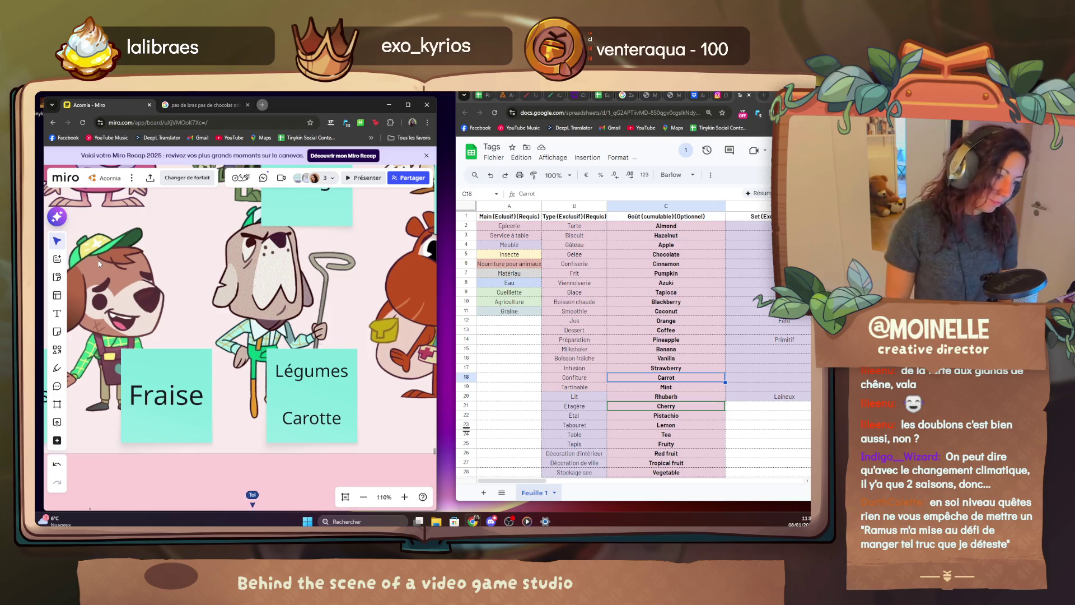
pyautogui.scroll(-3, 310, 292)
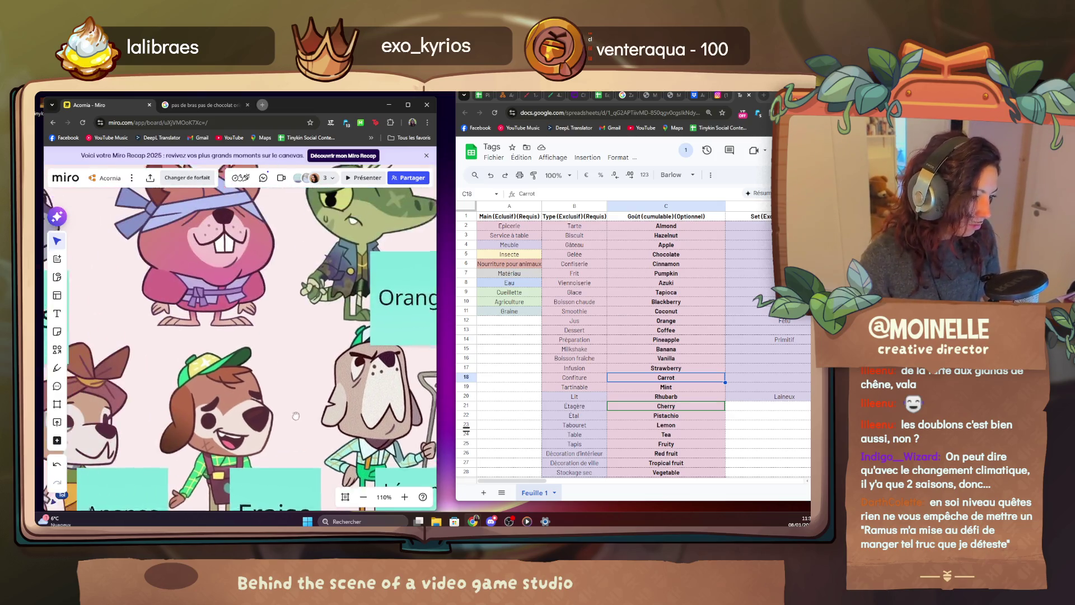
pyautogui.scroll(-2, 290, 360)
pyautogui.scroll(-5, 291, 359)
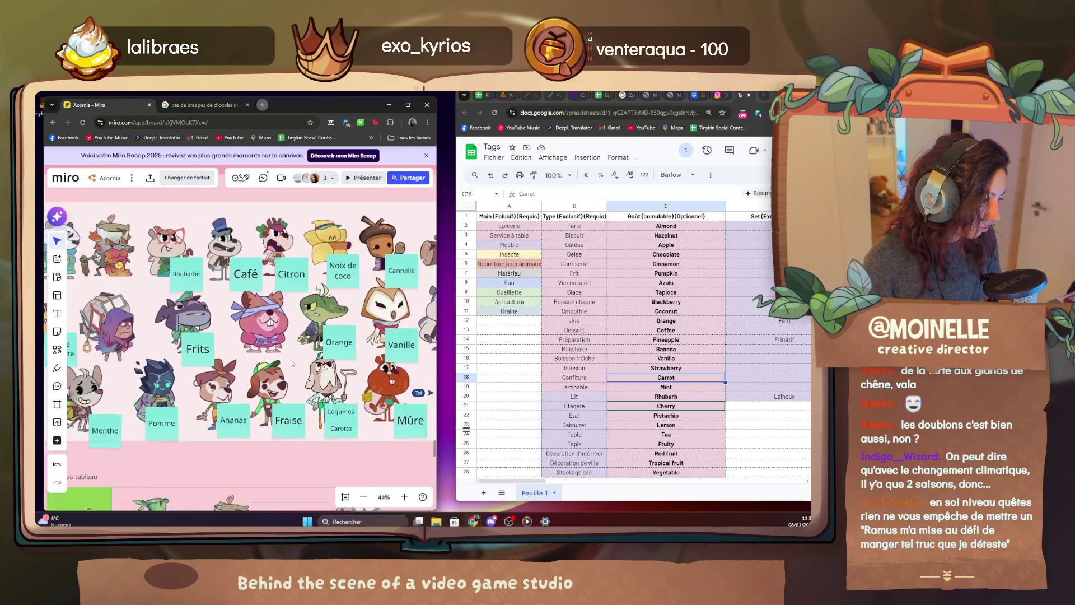
pyautogui.scroll(-3, 292, 360)
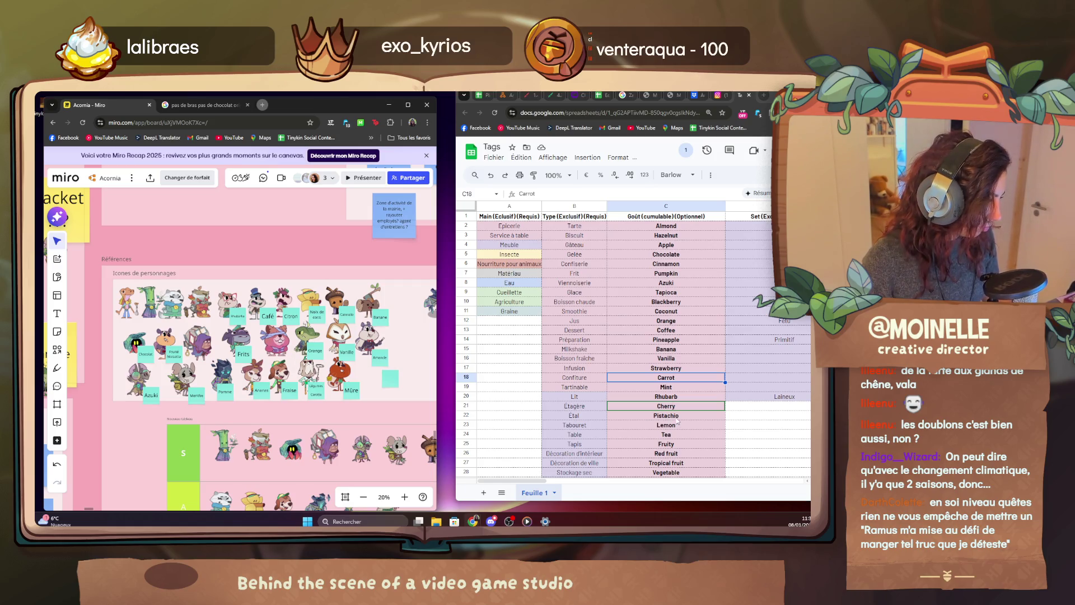
# Mark Pistachio (cell C22) as the current flavour in the Sheets tag list.
pyautogui.click(665, 415)
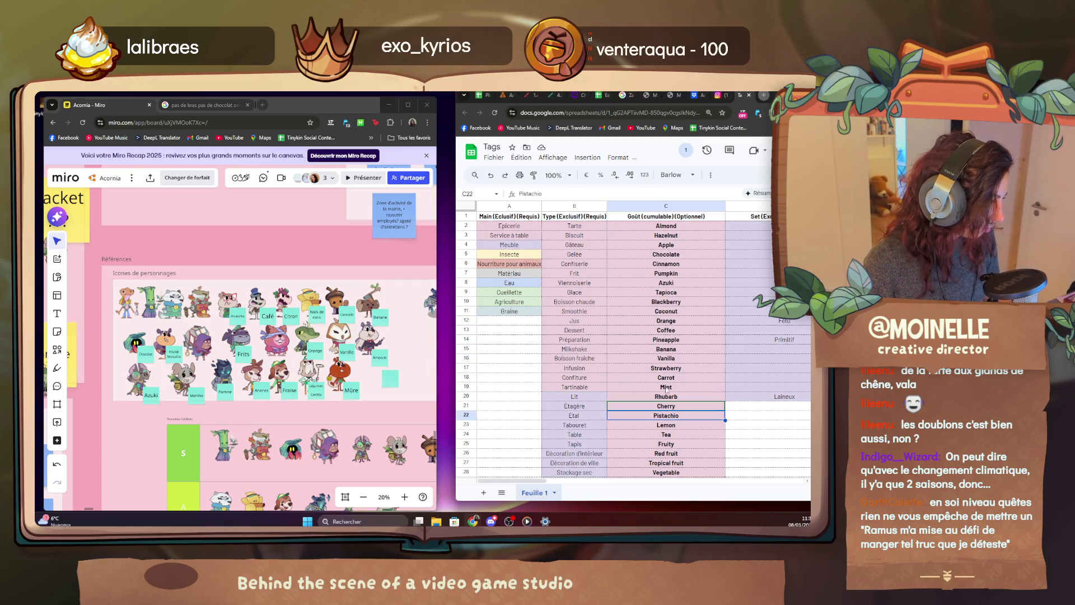
pyautogui.scroll(2, 252, 337)
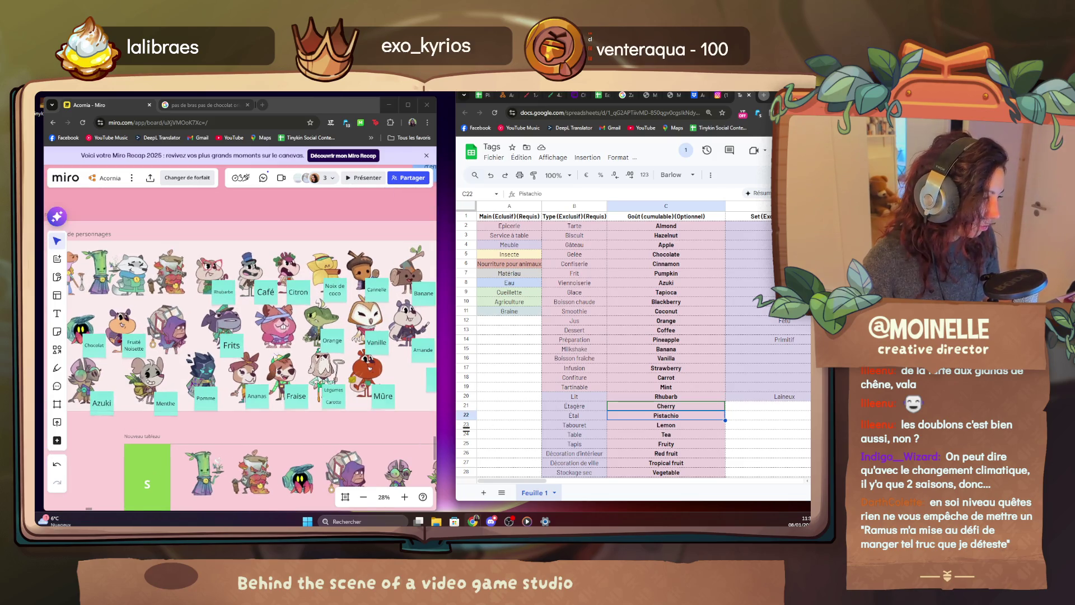
pyautogui.scroll(4, 277, 337)
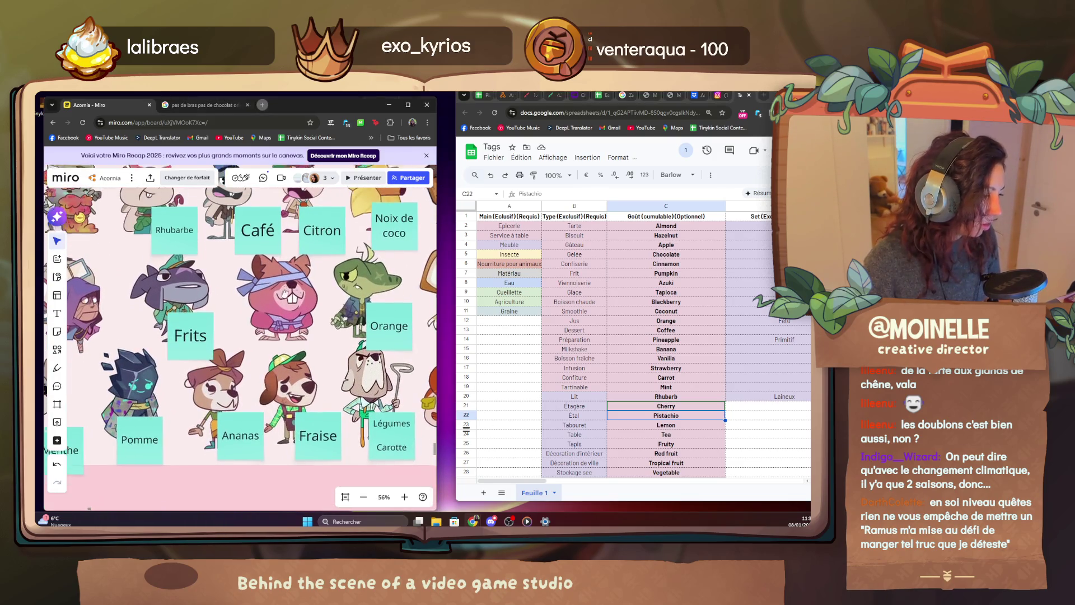
pyautogui.scroll(4, 286, 319)
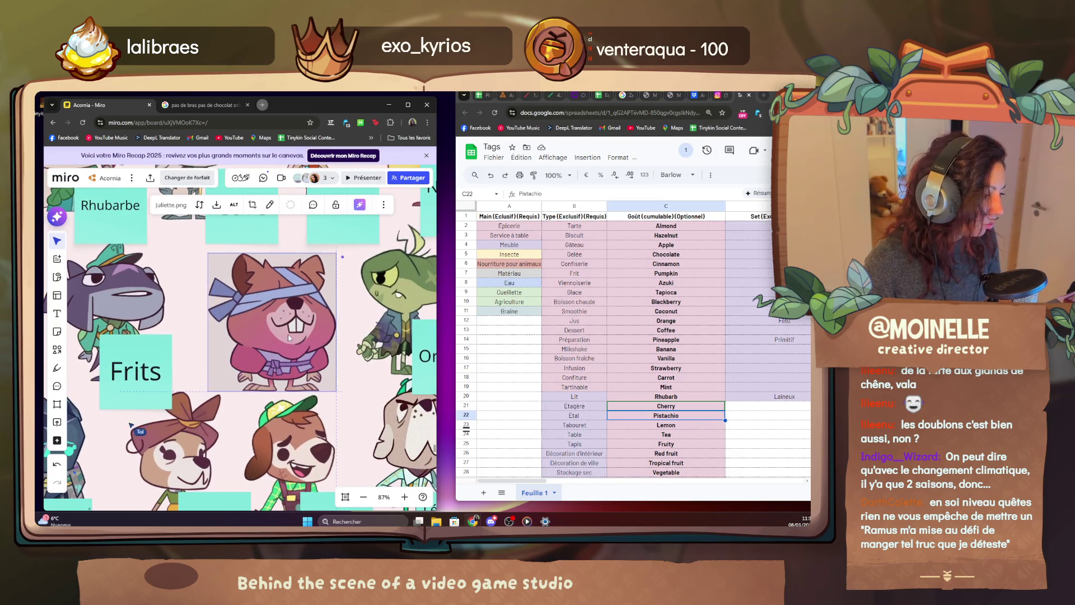
# Tag the beaver with a Thé note and place the Cerise note with the fish's Frits tag.
pyautogui.click(289, 334)
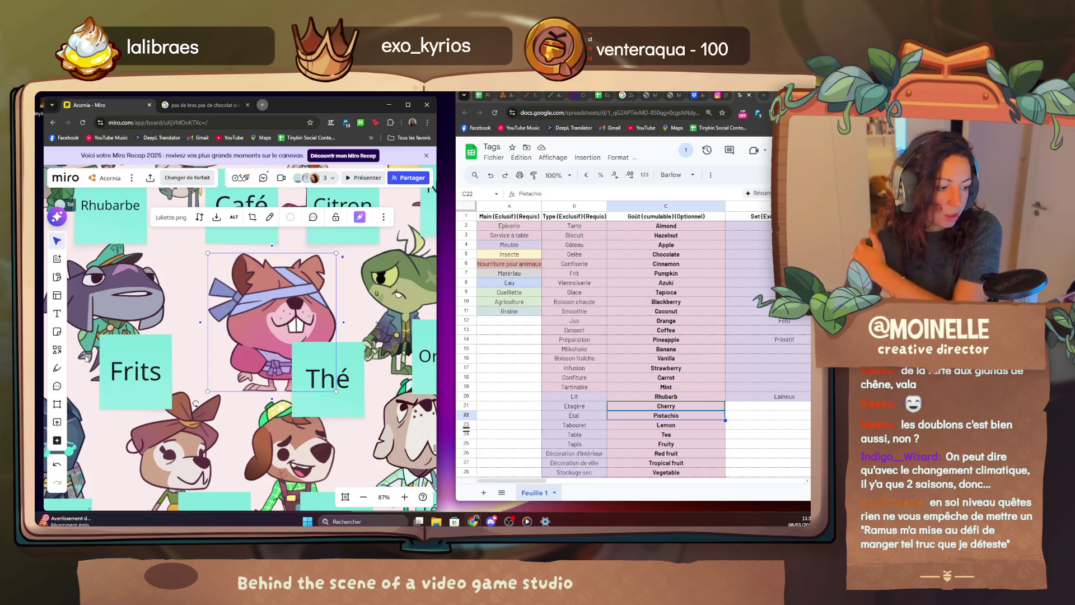
pyautogui.scroll(-4, 196, 404)
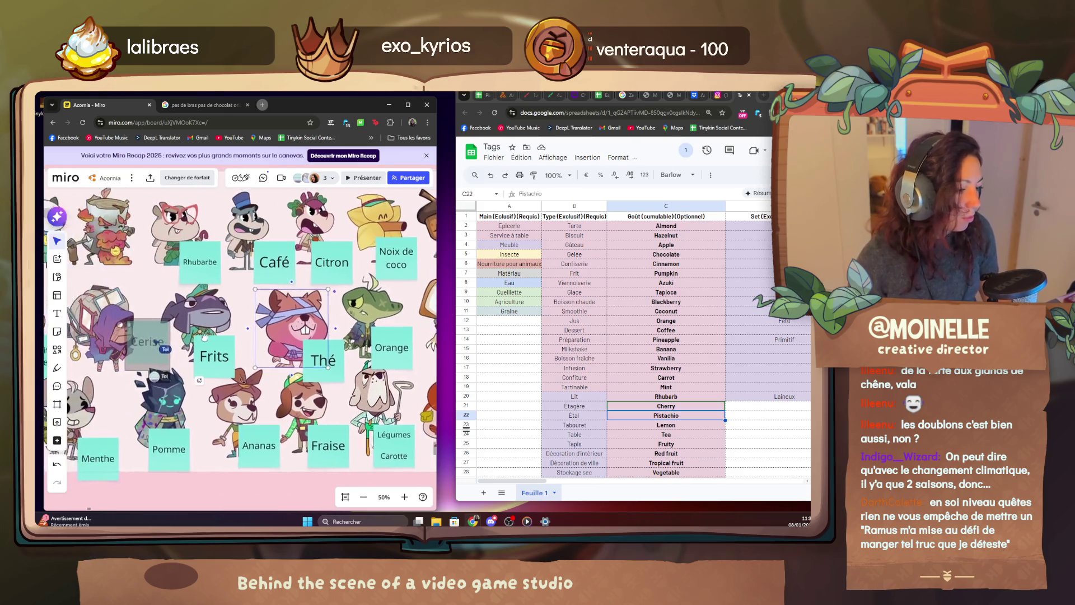
pyautogui.moveTo(160, 336); pyautogui.dragTo(330, 298)
pyautogui.moveTo(246, 302); pyautogui.dragTo(254, 310)
pyautogui.click(319, 319)
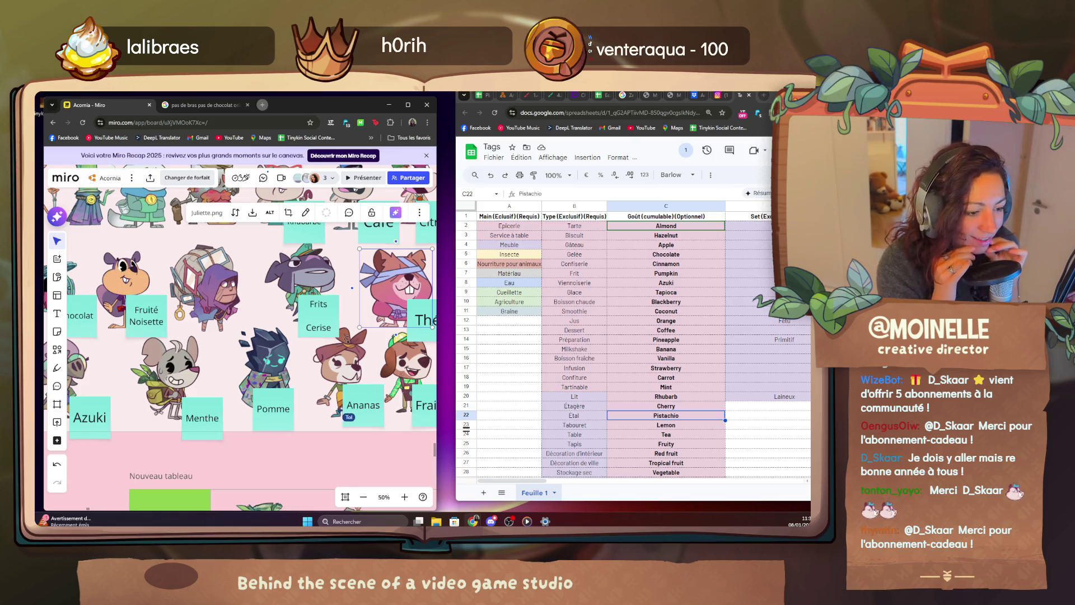
pyautogui.scroll(-3, 258, 310)
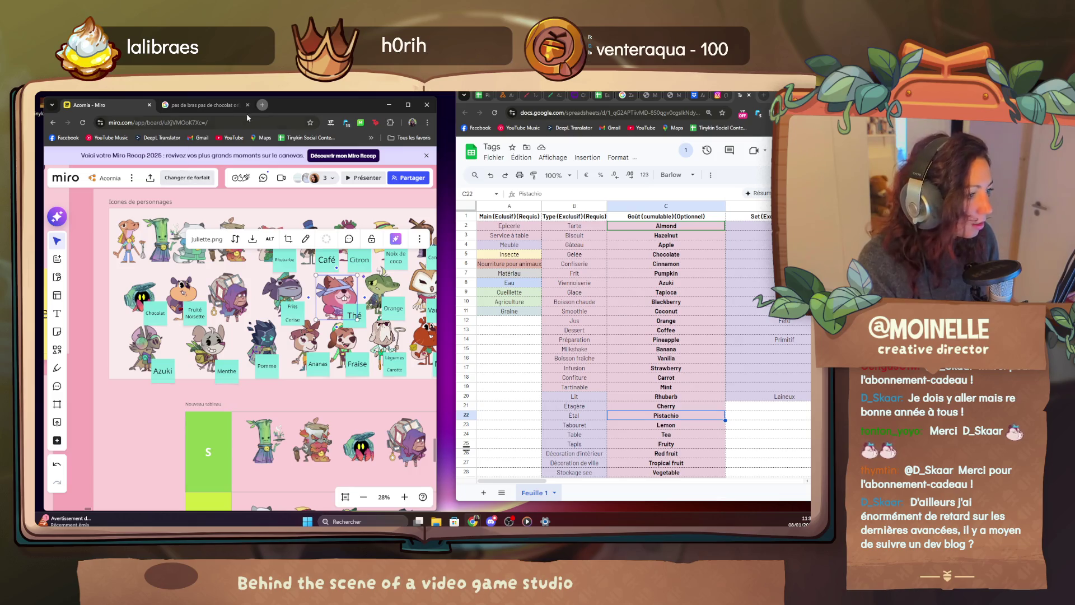
pyautogui.click(262, 105)
pyautogui.write('dev')
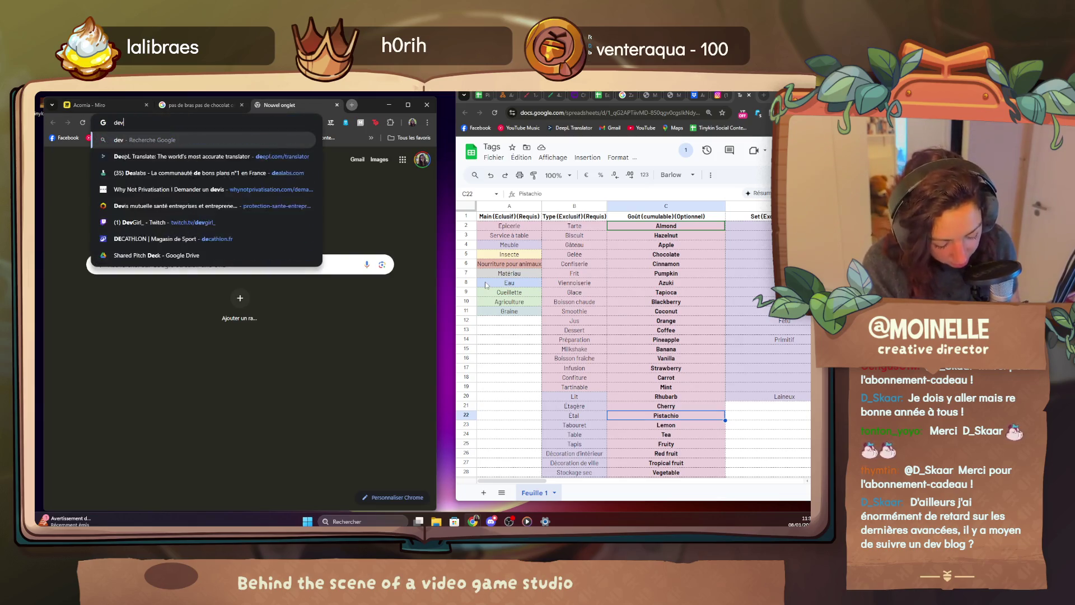
pyautogui.write('log')
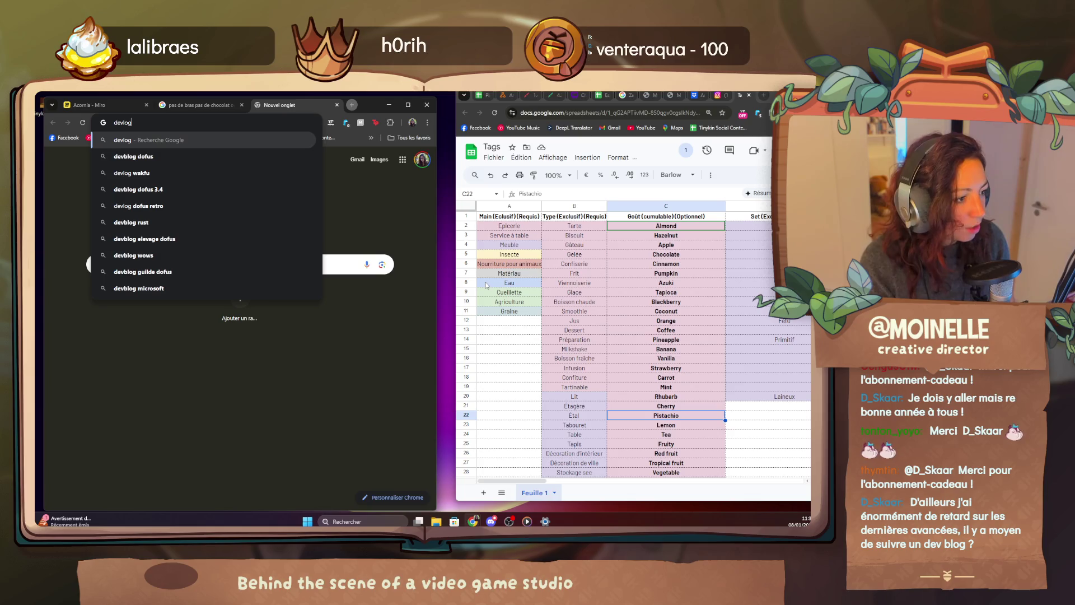
pyautogui.write(' splashteam')
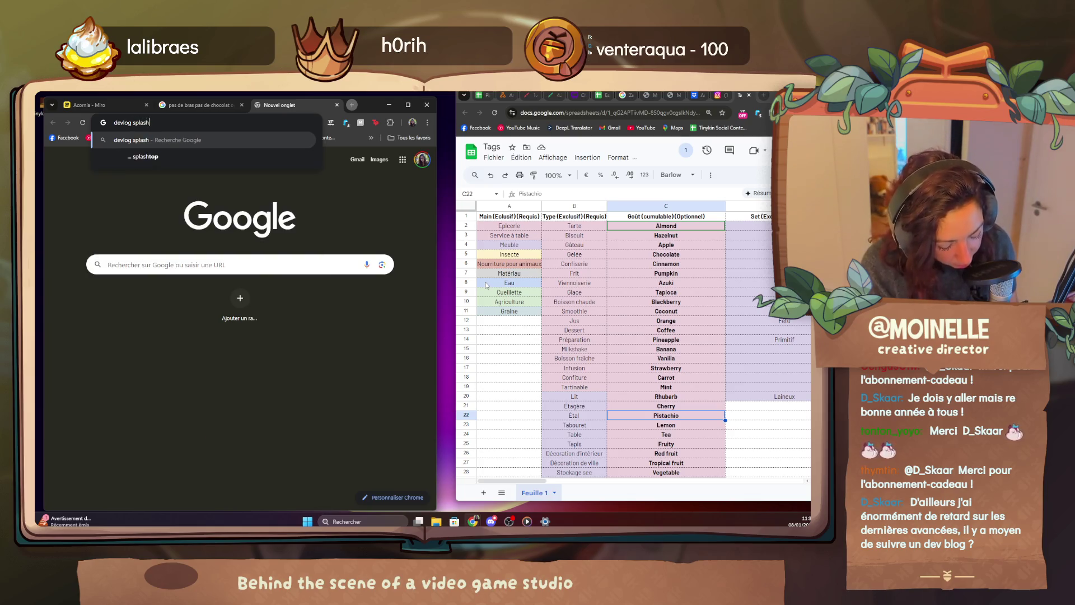
# Search Google for "devlog splashteam" and open the Splashteam BLOG result.
pyautogui.press('Return')
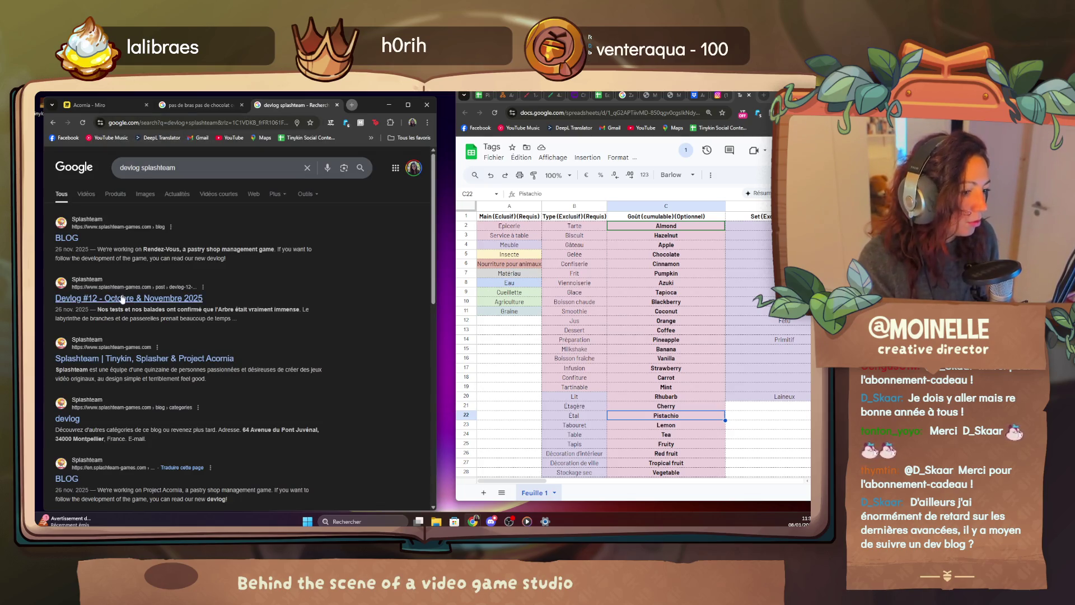
pyautogui.click(68, 238)
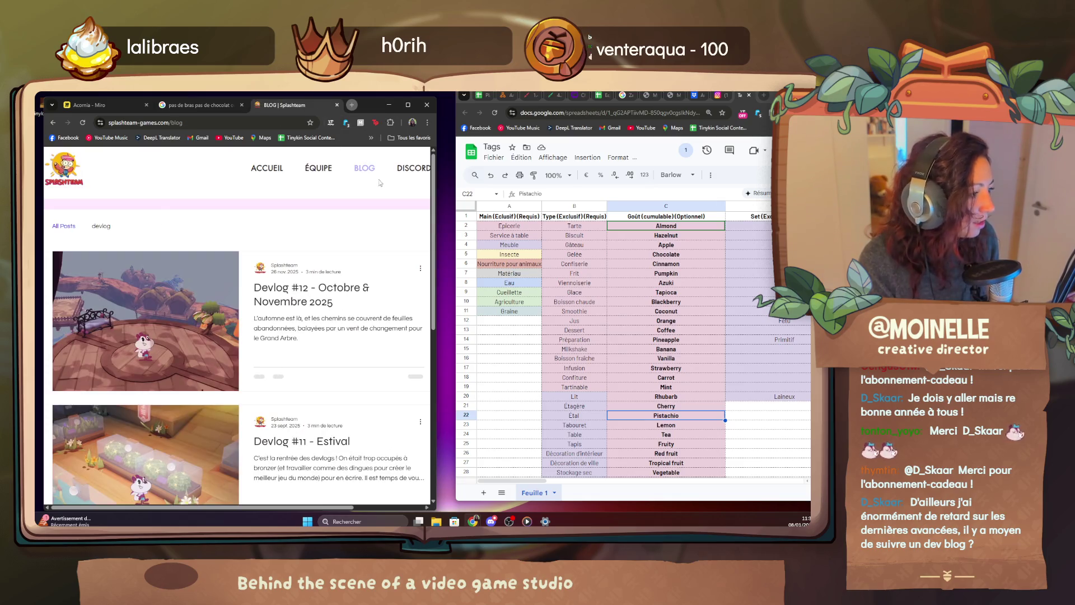
# Maximize Chrome and open the BLOG page of the English Splashteam site, trying the French option.
pyautogui.click(406, 105)
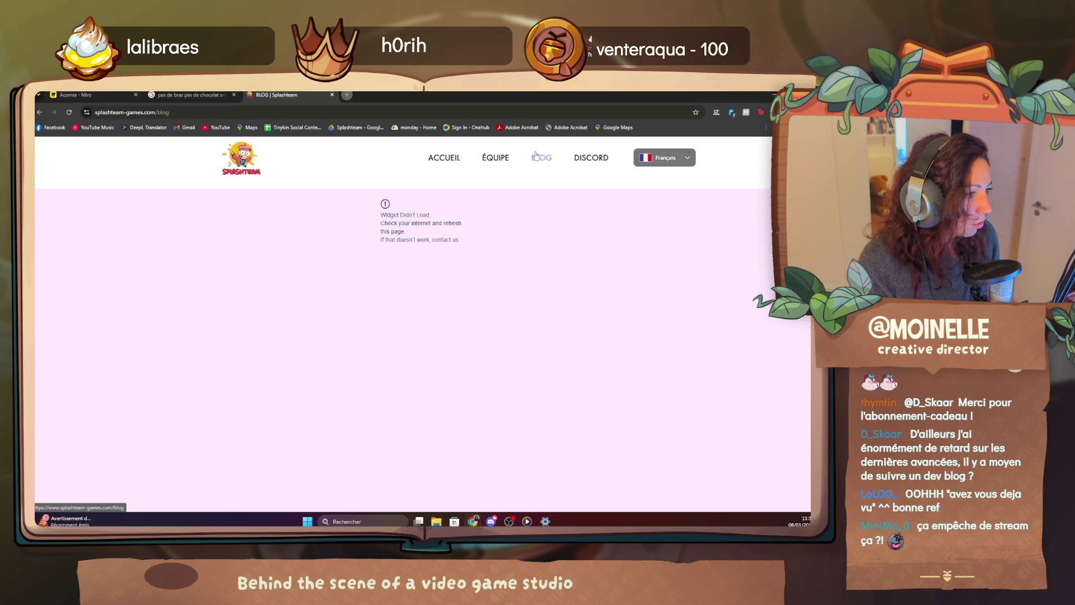
pyautogui.click(443, 157)
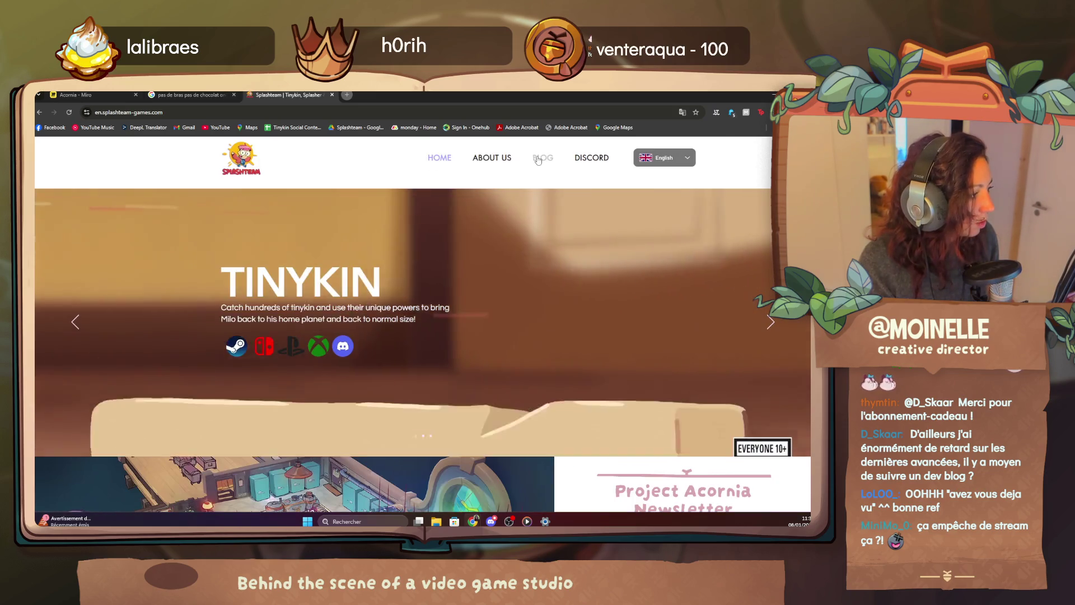
pyautogui.click(541, 158)
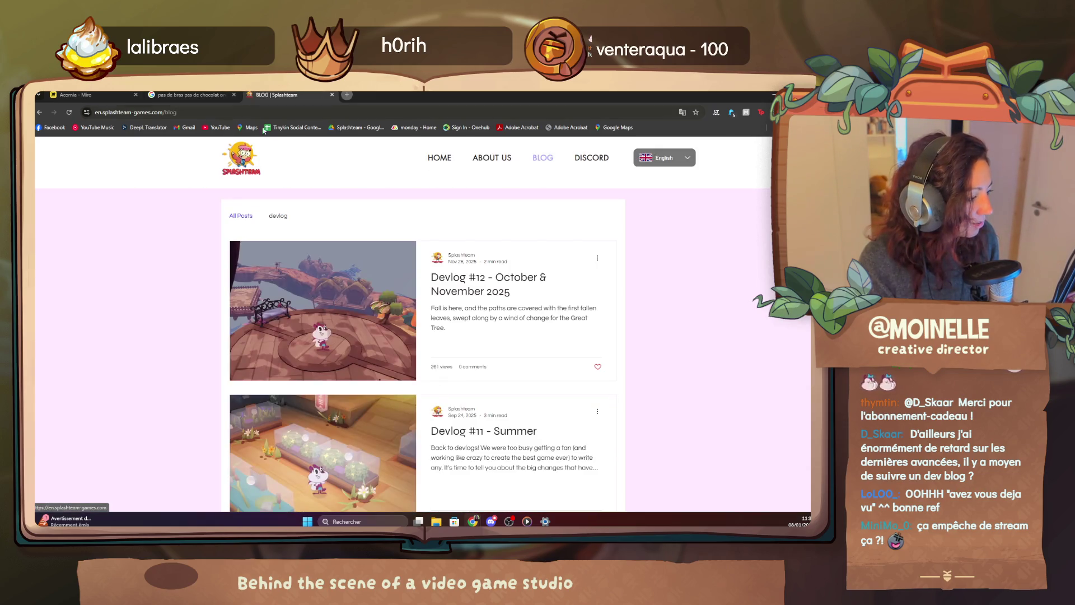
pyautogui.click(664, 157)
pyautogui.click(670, 178)
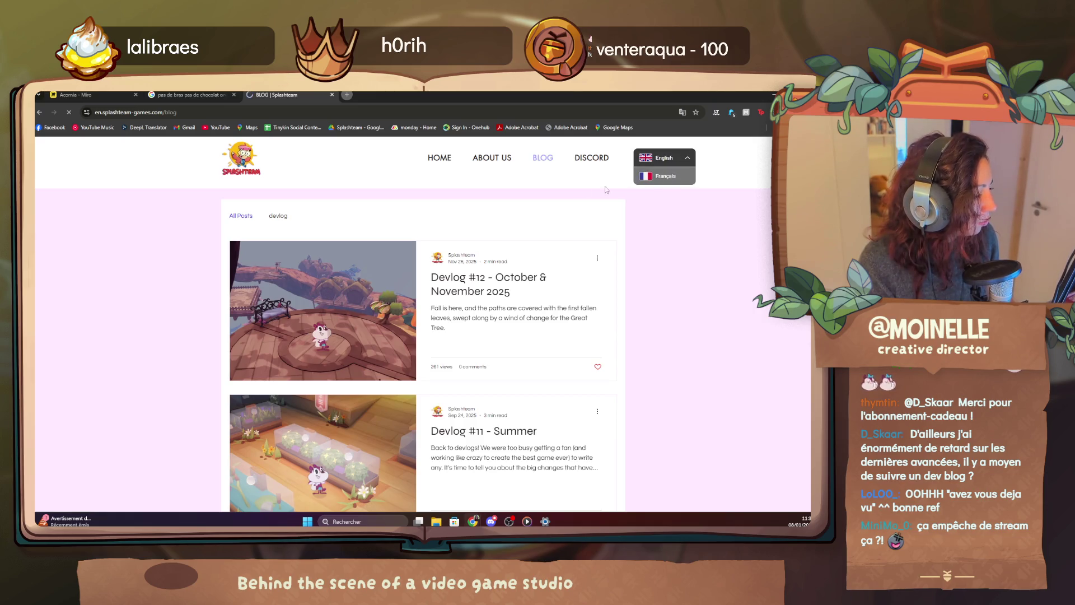
# Copy the blog page URL, set the site language back to English and return to the Miro board.
pyautogui.click(134, 111)
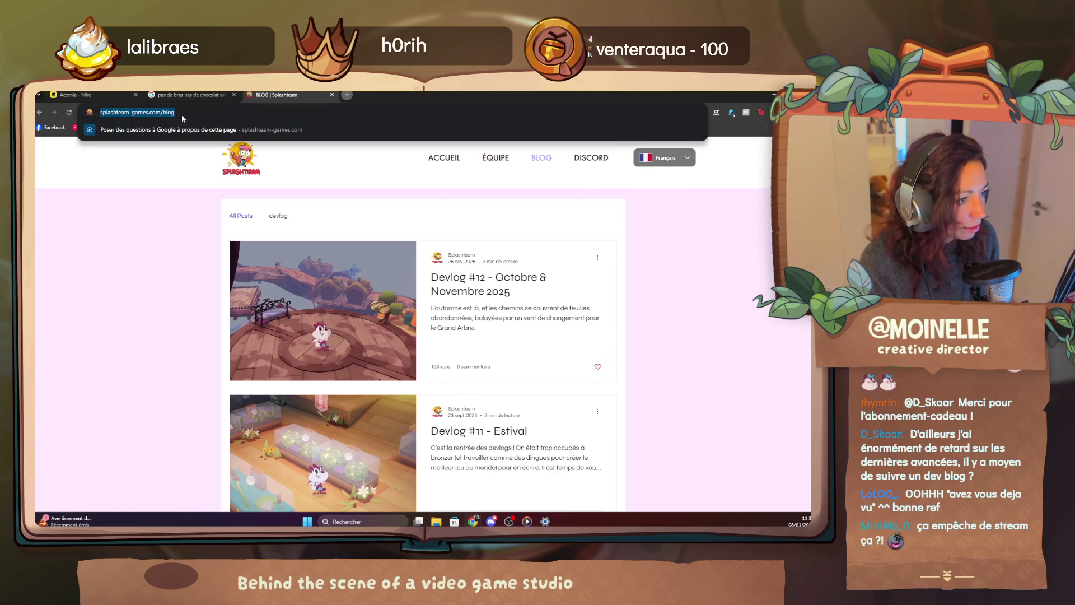
pyautogui.press('Escape')
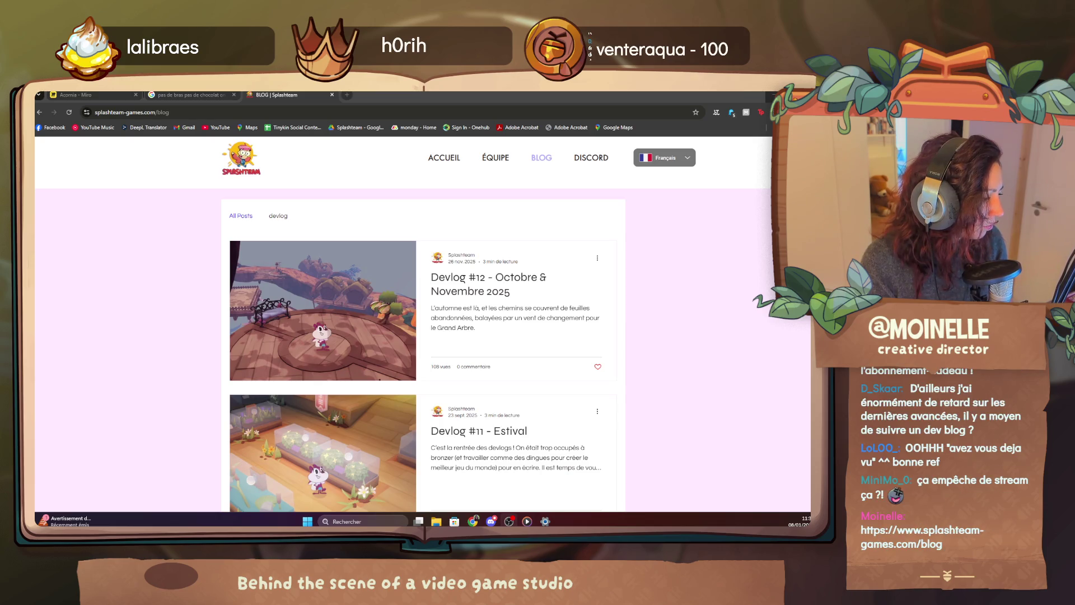
pyautogui.click(664, 157)
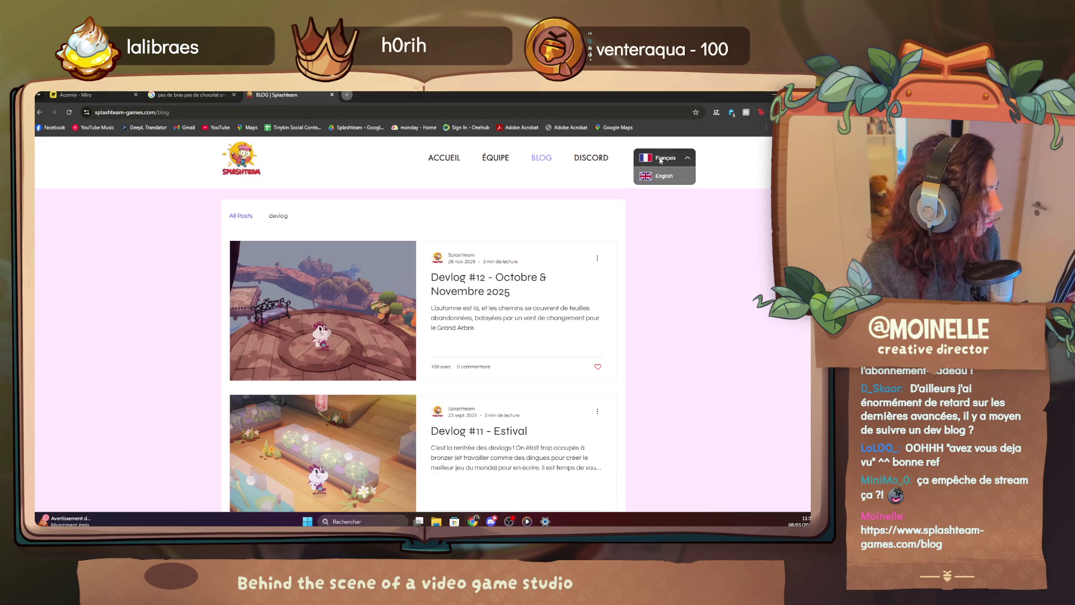
pyautogui.click(663, 181)
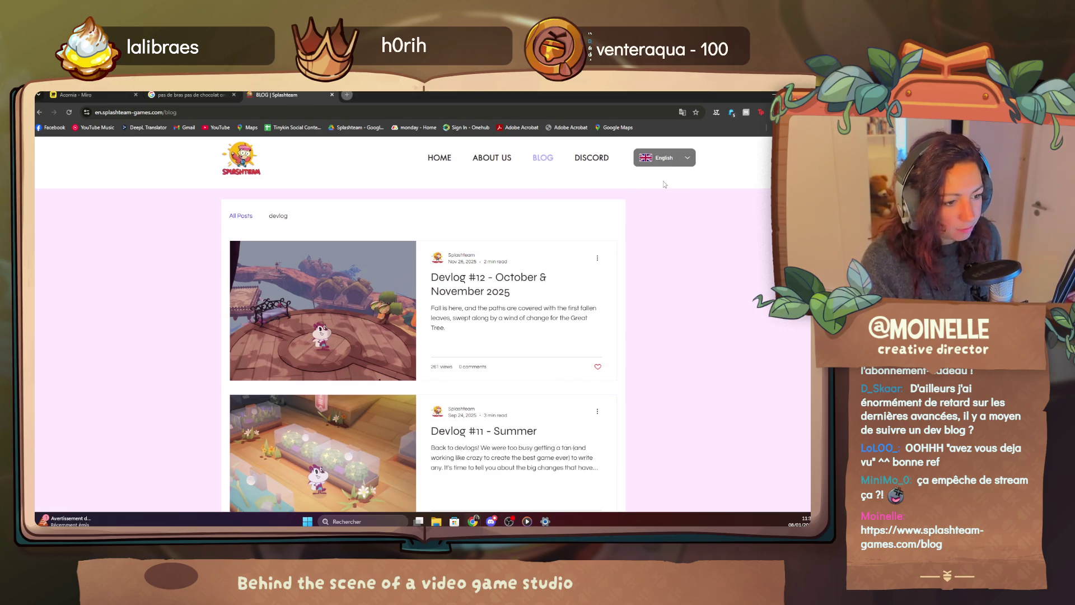
pyautogui.scroll(-5, 604, 354)
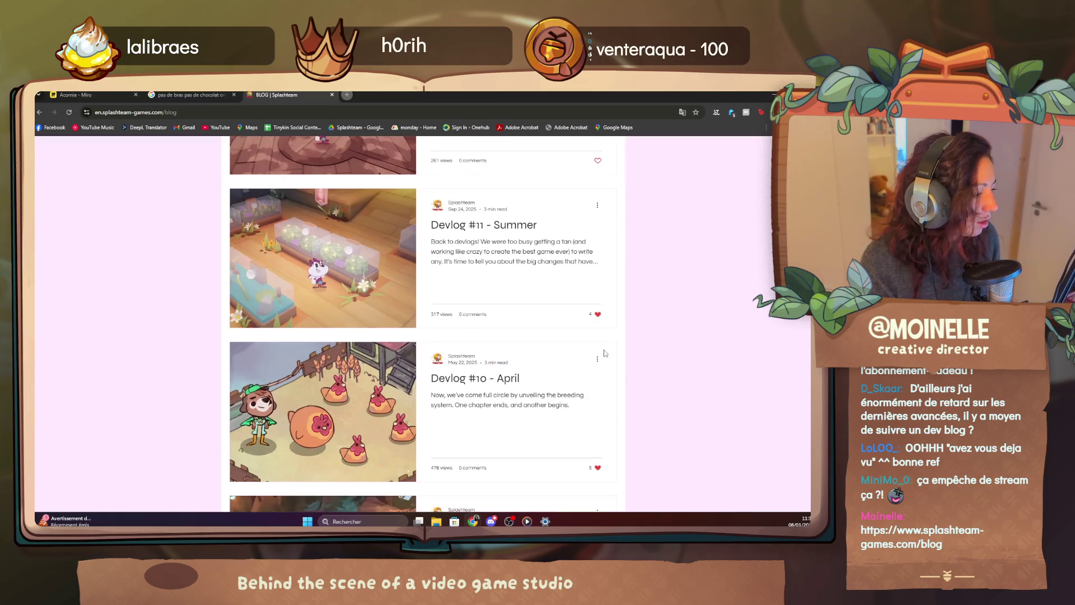
pyautogui.scroll(5, 604, 354)
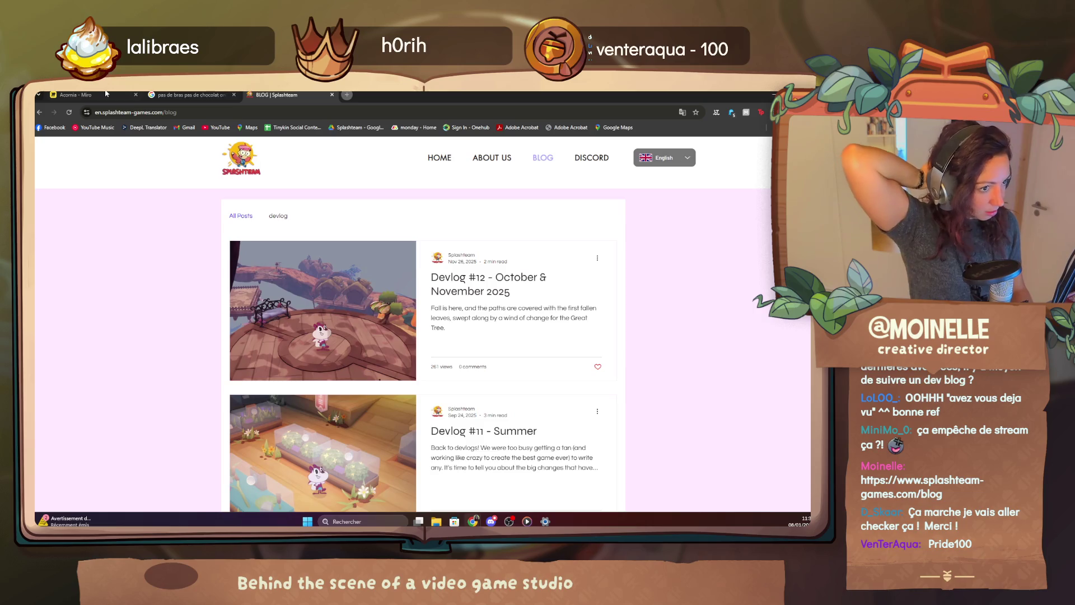
pyautogui.click(80, 94)
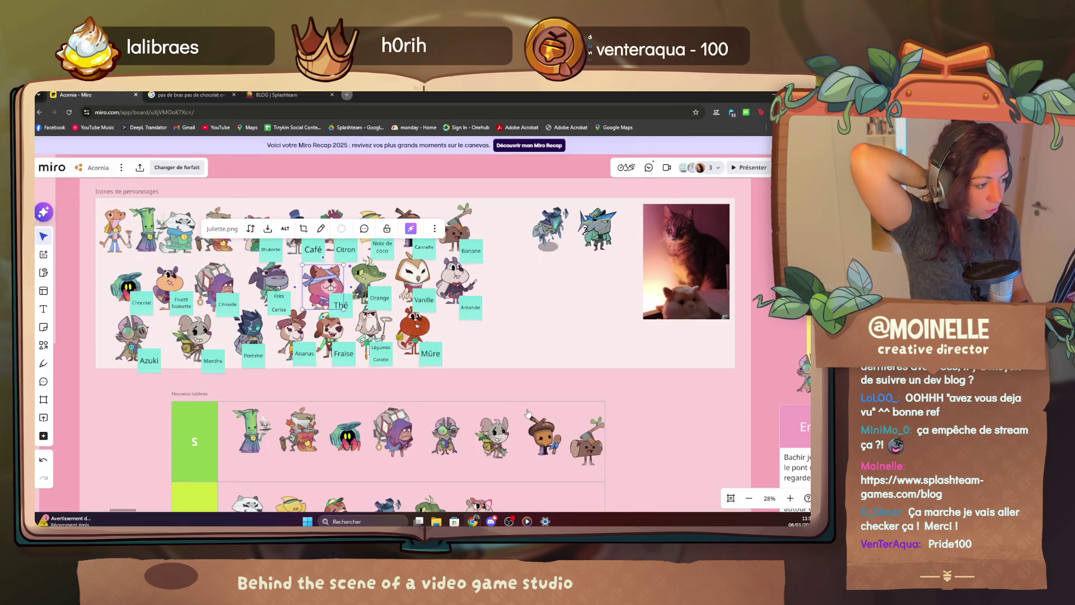
pyautogui.hscroll(-3, 526, 413)
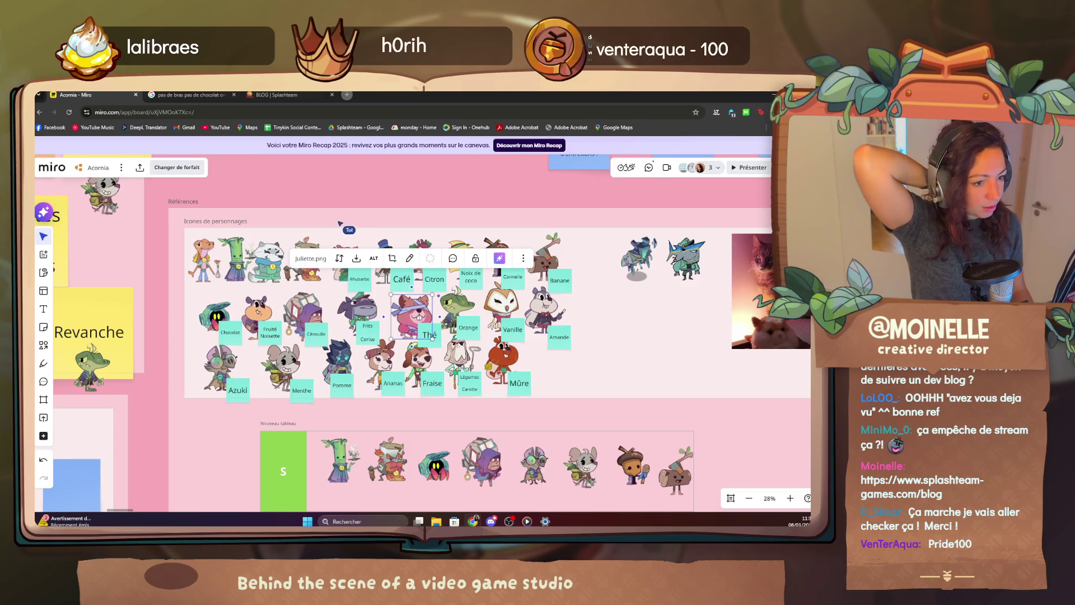
pyautogui.scroll(3, 341, 223)
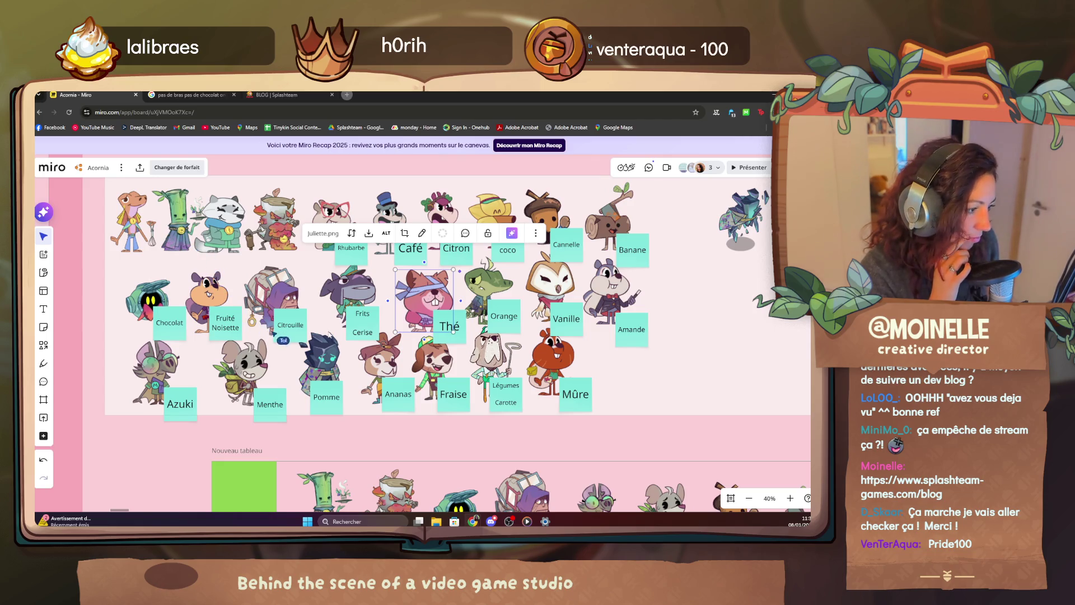
pyautogui.scroll(3, 329, 334)
pyautogui.scroll(5, 336, 319)
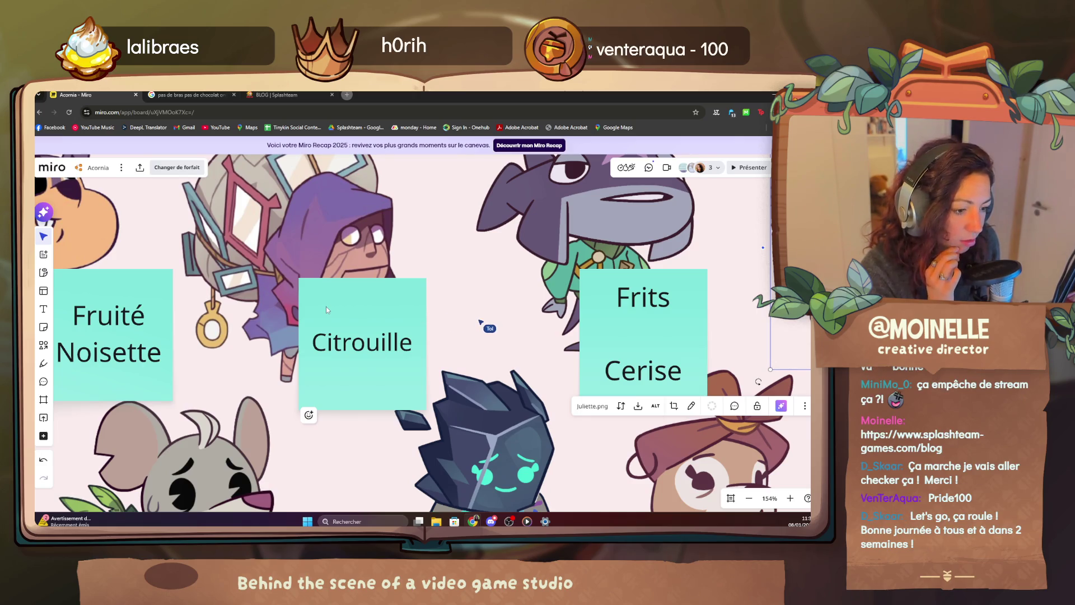
pyautogui.scroll(-4, 326, 307)
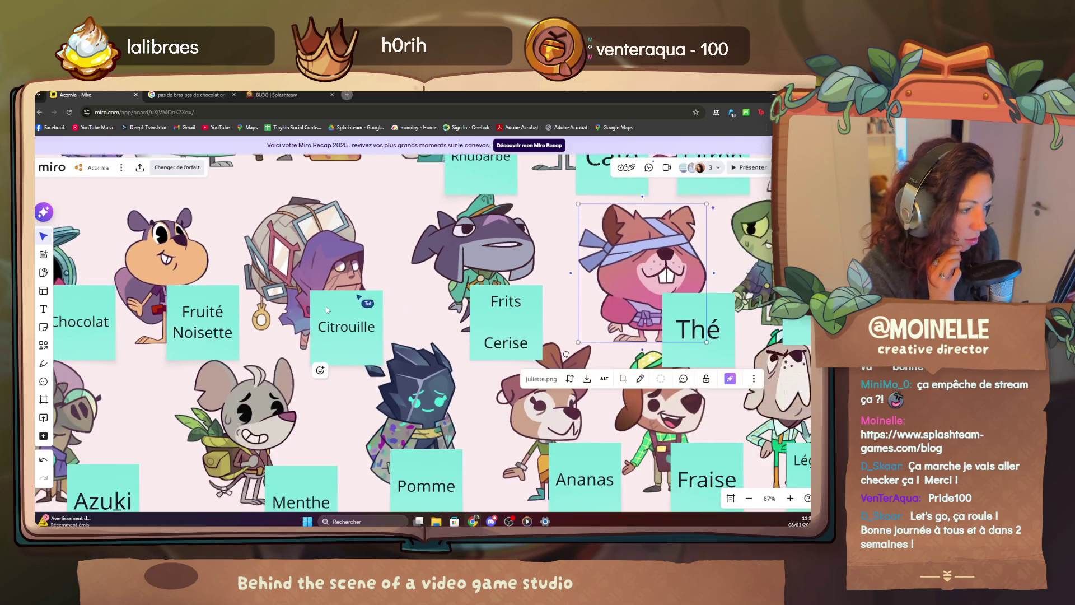
pyautogui.scroll(-3, 326, 306)
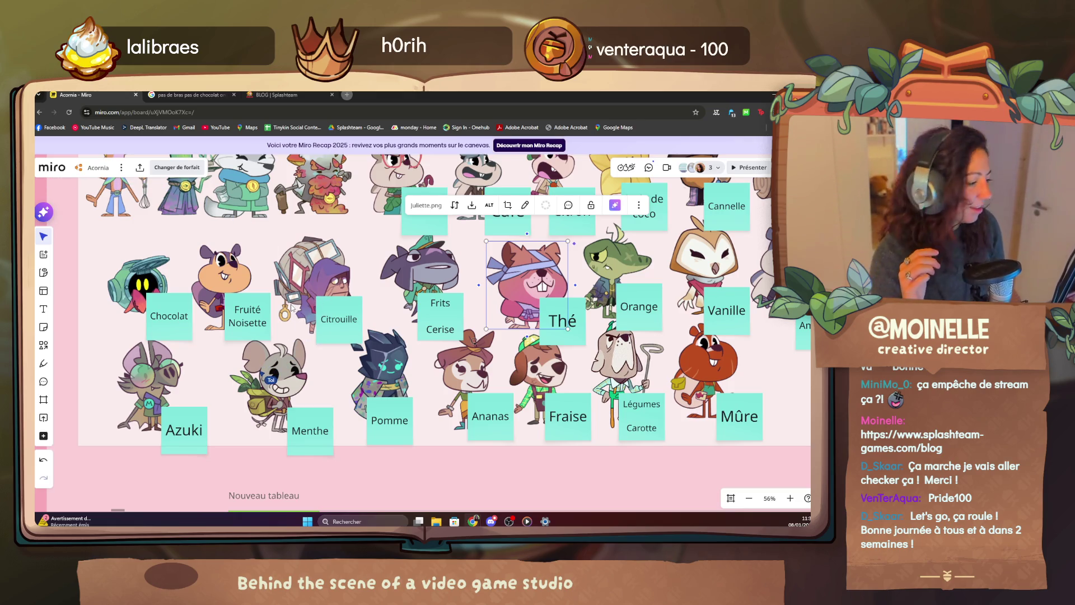
pyautogui.scroll(-4, 292, 309)
pyautogui.scroll(3, 340, 328)
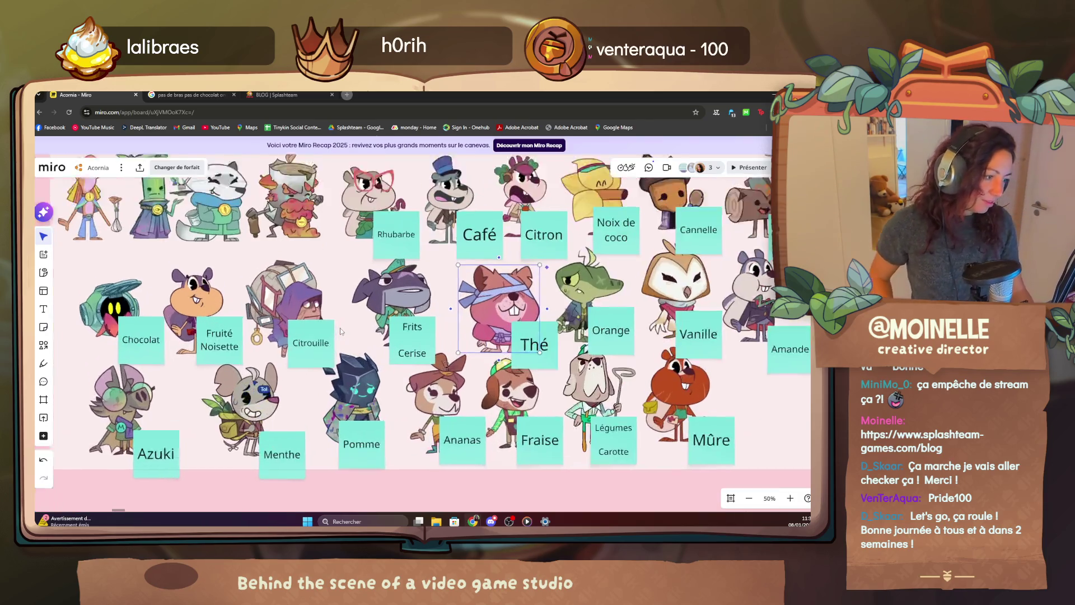
pyautogui.scroll(2, 340, 328)
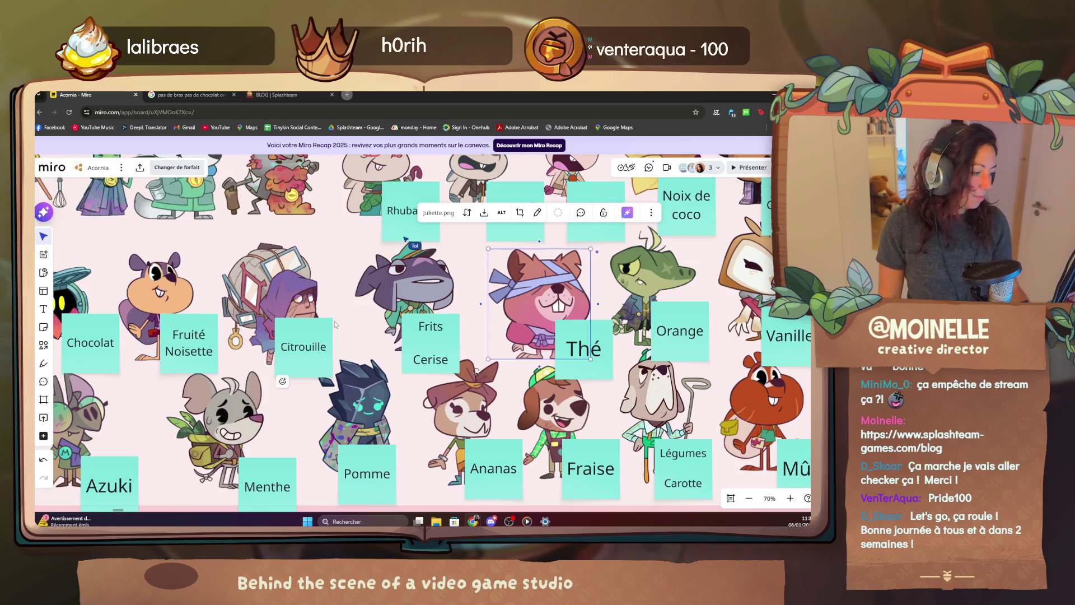
pyautogui.scroll(-3, 335, 322)
pyautogui.scroll(1, 361, 340)
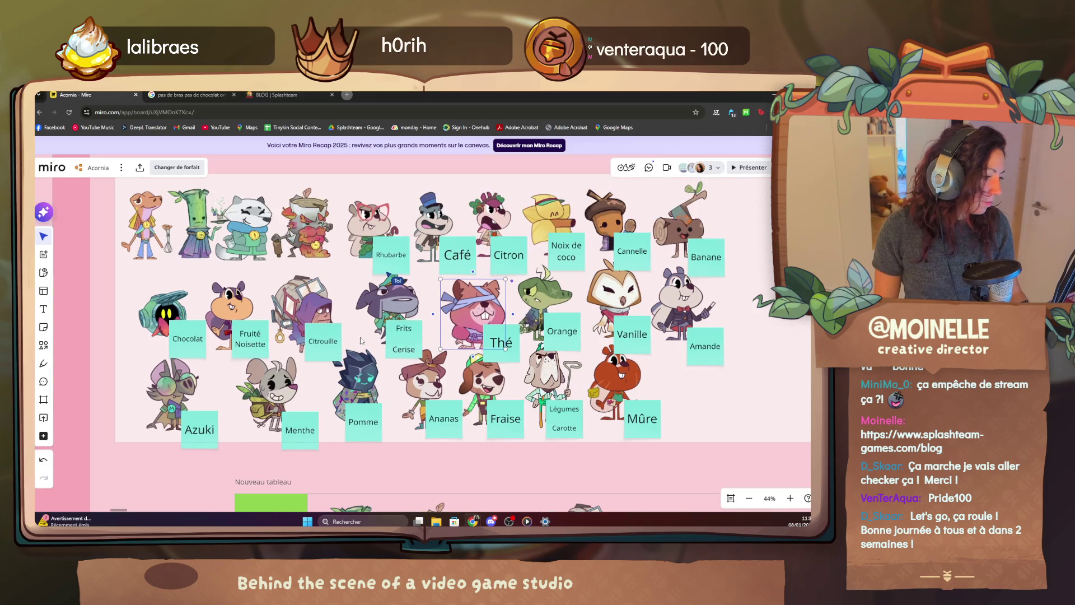
# Deselect the hamster image and re-centre the icon frame and tier list on the board.
pyautogui.click(725, 196)
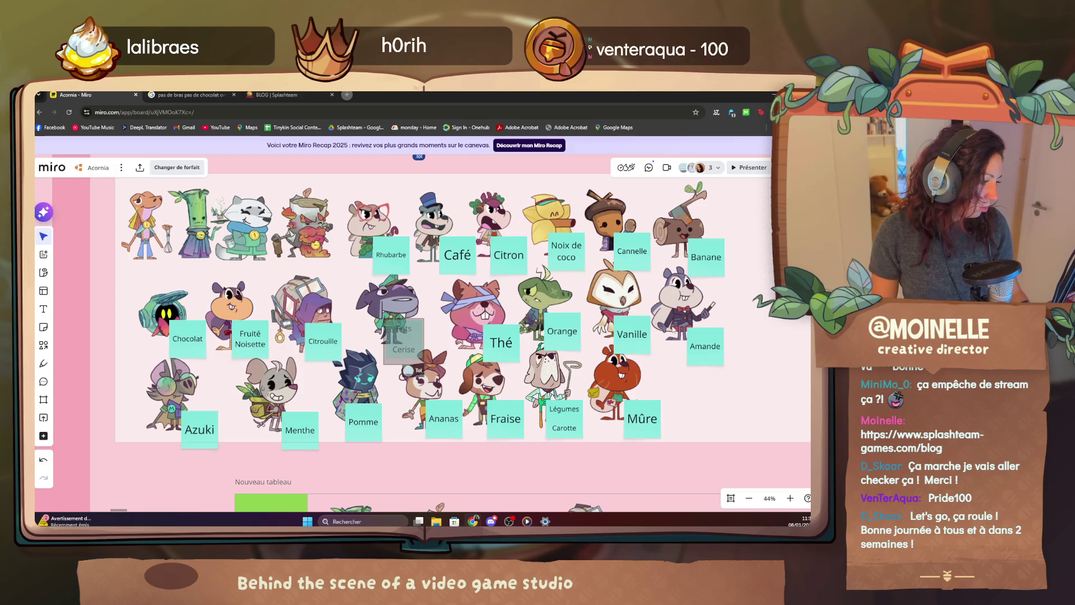
pyautogui.scroll(-3, 672, 329)
pyautogui.scroll(-2, 669, 291)
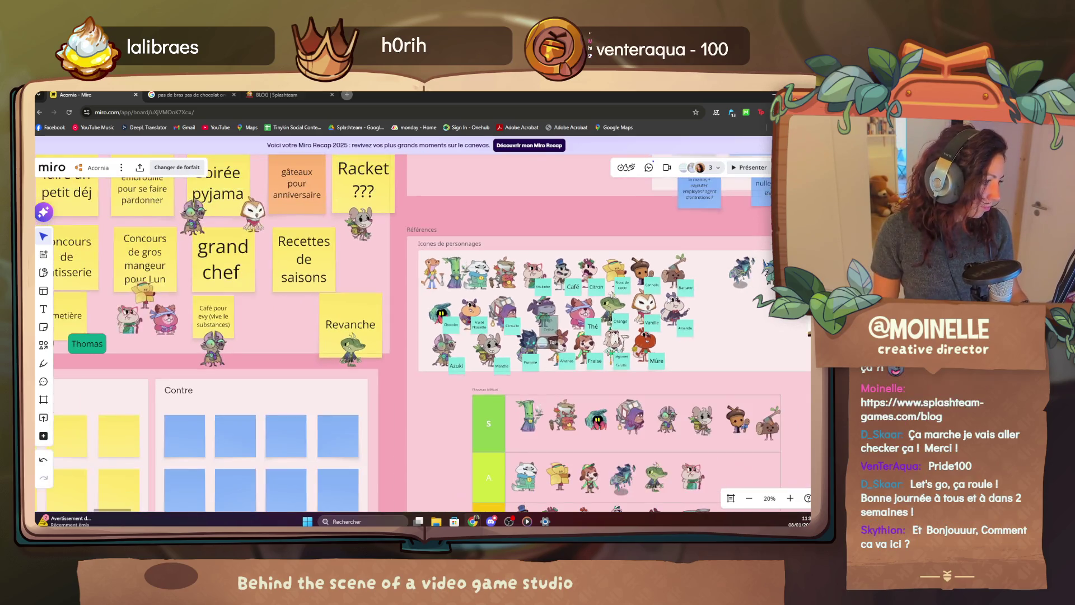
pyautogui.moveTo(670, 404)
pyautogui.mouseDown()
pyautogui.moveTo(467, 229)
pyautogui.moveTo(522, 376)
pyautogui.mouseUp()
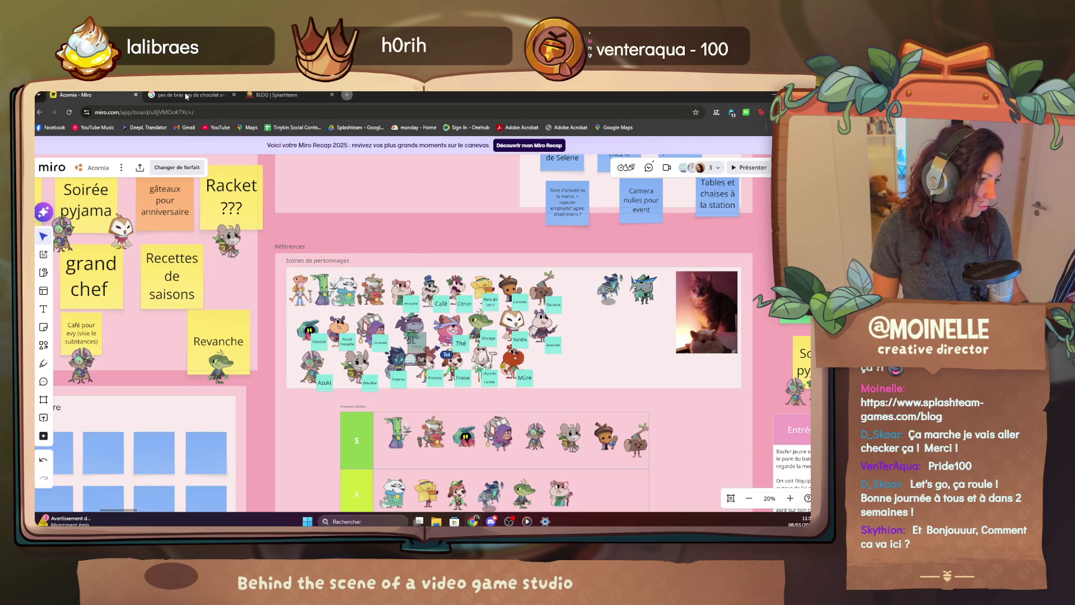
pyautogui.click(347, 97)
pyautogui.write('recete')
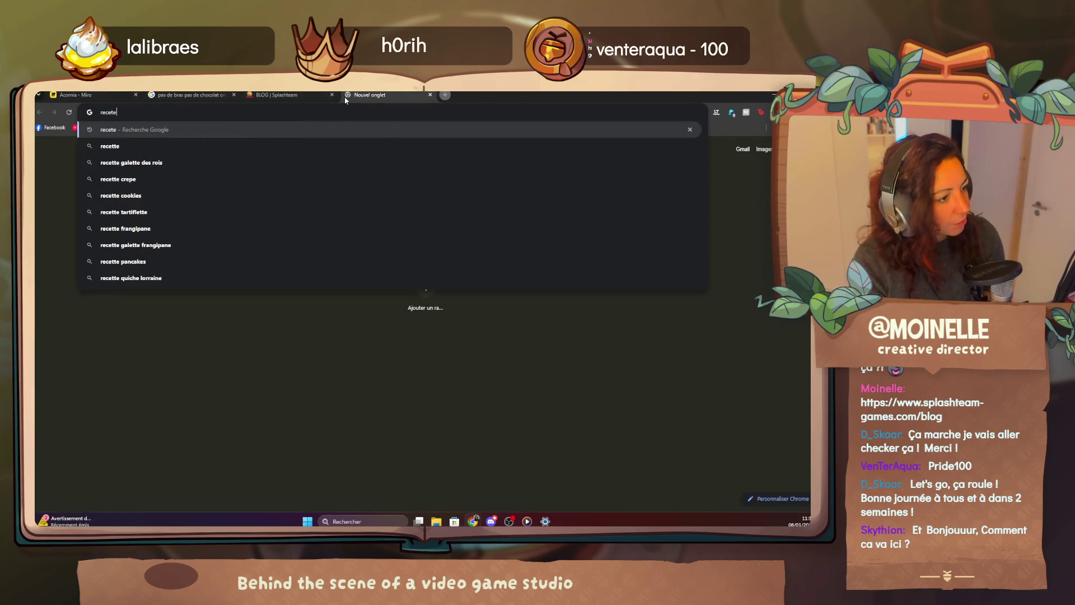
# Run the recipe search, open the Equilibrage recettes et furnitures sheet and switch to Recettes (à jour).
pyautogui.press('BackSpace')
pyautogui.press('Return')
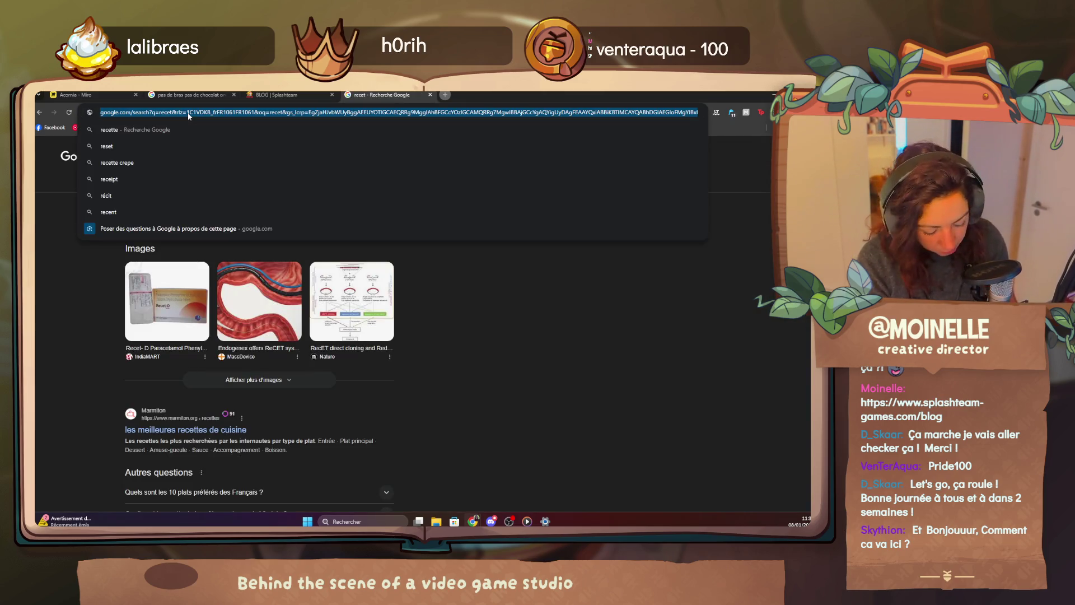
pyautogui.write('equili')
pyautogui.press('Return')
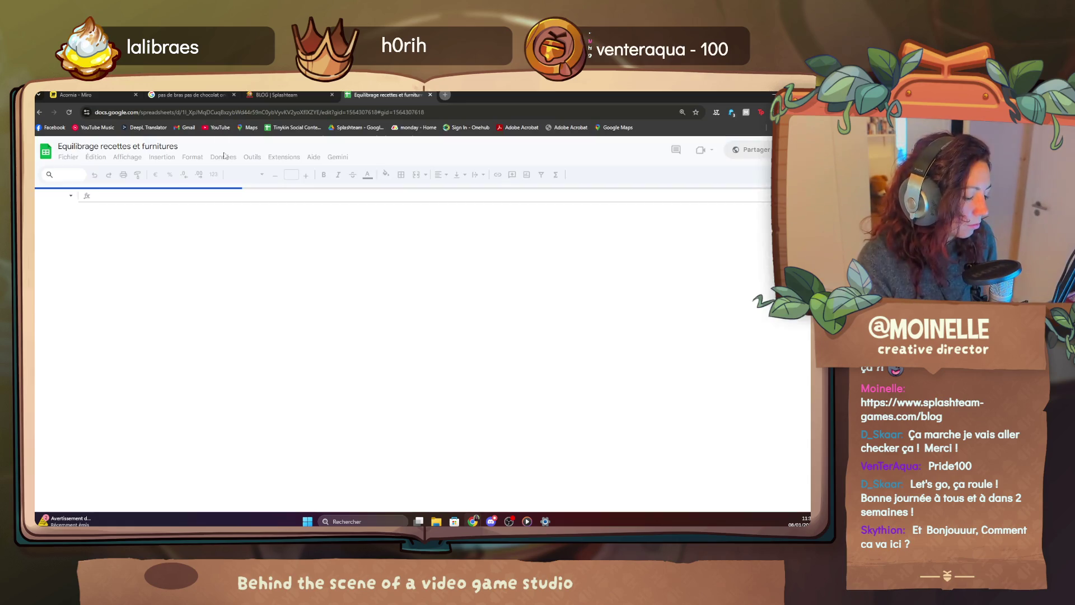
pyautogui.click(180, 504)
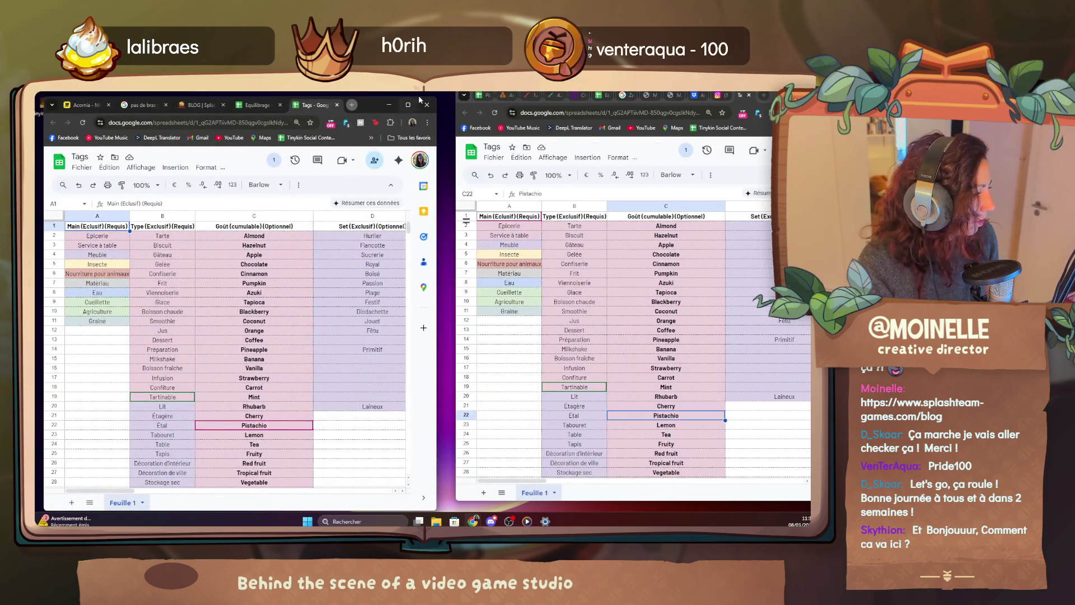
# Add Confiserie on a second line of the Chocolat sticky note, checking the Gâteau tag in the sheet.
pyautogui.click(87, 105)
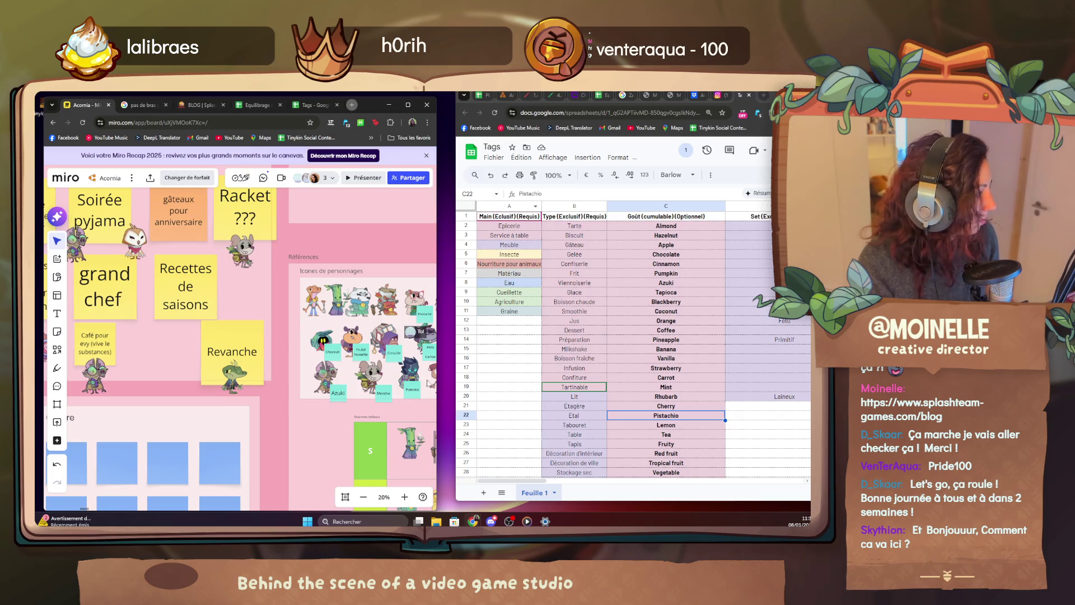
pyautogui.scroll(2, 252, 319)
pyautogui.scroll(2, 252, 319)
pyautogui.scroll(2, 268, 294)
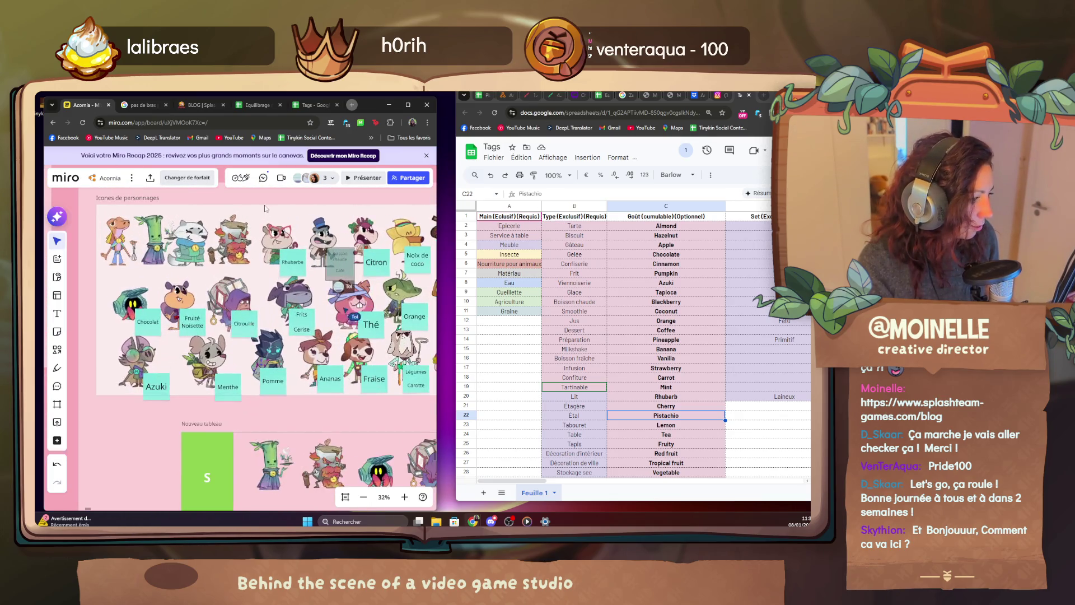
pyautogui.scroll(2, 294, 252)
pyautogui.scroll(2, 253, 318)
pyautogui.moveTo(247, 286)
pyautogui.mouseDown()
pyautogui.moveTo(354, 305)
pyautogui.moveTo(269, 294)
pyautogui.moveTo(202, 318)
pyautogui.mouseUp()
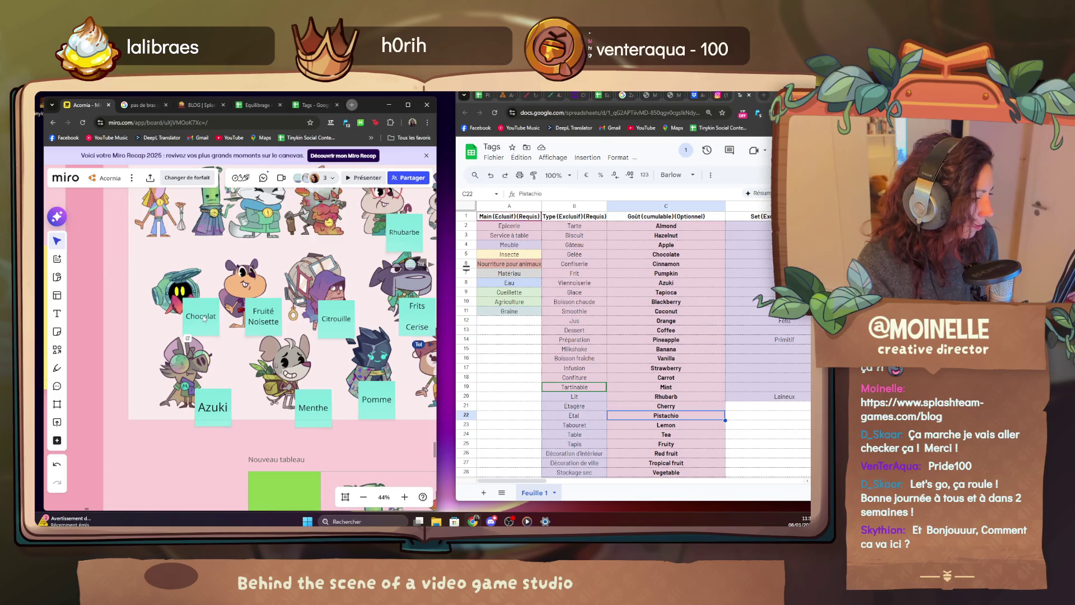
pyautogui.doubleClick(204, 317)
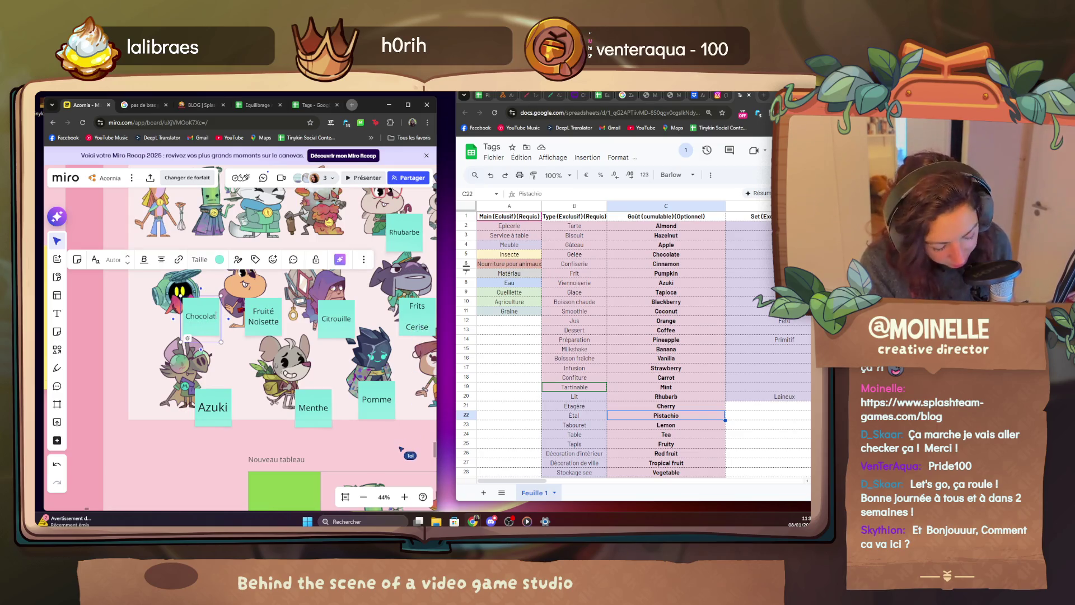
pyautogui.write('Confiserie')
pyautogui.scroll(2, 234, 395)
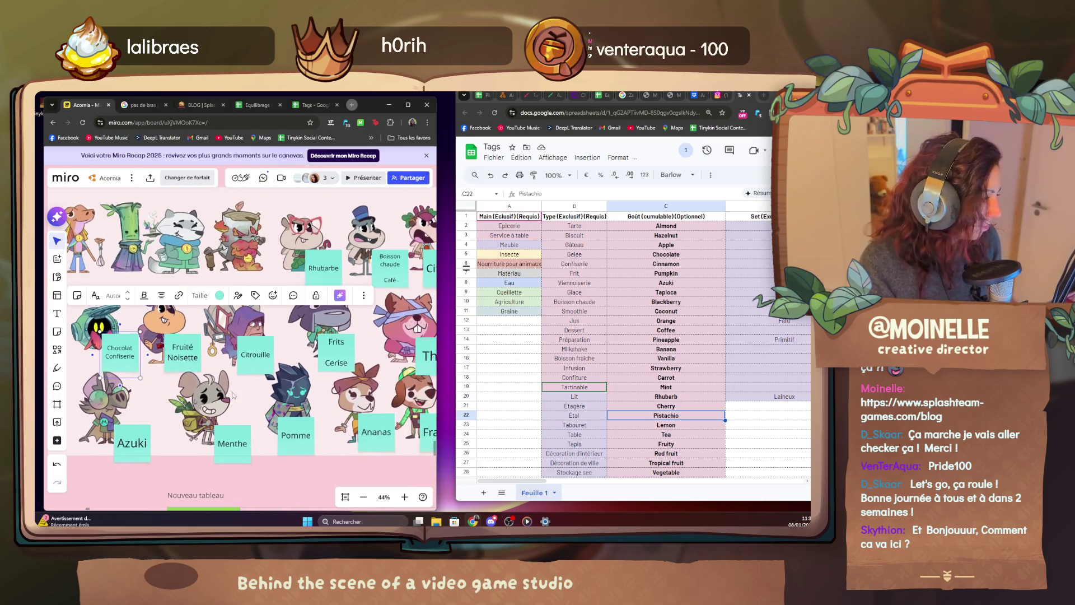
pyautogui.scroll(-2, 233, 396)
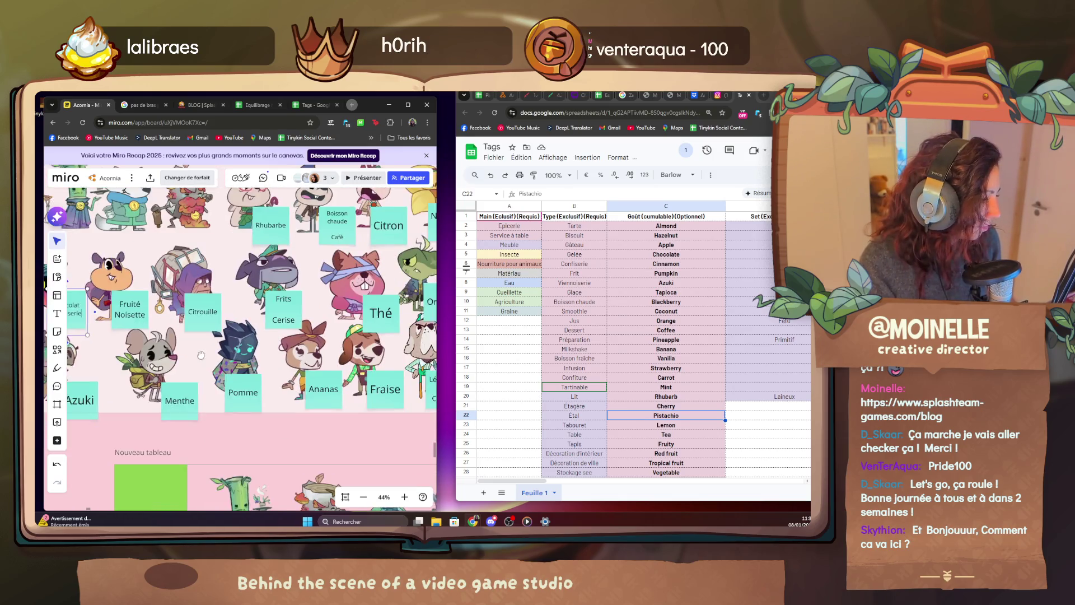
pyautogui.click(576, 244)
pyautogui.scroll(-2, 234, 336)
pyautogui.scroll(-4, 234, 336)
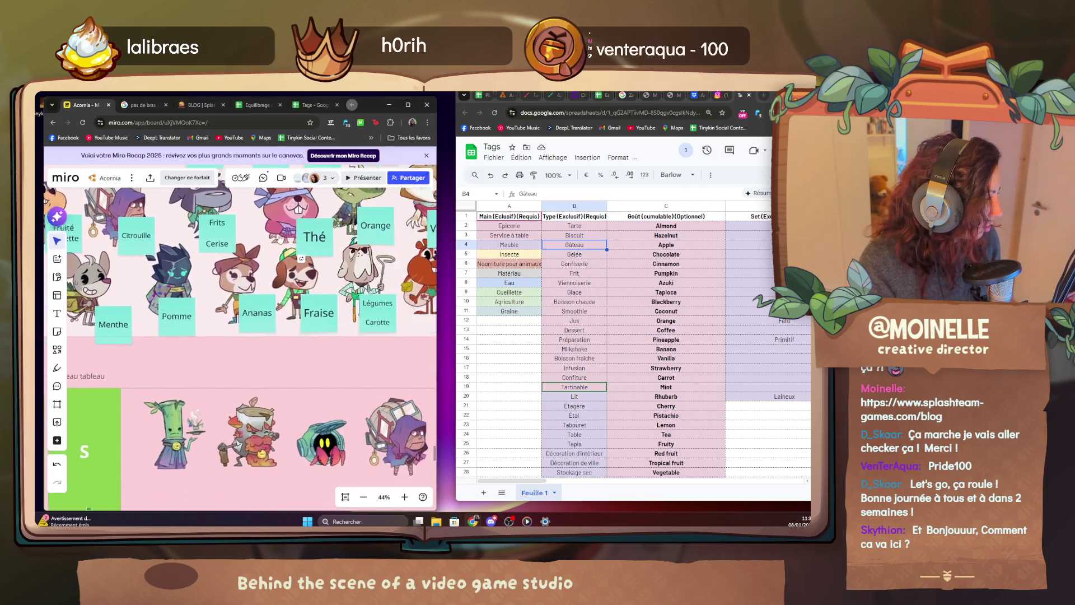
pyautogui.scroll(3, 252, 336)
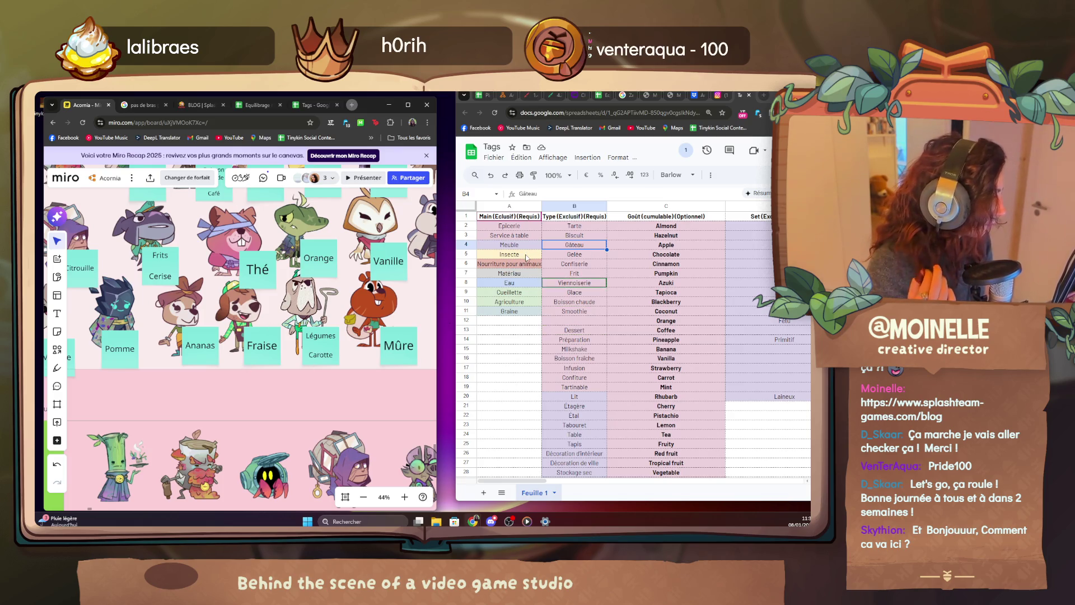
pyautogui.scroll(-3, 267, 346)
pyautogui.scroll(-2, 267, 346)
pyautogui.doubleClick(250, 229)
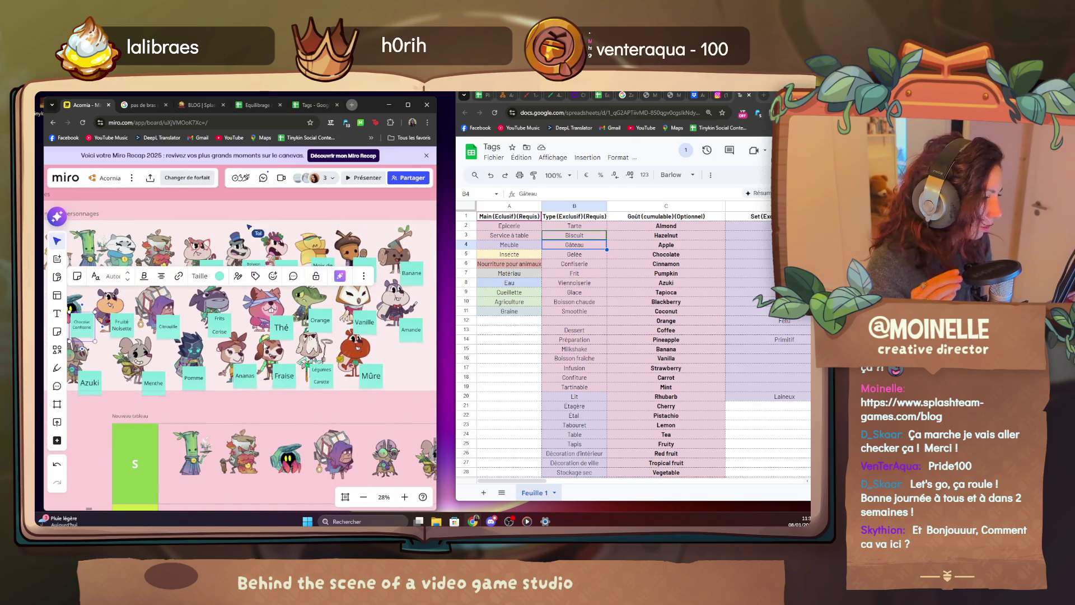
pyautogui.scroll(3, 249, 381)
pyautogui.scroll(2, 227, 378)
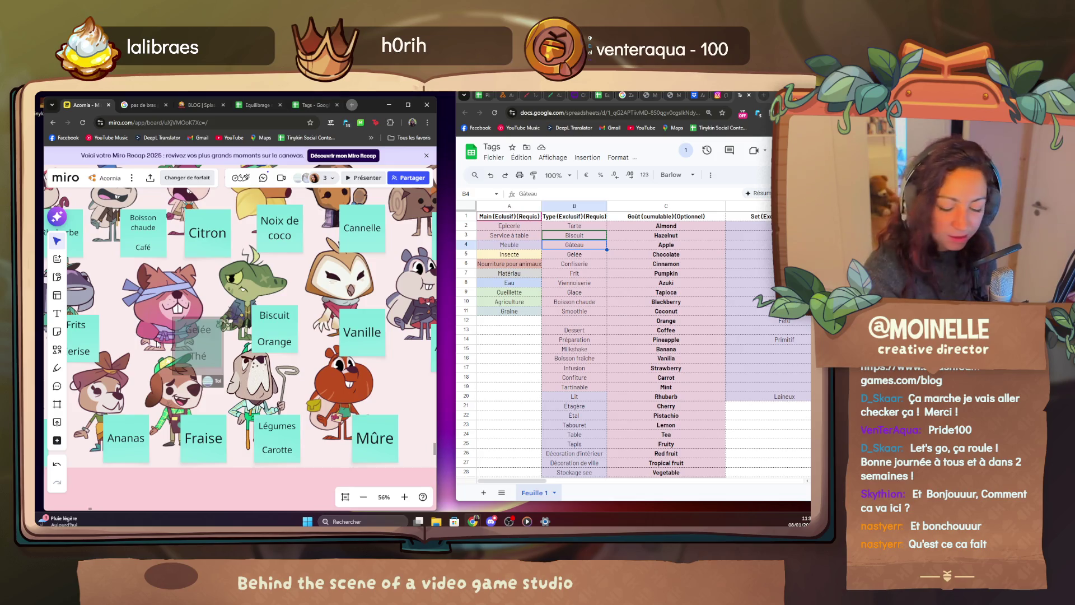
pyautogui.scroll(-1, 253, 311)
# Remove the word Confiserie from the Chocolat Confiserie sticky note.
pyautogui.click(296, 238)
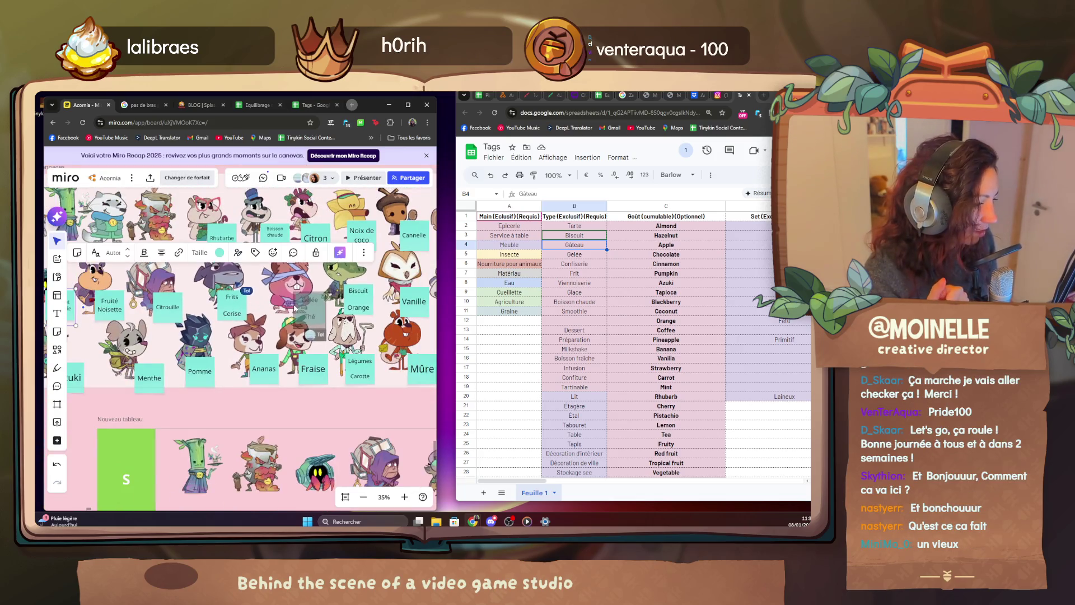
pyautogui.scroll(-2, 296, 239)
pyautogui.moveTo(318, 329); pyautogui.dragTo(171, 343)
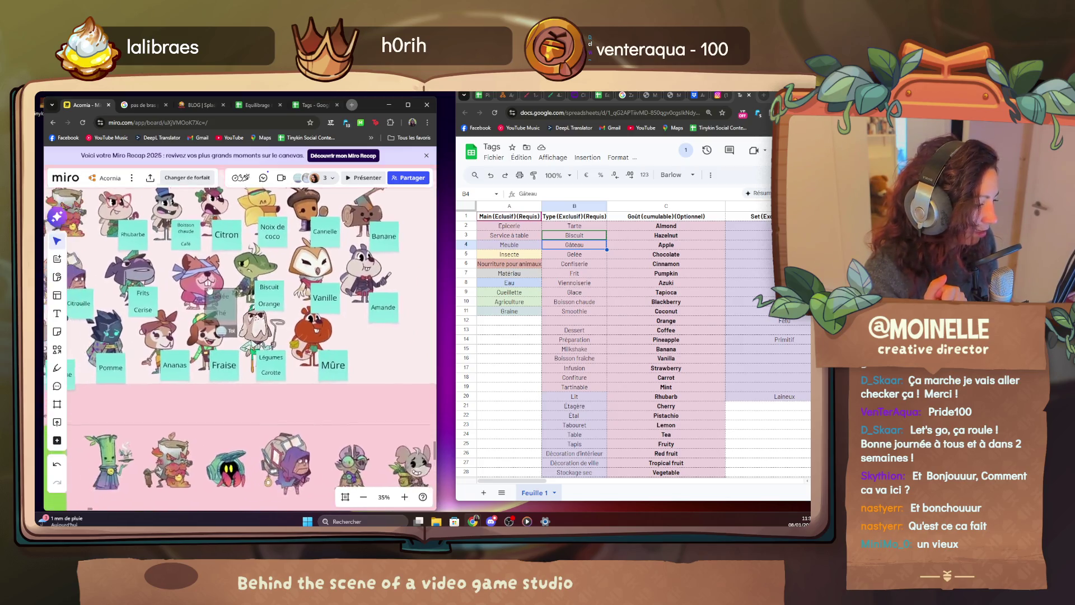
pyautogui.scroll(2, 171, 344)
pyautogui.moveTo(171, 343)
pyautogui.mouseDown()
pyautogui.moveTo(279, 304)
pyautogui.moveTo(287, 319)
pyautogui.mouseUp()
pyautogui.scroll(4, 279, 304)
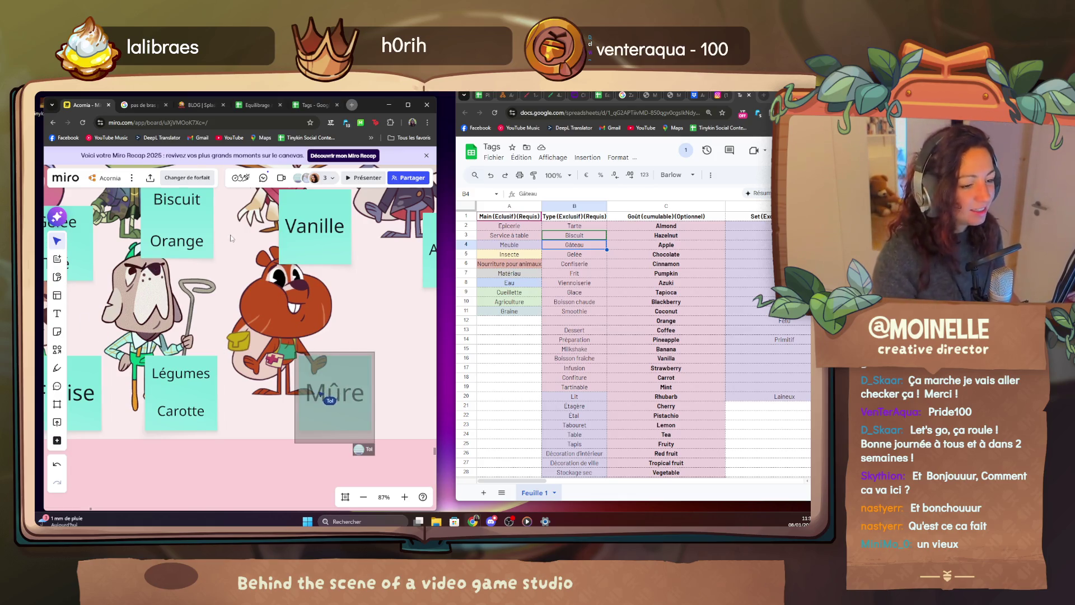
pyautogui.scroll(-5, 222, 234)
pyautogui.scroll(-3, 244, 286)
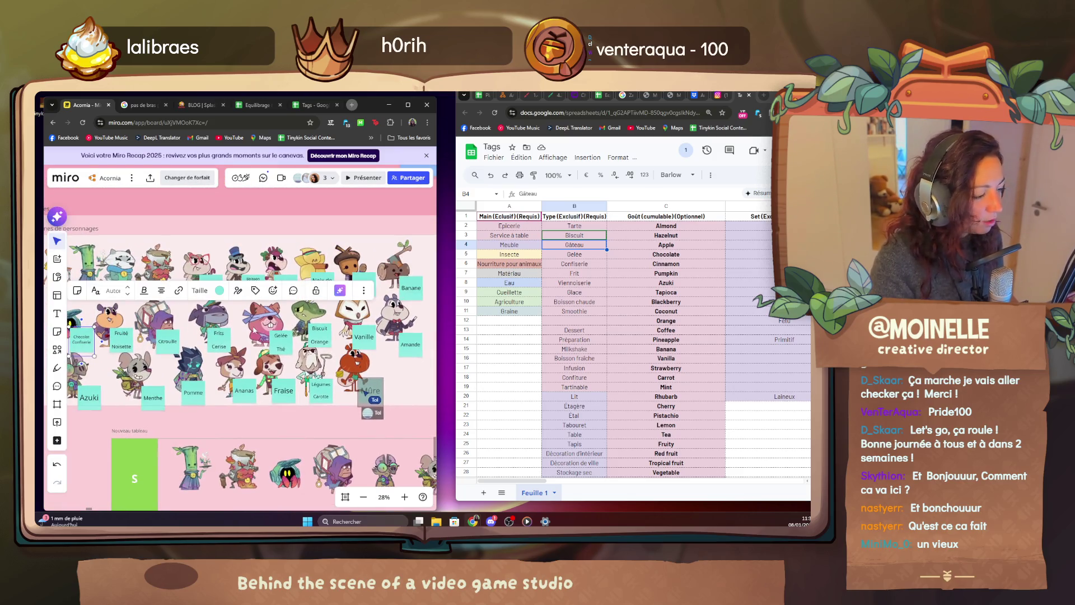
pyautogui.scroll(3, 256, 311)
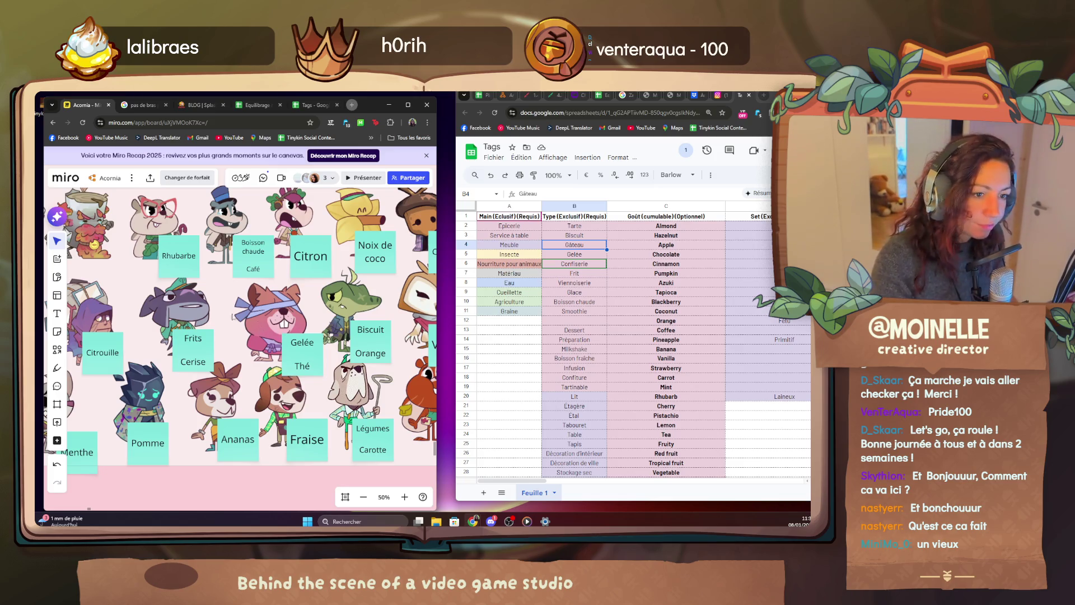
pyautogui.scroll(-3, 232, 318)
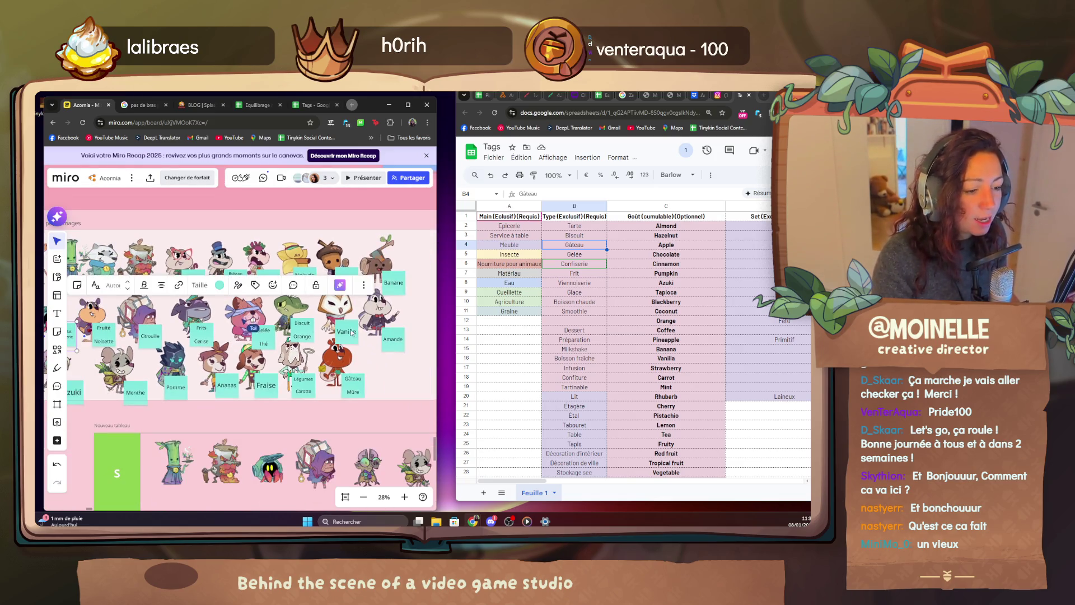
pyautogui.scroll(3, 114, 296)
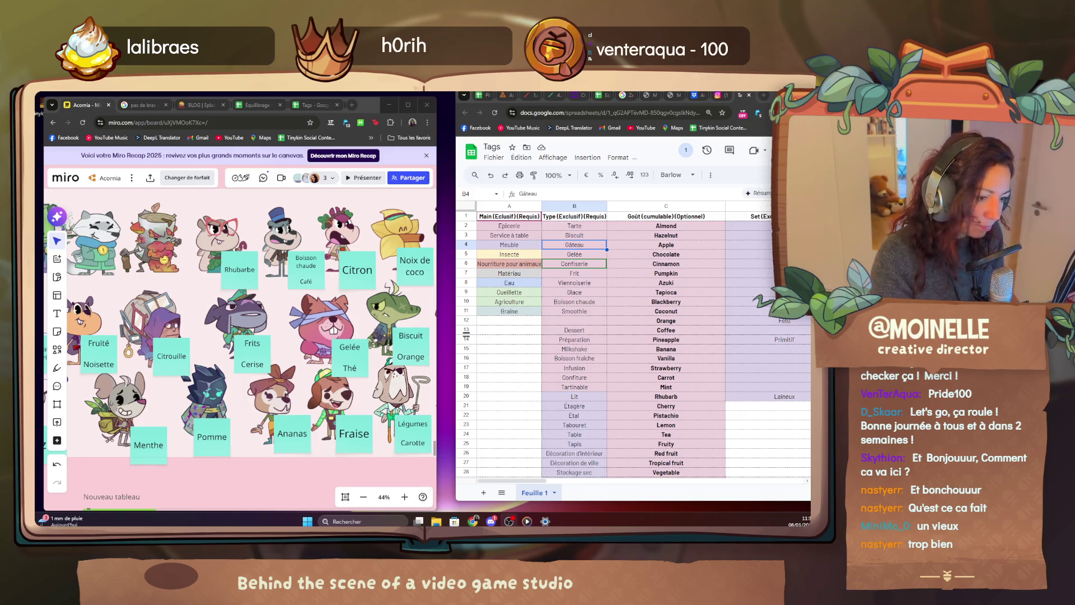
pyautogui.scroll(-3, 191, 349)
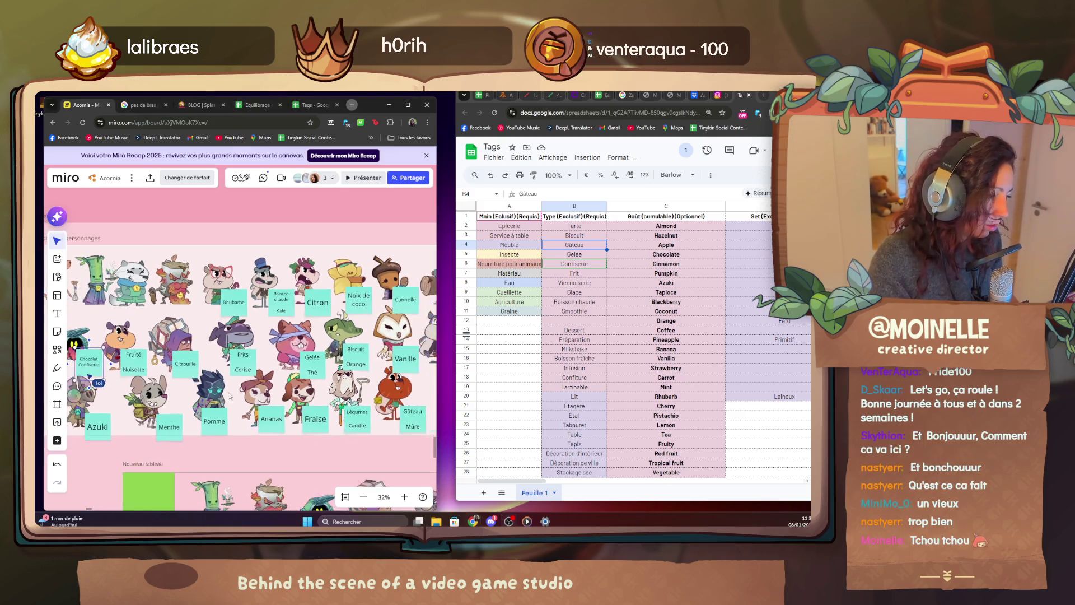
pyautogui.scroll(5, 191, 350)
pyautogui.doubleClick(191, 328)
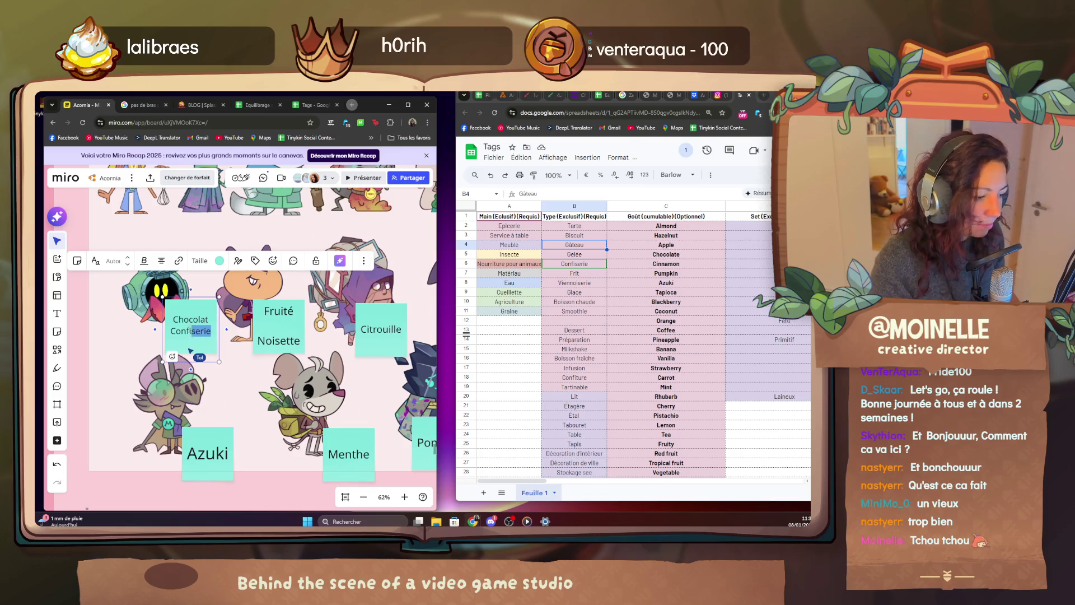
pyautogui.doubleClick(191, 332)
pyautogui.press('BackSpace')
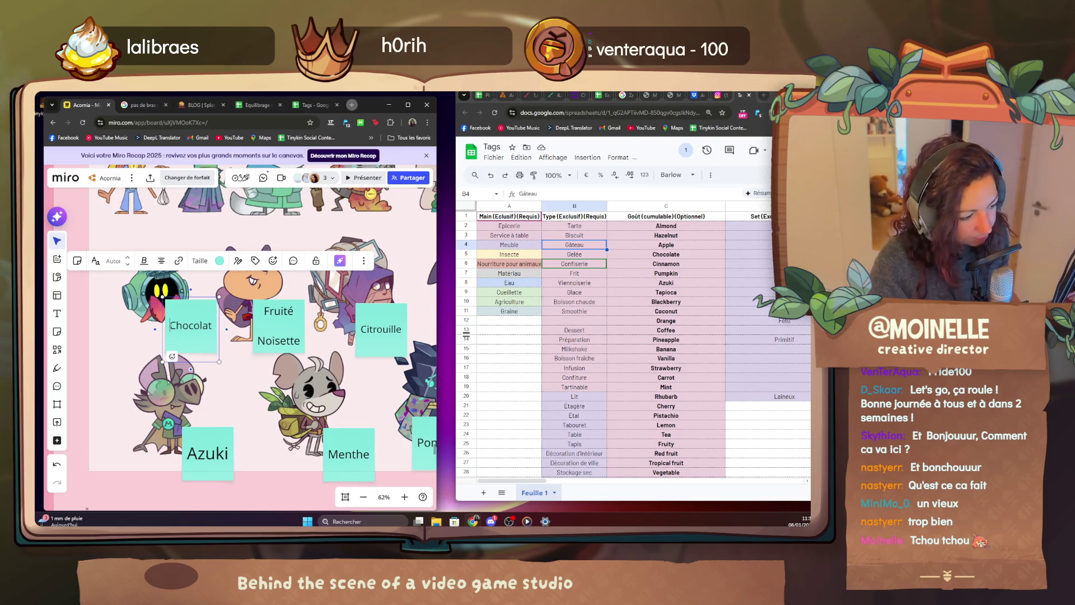
pyautogui.write('Confiserie')
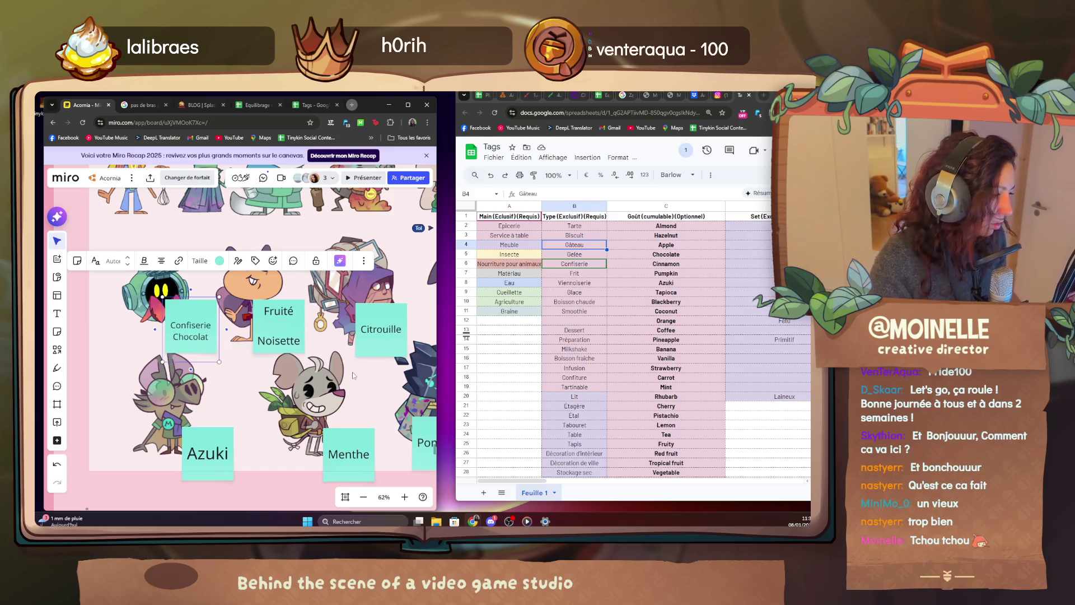
pyautogui.scroll(-3, 353, 373)
# Review the tagged characters and Nouveau tableau tier section, selecting the Glace type tag in the sheet.
pyautogui.moveTo(294, 352); pyautogui.dragTo(232, 286)
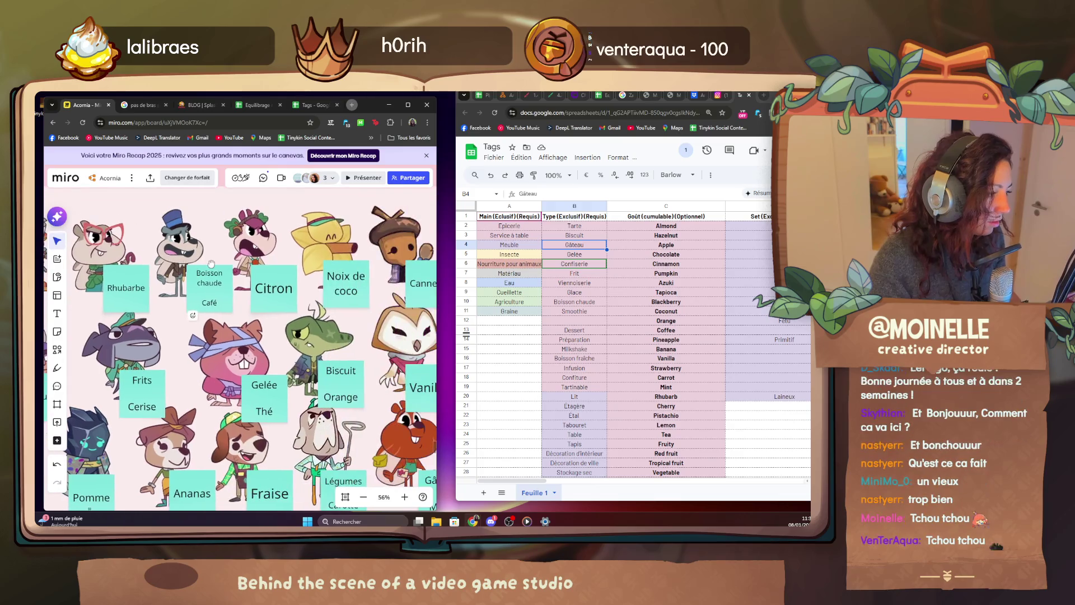
pyautogui.scroll(-3, 384, 331)
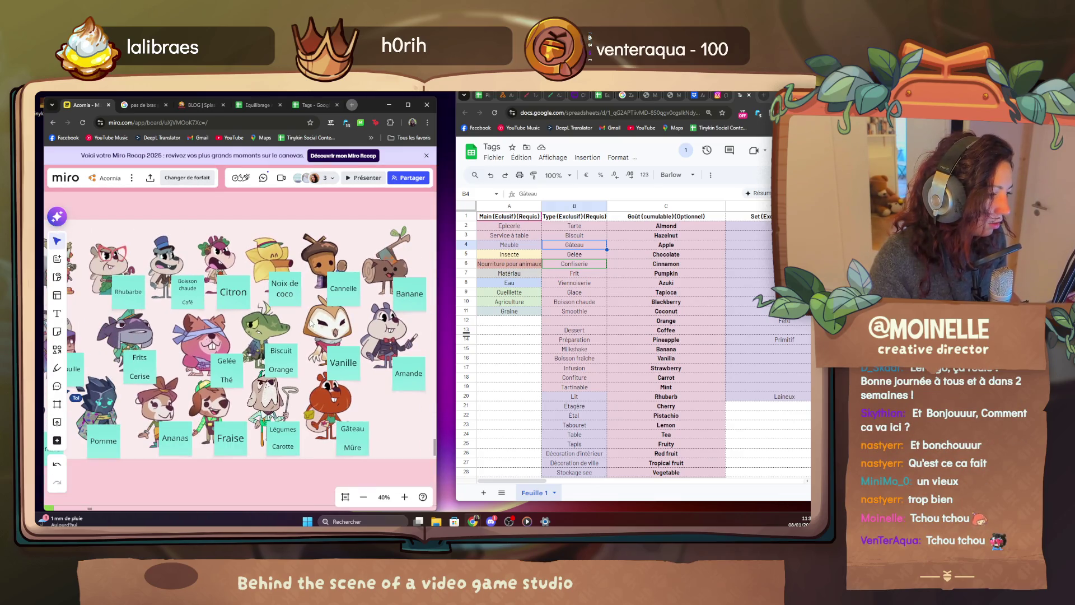
pyautogui.scroll(3, 117, 267)
pyautogui.scroll(3, 117, 268)
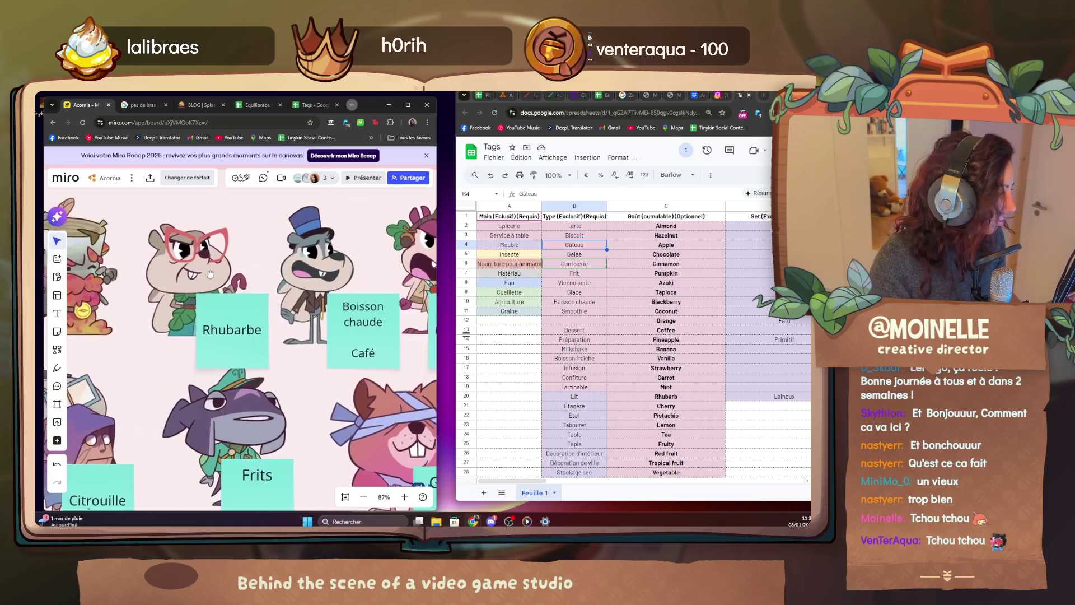
pyautogui.moveTo(223, 279); pyautogui.dragTo(249, 288)
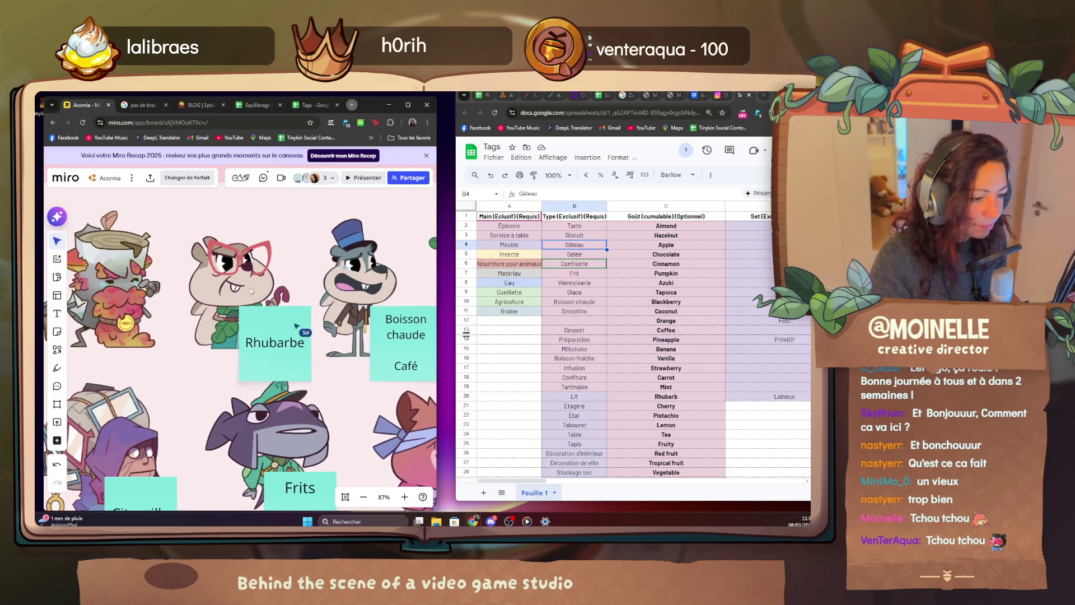
pyautogui.scroll(-5, 250, 287)
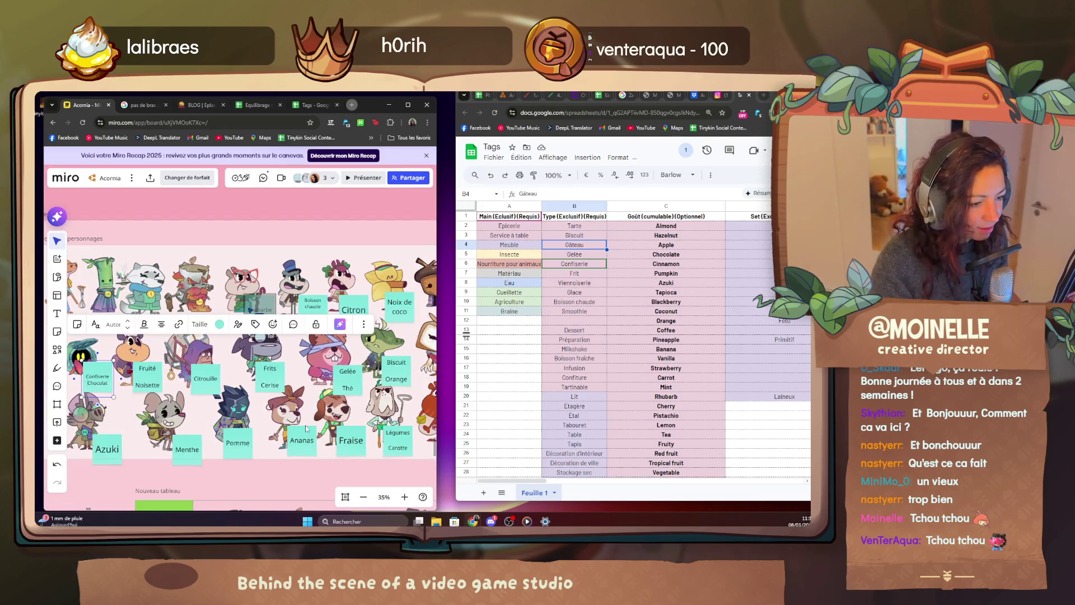
pyautogui.moveTo(304, 425); pyautogui.dragTo(232, 337)
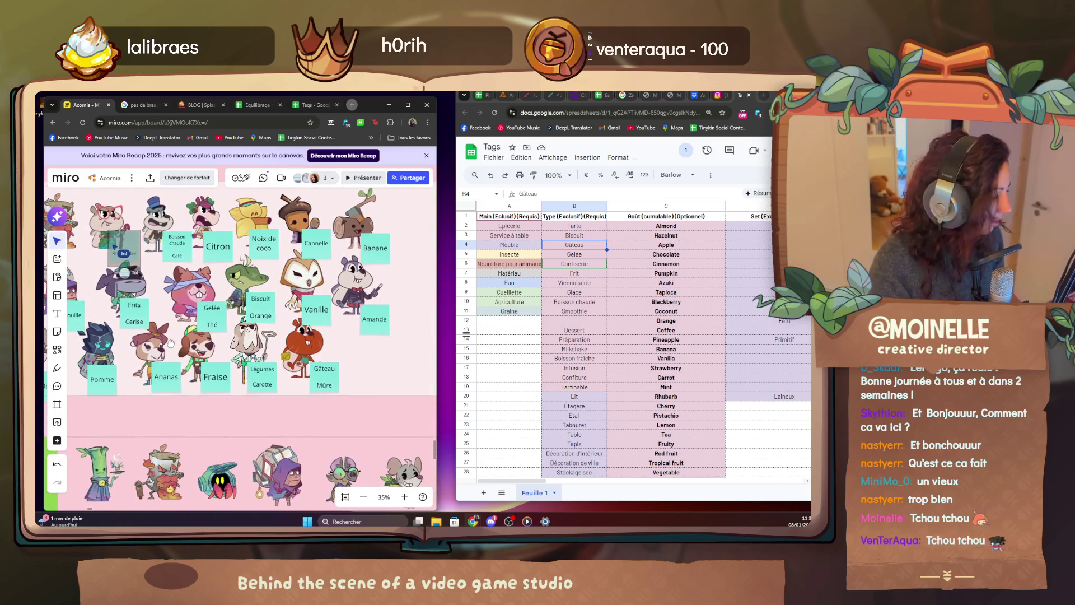
pyautogui.click(576, 292)
pyautogui.moveTo(190, 357); pyautogui.dragTo(168, 210)
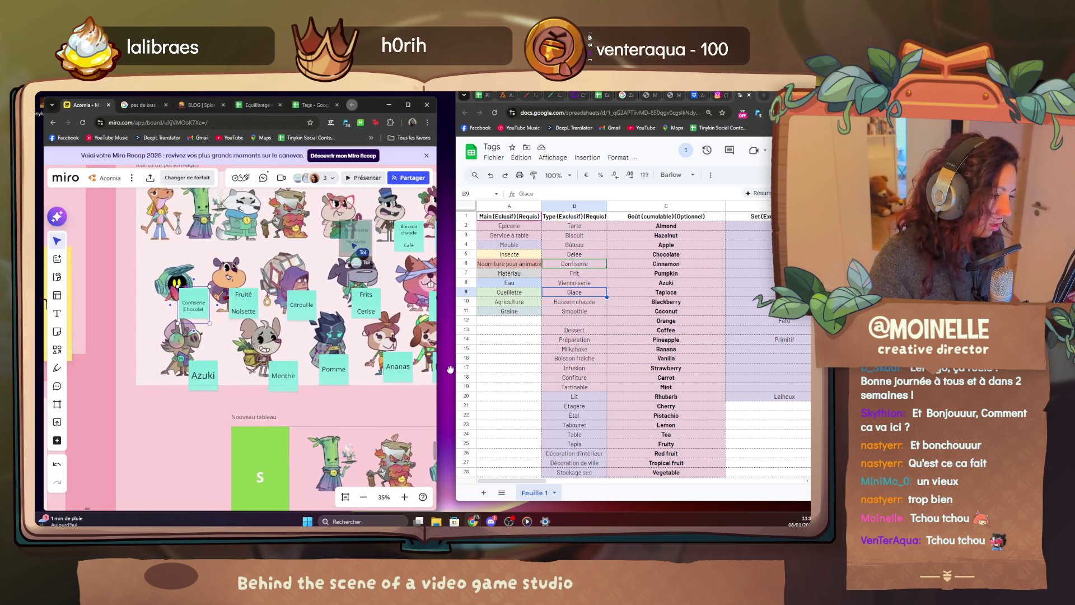
pyautogui.moveTo(294, 378); pyautogui.dragTo(409, 290)
pyautogui.scroll(-2, 337, 278)
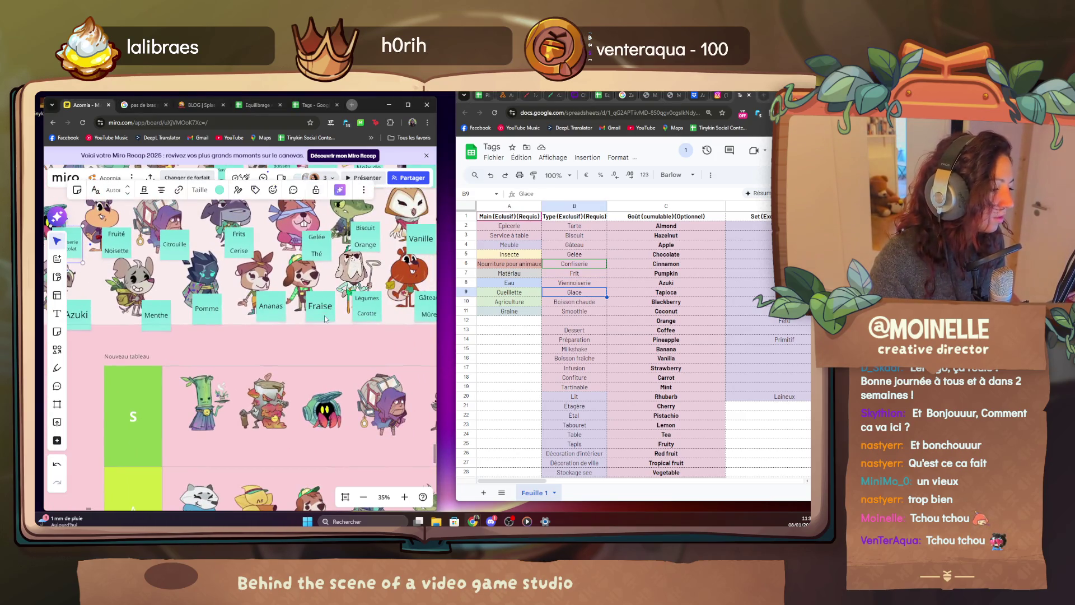
pyautogui.moveTo(328, 273); pyautogui.dragTo(285, 353)
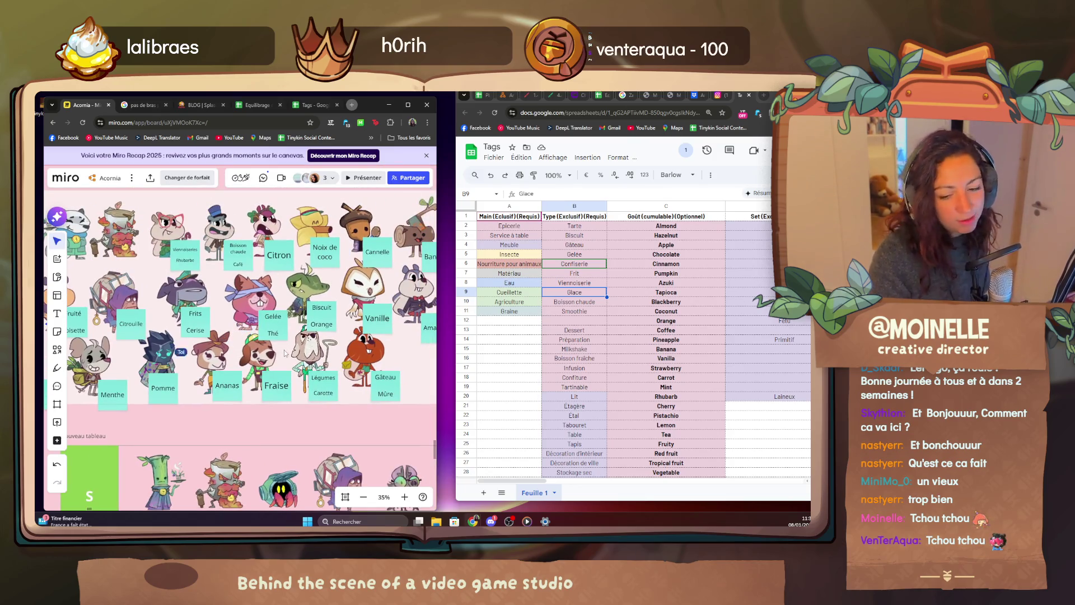
# After checking Boisson chaude and Smoothie in the sheet, add a Smoothie note above the cowboy's Ananas tag.
pyautogui.click(109, 393)
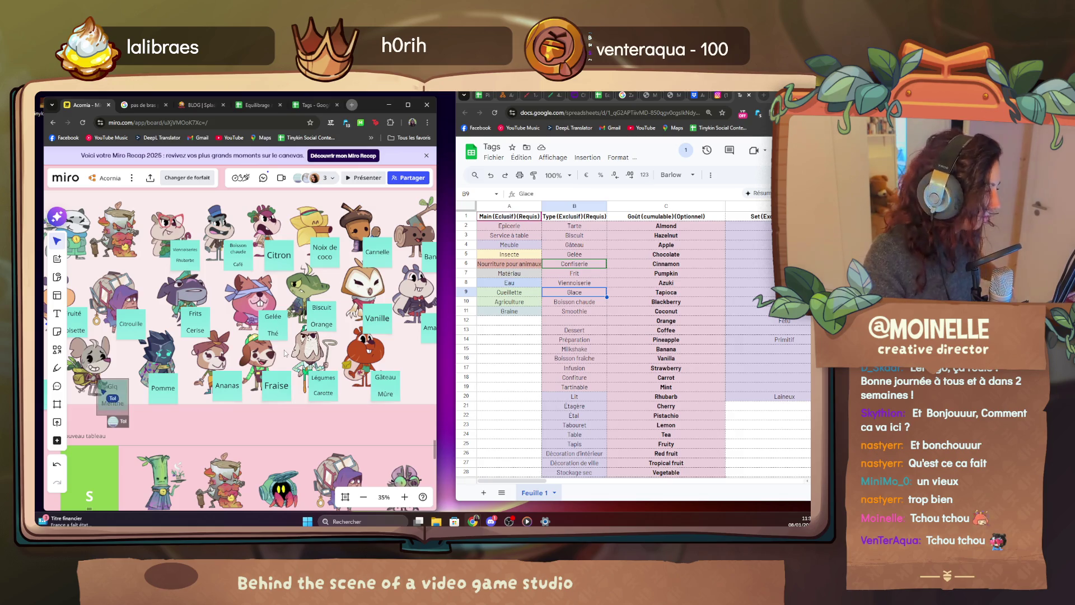
pyautogui.click(575, 302)
pyautogui.click(574, 313)
pyautogui.scroll(-5, 368, 407)
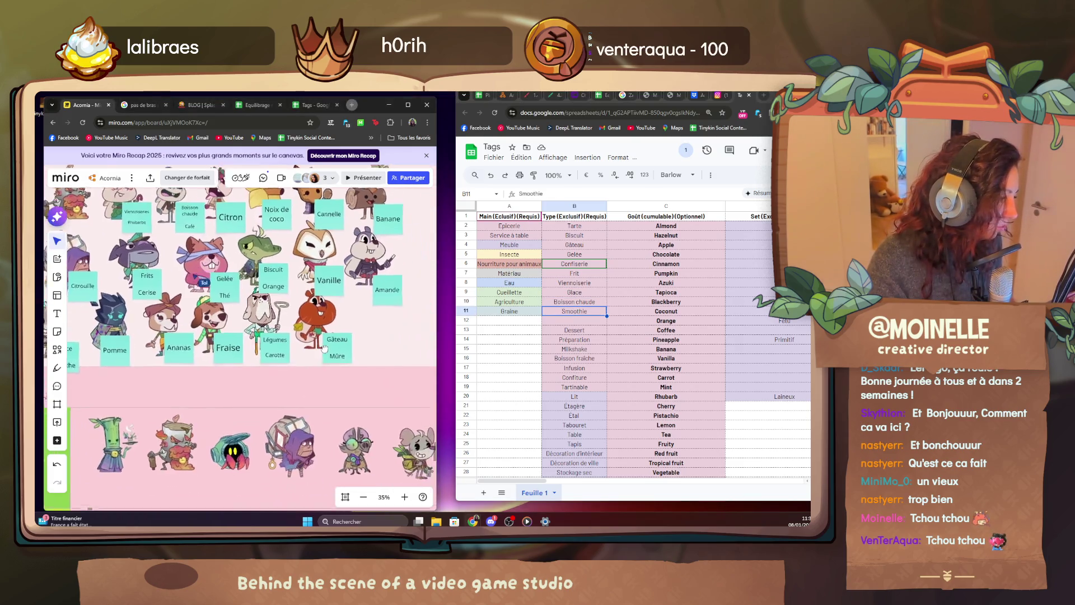
pyautogui.moveTo(388, 327); pyautogui.dragTo(444, 358)
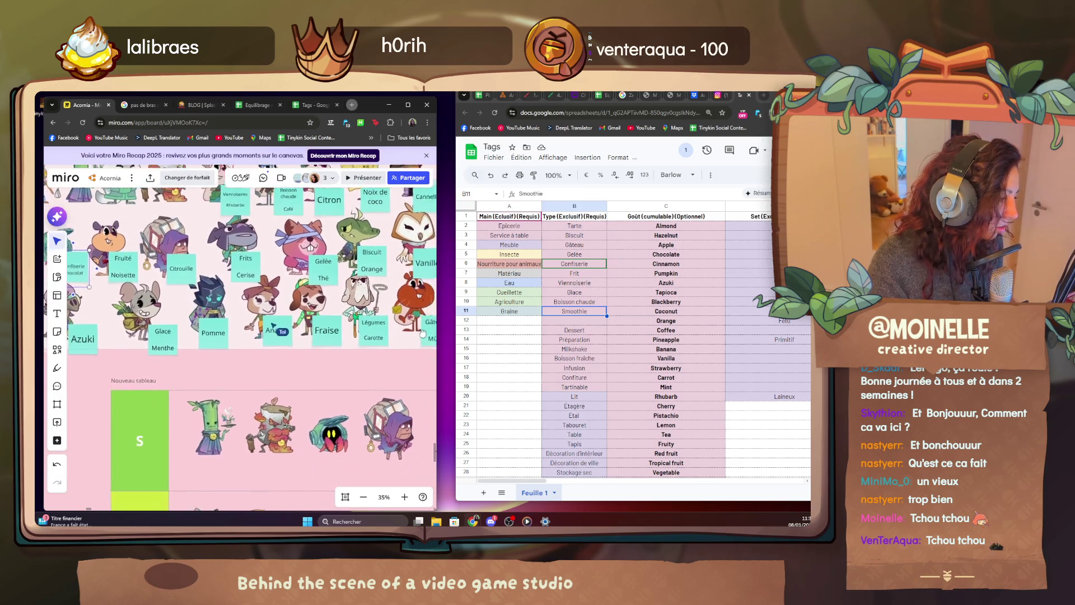
pyautogui.moveTo(295, 353); pyautogui.dragTo(271, 340)
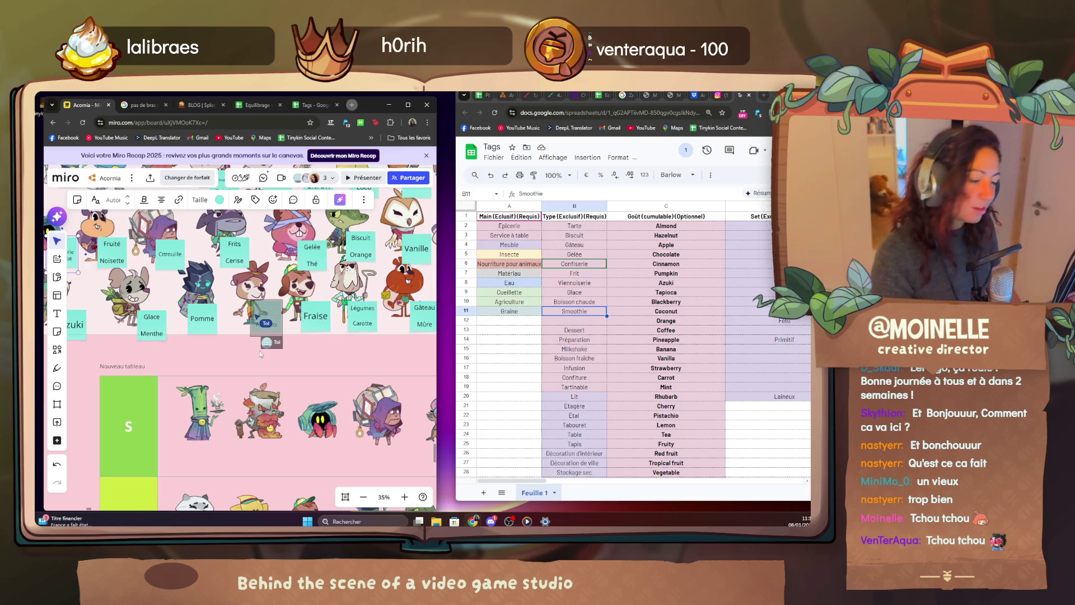
pyautogui.press('BackSpace')
pyautogui.write('hie ')
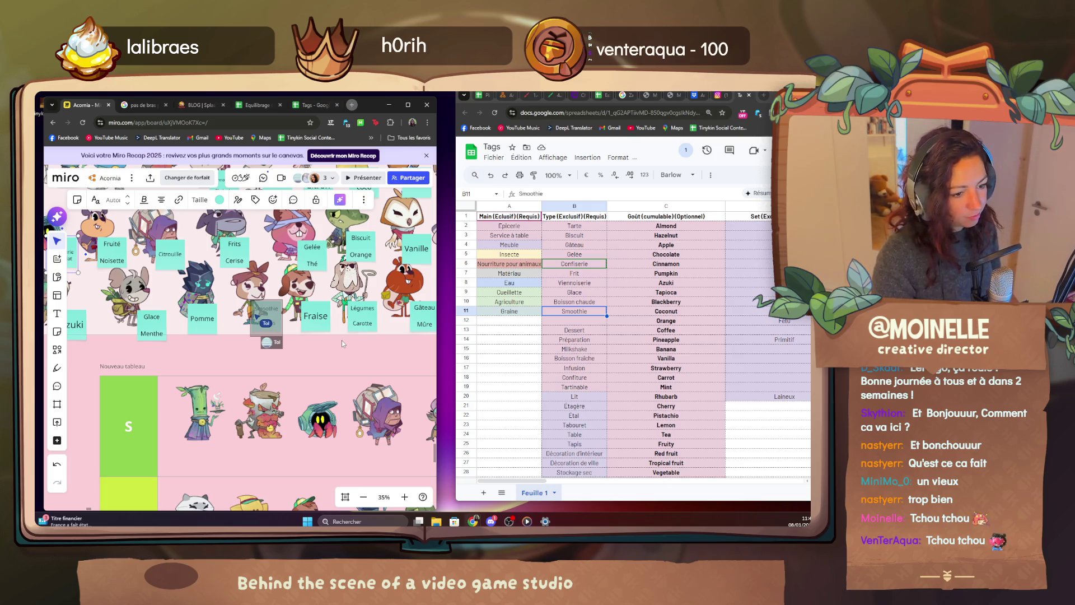
pyautogui.write('Ananas')
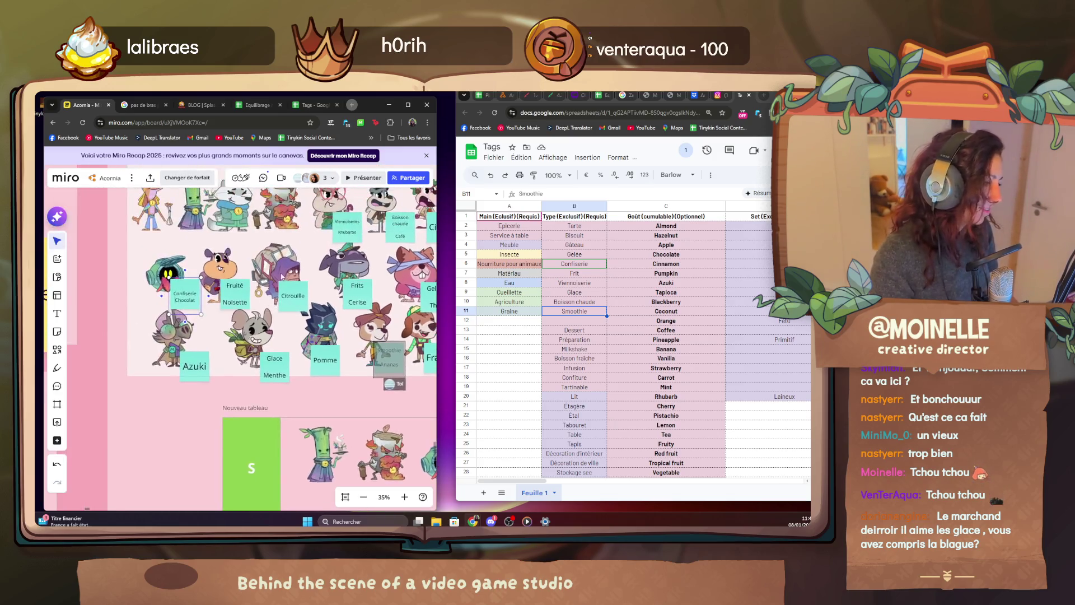
pyautogui.scroll(3, 194, 269)
pyautogui.scroll(3, 252, 270)
pyautogui.scroll(-5, 283, 274)
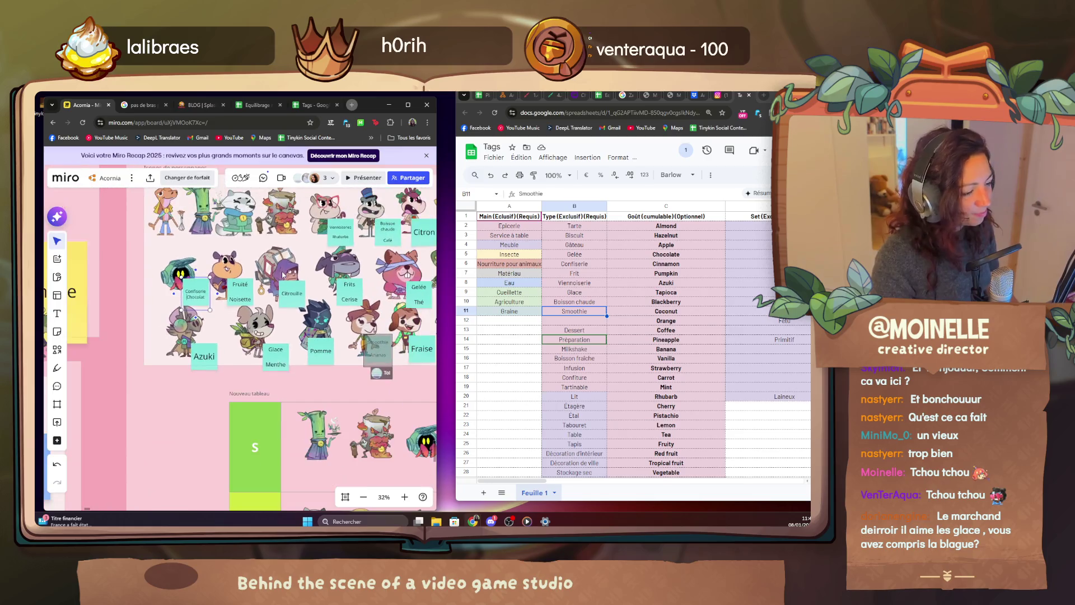
# Select the new Smoothie note, move to Milkshake in the tag list and bring the right-hand characters into view.
pyautogui.click(283, 274)
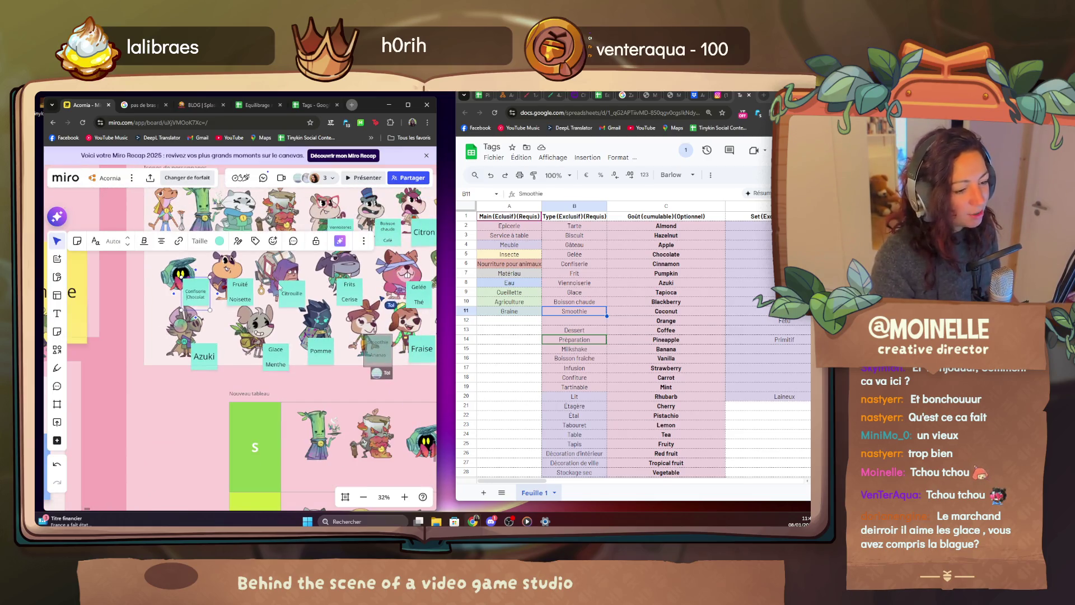
pyautogui.hotkey('alt', 'Tab')
pyautogui.moveTo(404, 376); pyautogui.dragTo(322, 389)
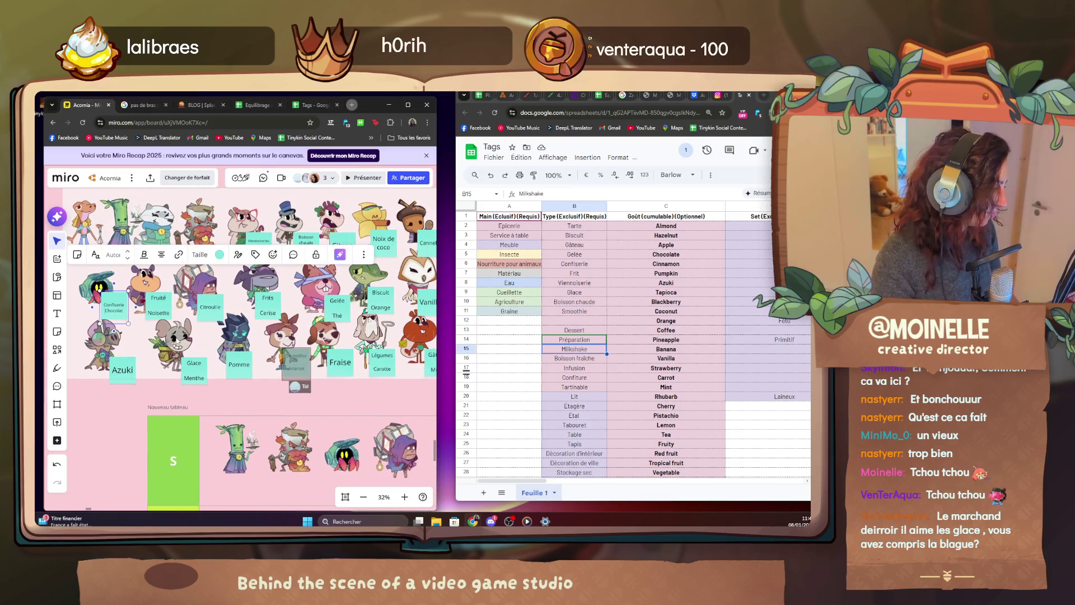
pyautogui.moveTo(369, 296); pyautogui.dragTo(258, 293)
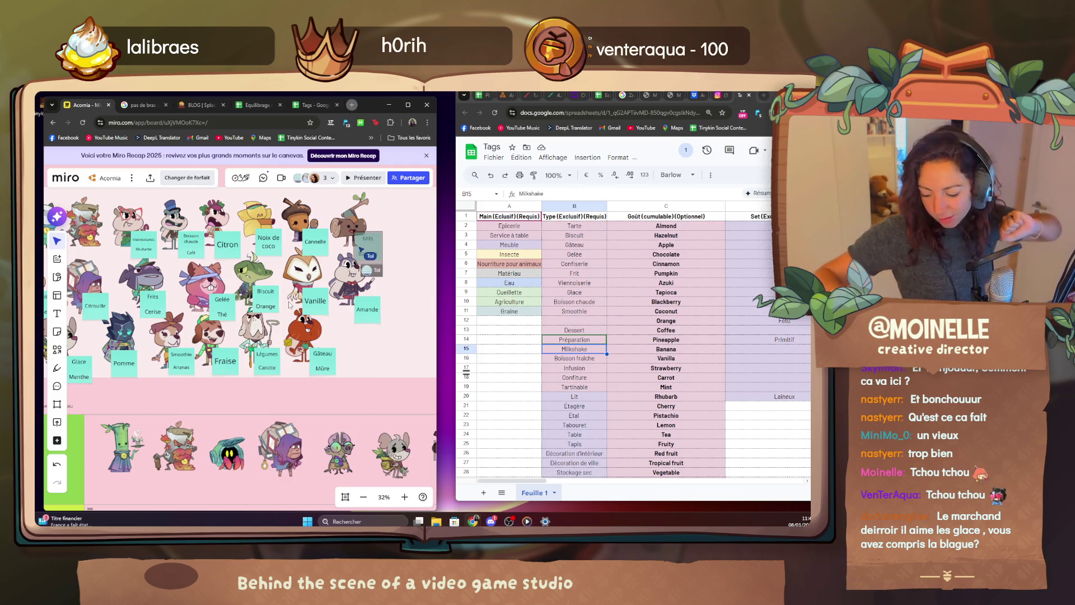
# Tag the squirrel Milkshake over Banane and give the yellow-hatted character Boisson fraîche over Noix de coco.
pyautogui.moveTo(368, 254); pyautogui.dragTo(328, 410)
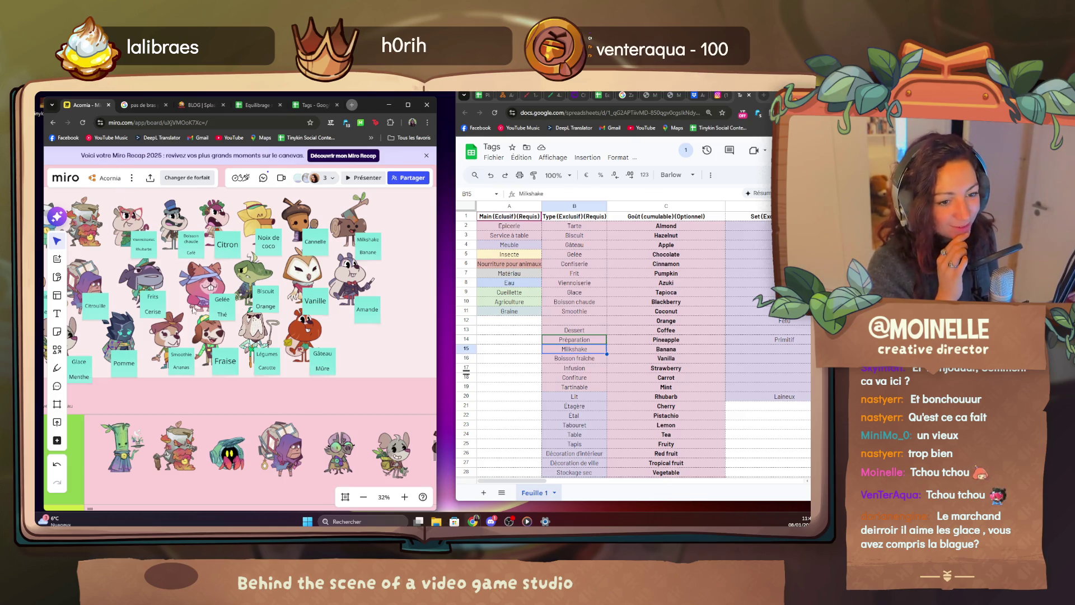
pyautogui.moveTo(227, 268); pyautogui.dragTo(289, 291)
pyautogui.click(289, 291)
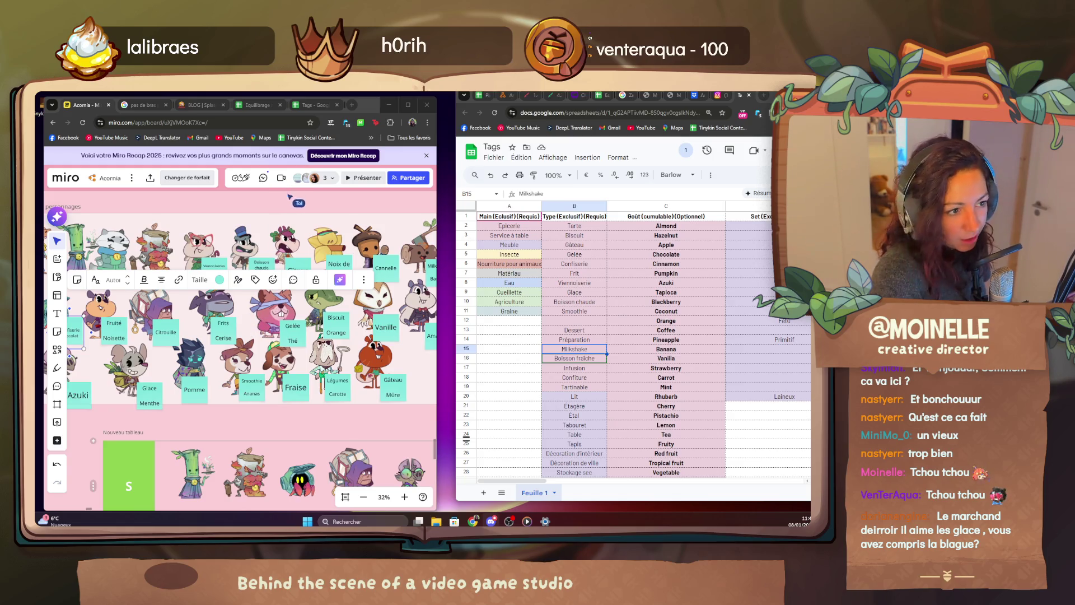
pyautogui.moveTo(303, 220); pyautogui.dragTo(232, 225)
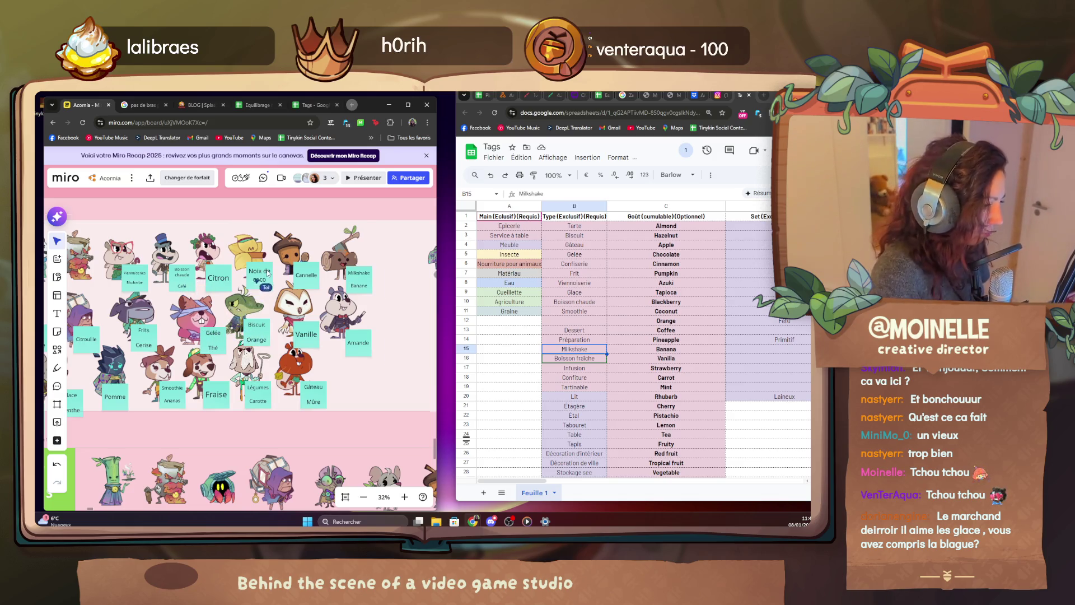
pyautogui.scroll(3, 267, 272)
pyautogui.moveTo(250, 279); pyautogui.dragTo(330, 272)
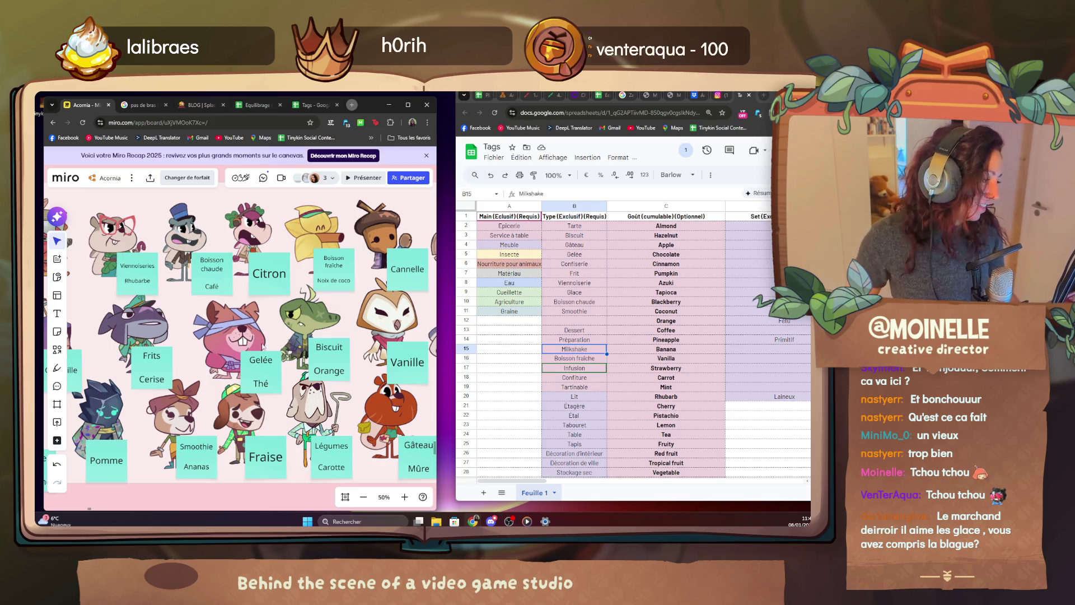
pyautogui.scroll(-5, 253, 336)
pyautogui.scroll(3, 252, 336)
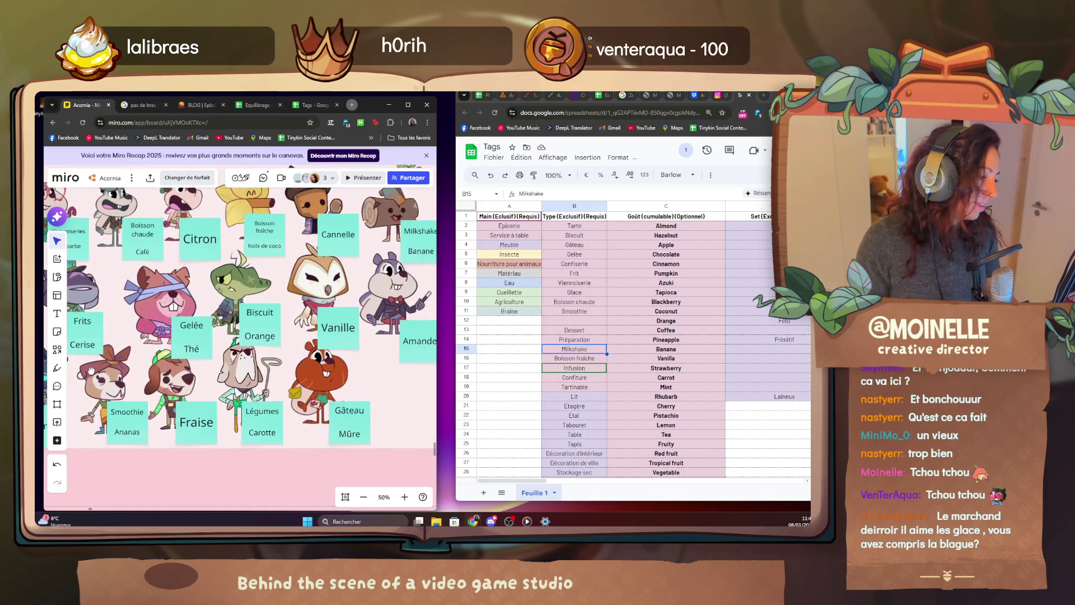
pyautogui.scroll(-3, 252, 336)
pyautogui.scroll(-2, 233, 299)
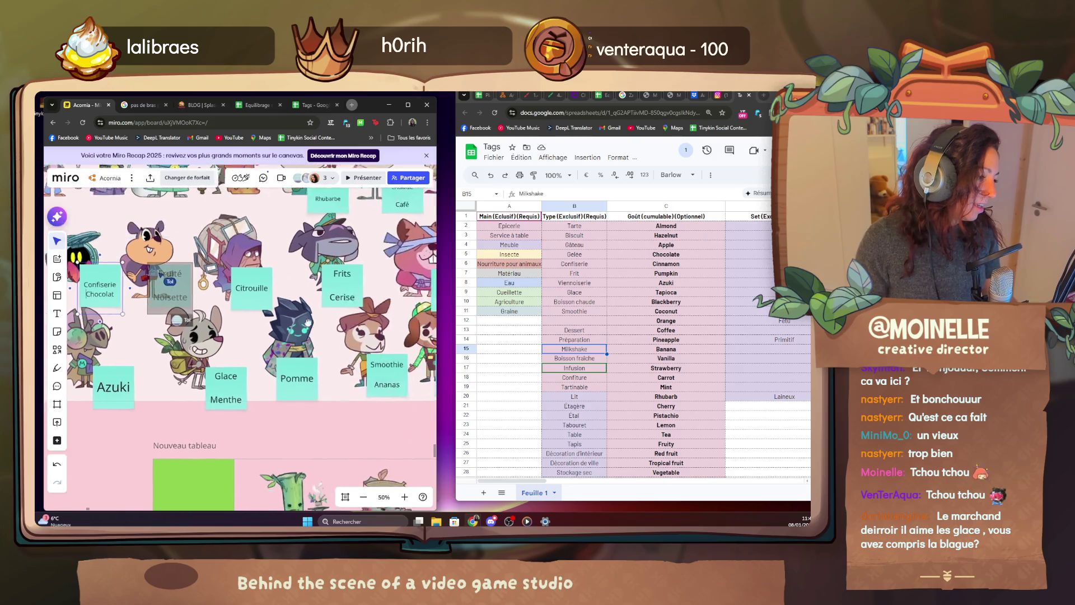
pyautogui.scroll(5, 252, 336)
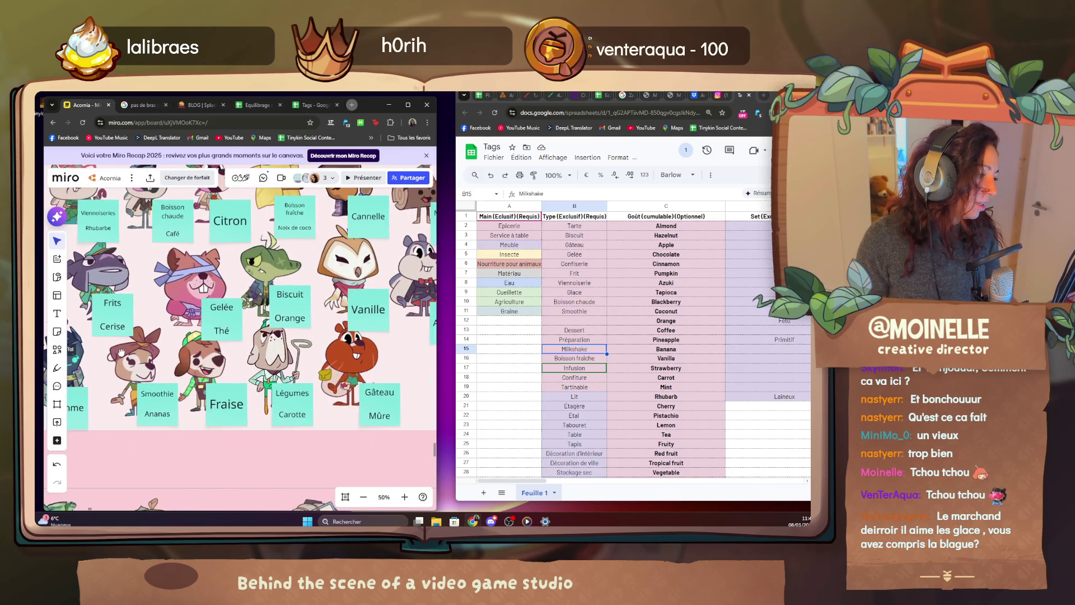
pyautogui.scroll(-3, 120, 354)
pyautogui.scroll(3, 120, 354)
pyautogui.scroll(-2, 101, 336)
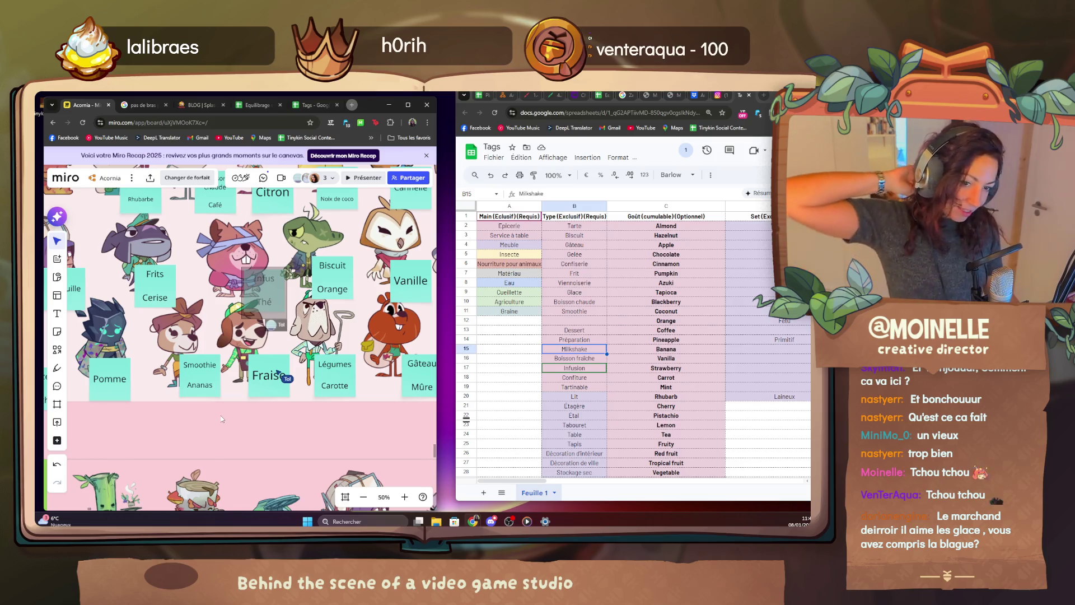
# Paste the Gelée note above Pomme, set the beaver's note to Infusion over Thé and widen the Miro window.
pyautogui.rightClick(222, 418)
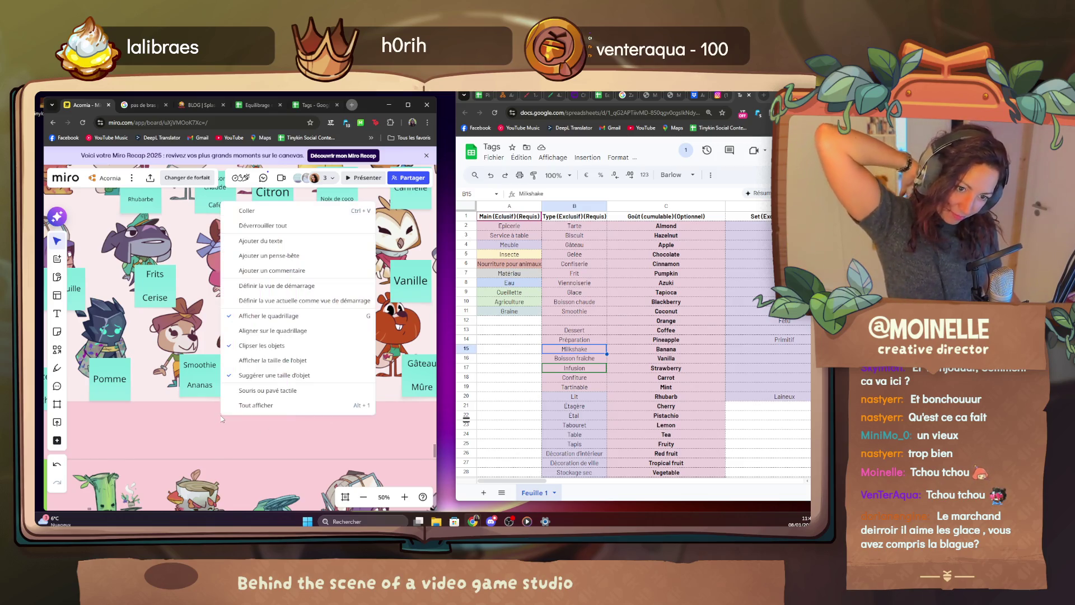
pyautogui.click(148, 457)
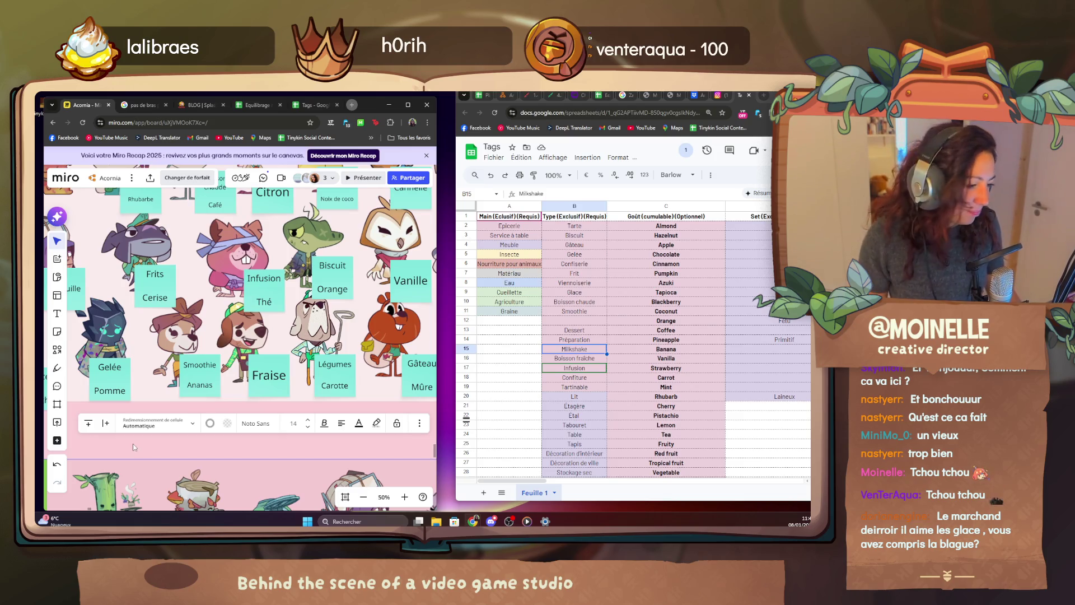
pyautogui.click(194, 444)
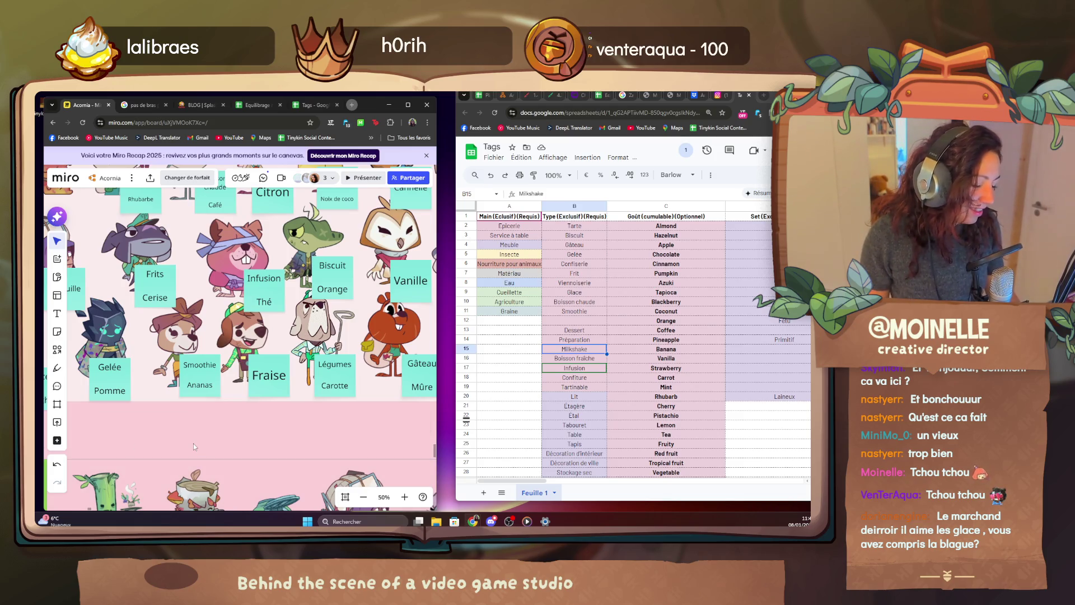
pyautogui.scroll(-3, 194, 443)
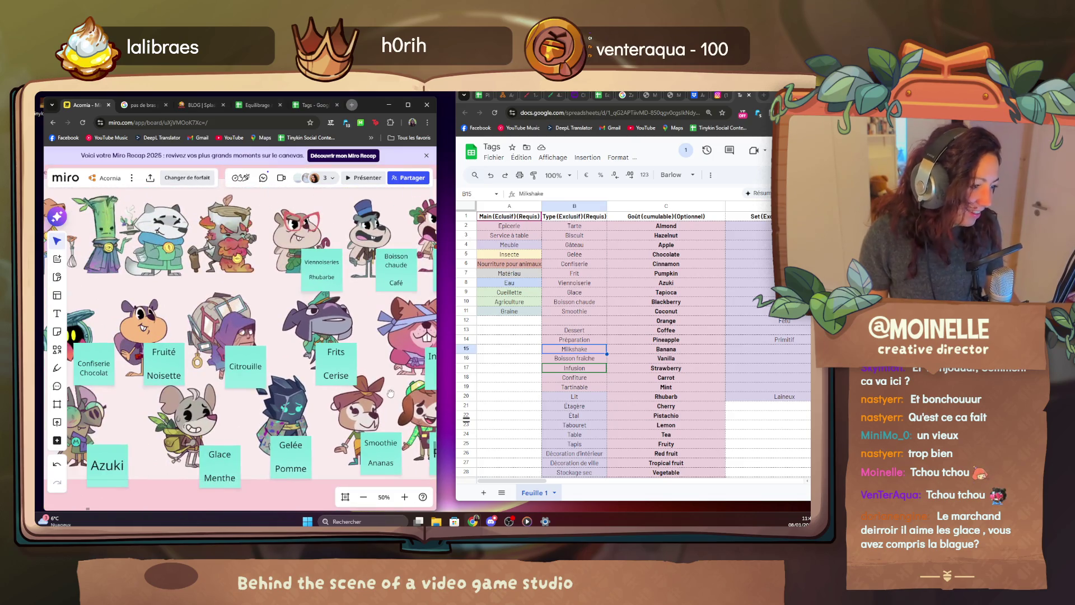
pyautogui.scroll(3, 194, 444)
pyautogui.moveTo(229, 255); pyautogui.dragTo(135, 311)
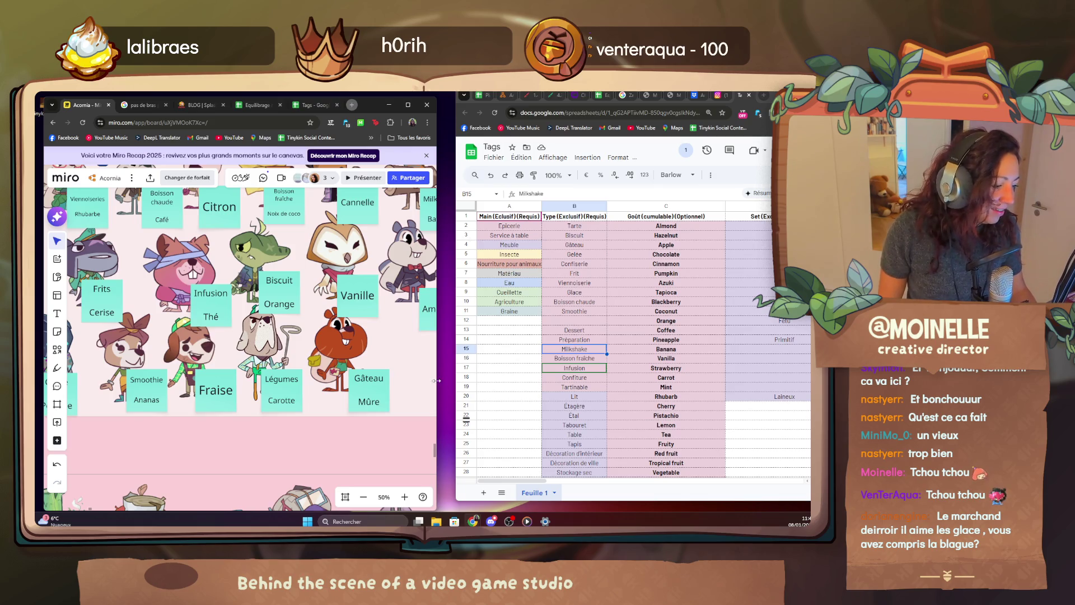
pyautogui.moveTo(435, 380); pyautogui.dragTo(538, 381)
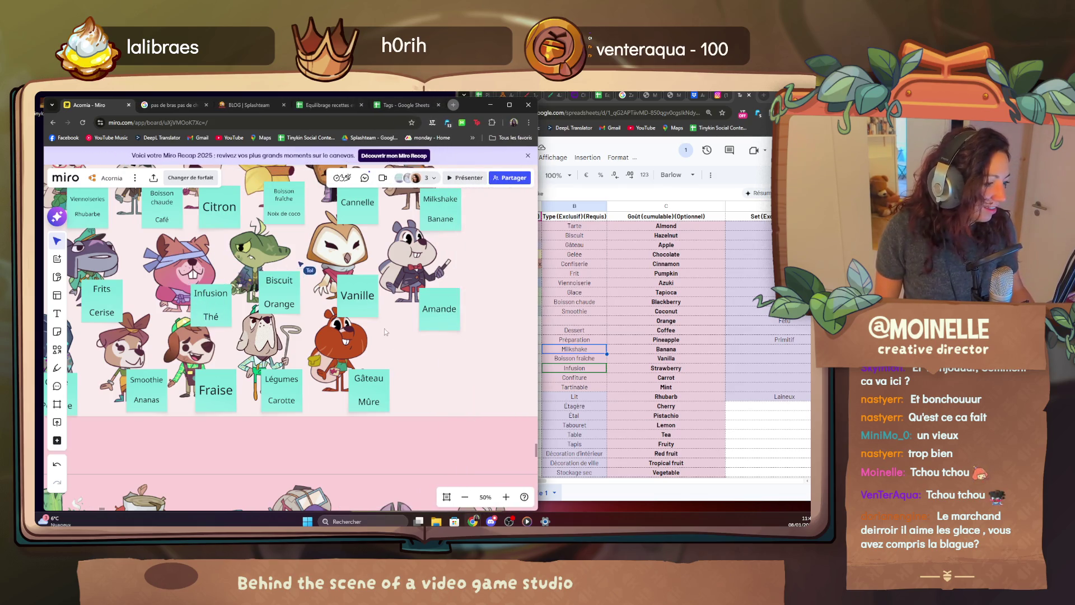
# Check the Tartinable tag in Sheets and retag the Rhubarbe character's type as Confiture.
pyautogui.moveTo(384, 329); pyautogui.dragTo(499, 389)
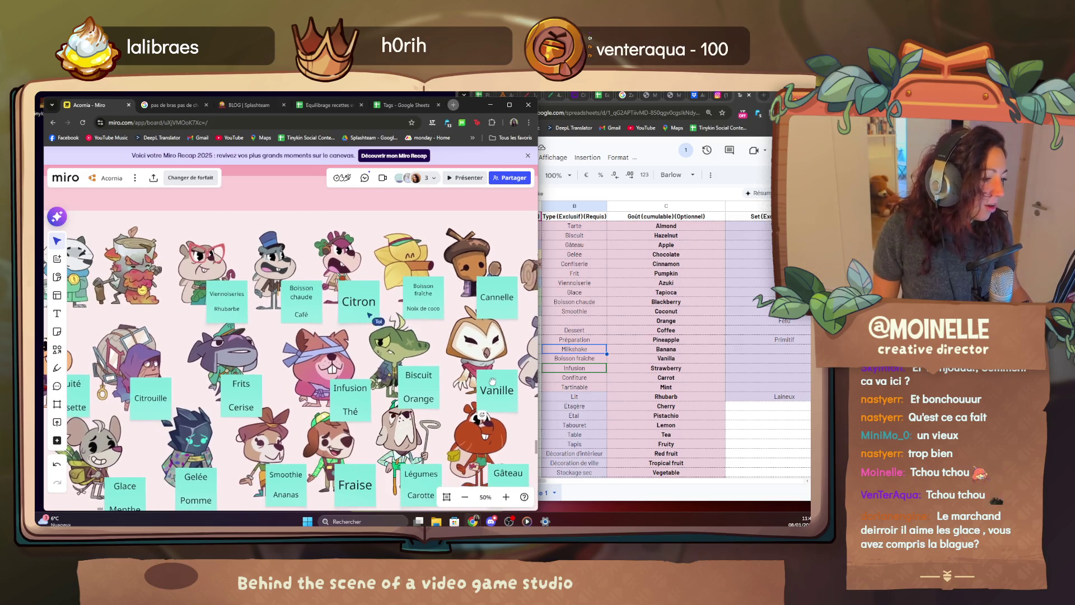
pyautogui.scroll(-2, 386, 336)
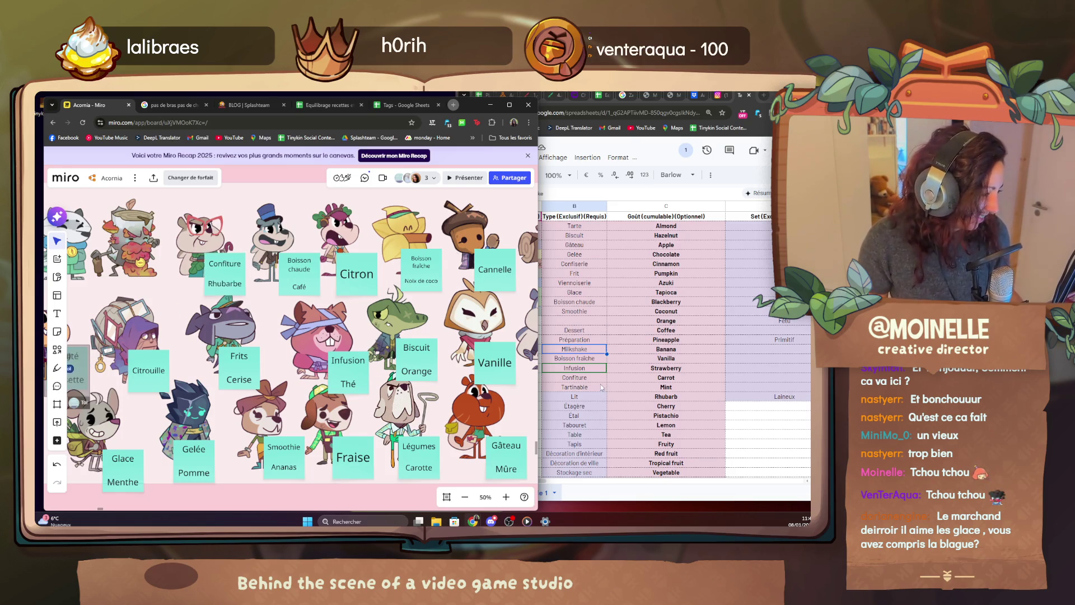
pyautogui.click(574, 387)
pyautogui.click(285, 335)
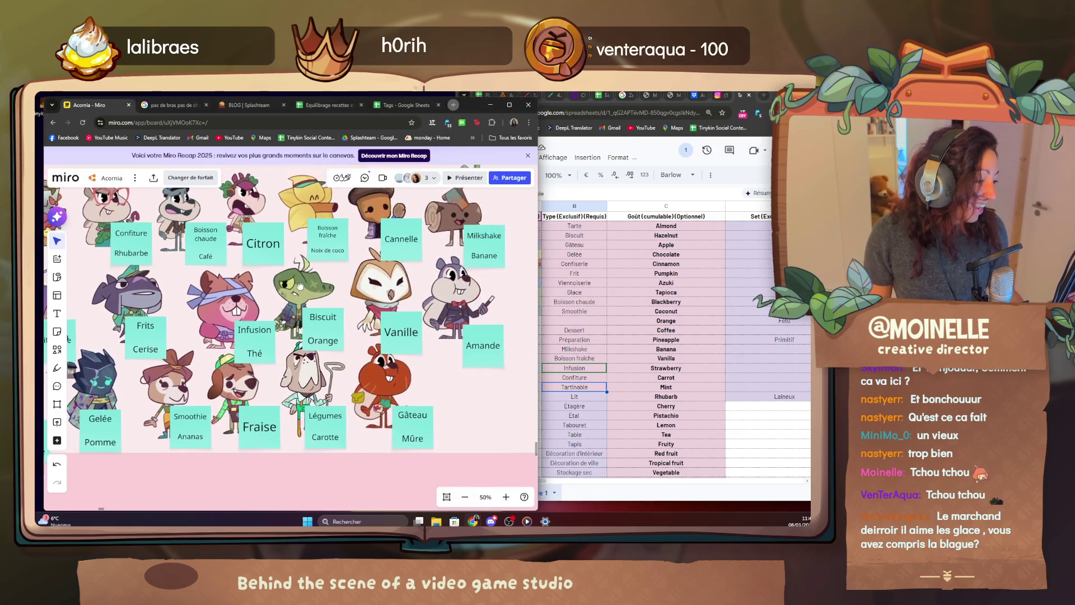
pyautogui.scroll(-2, 286, 284)
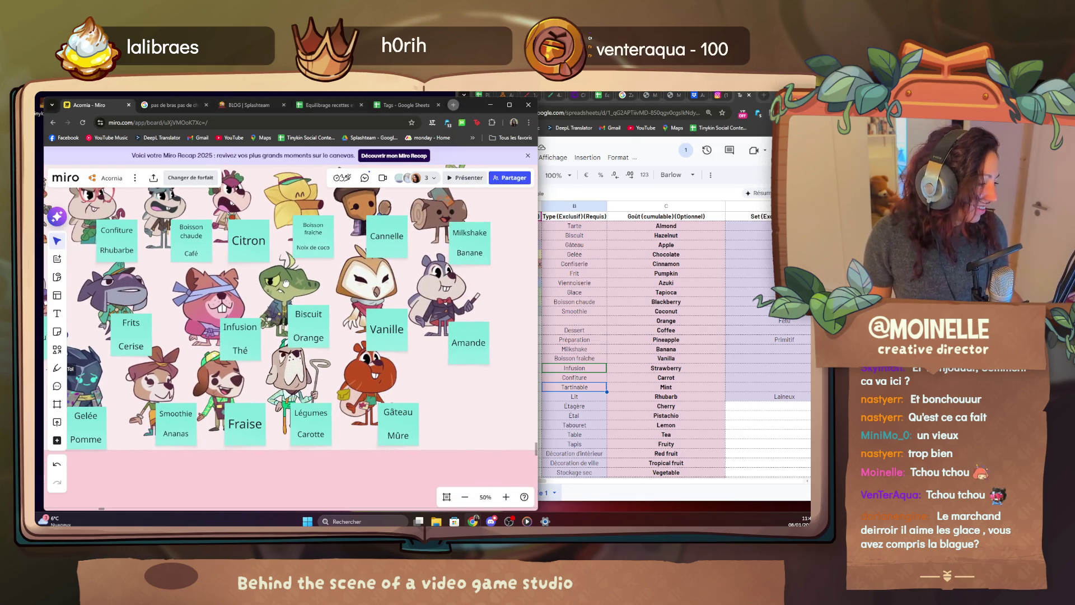
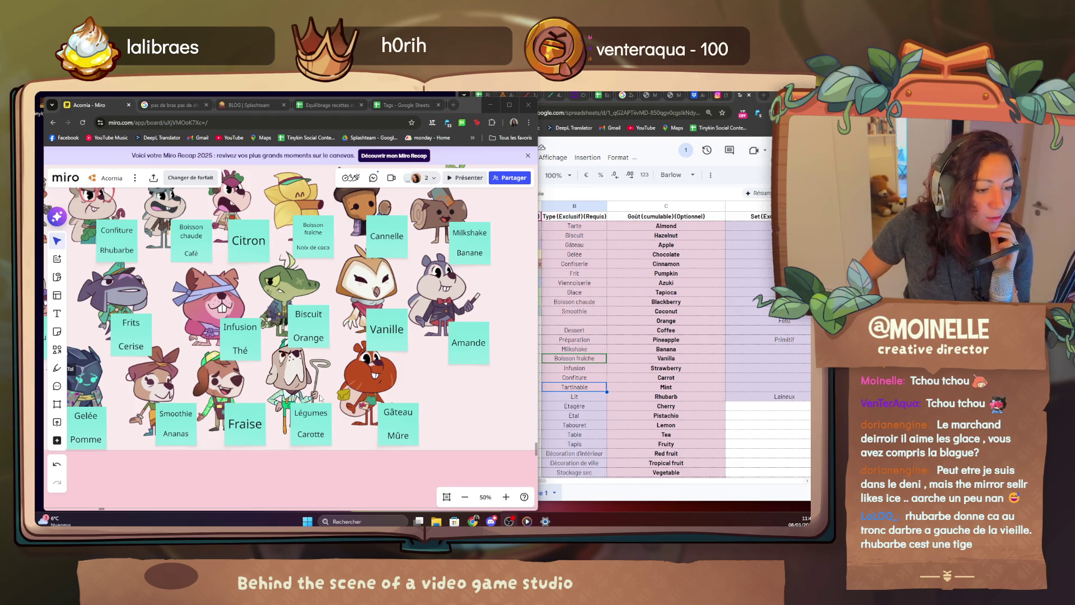
# Pan across the character board and select the Confiture/Rhubarbe sticky to change it to Tartinable.
pyautogui.moveTo(320, 397); pyautogui.dragTo(457, 461)
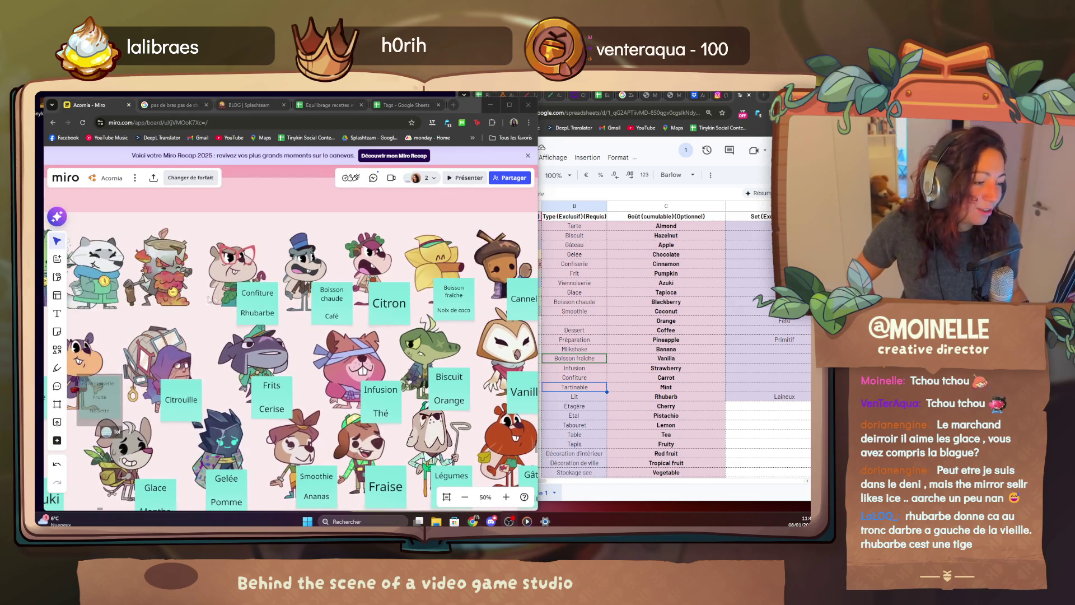
pyautogui.moveTo(252, 378); pyautogui.dragTo(420, 353)
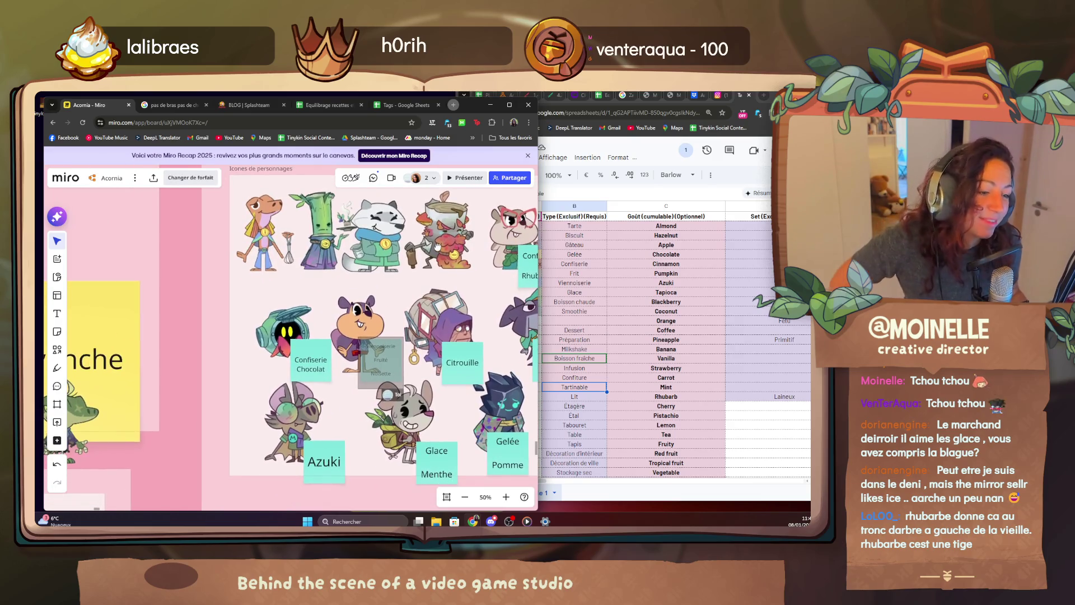
pyautogui.moveTo(361, 327); pyautogui.dragTo(277, 311)
pyautogui.moveTo(353, 336); pyautogui.dragTo(180, 301)
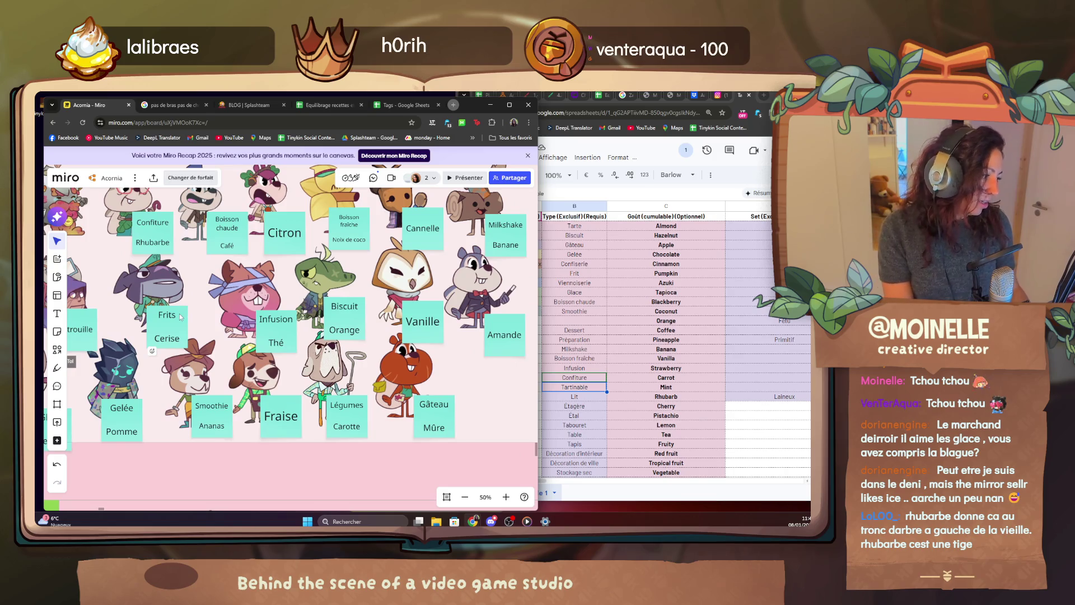
pyautogui.moveTo(220, 372); pyautogui.dragTo(302, 454)
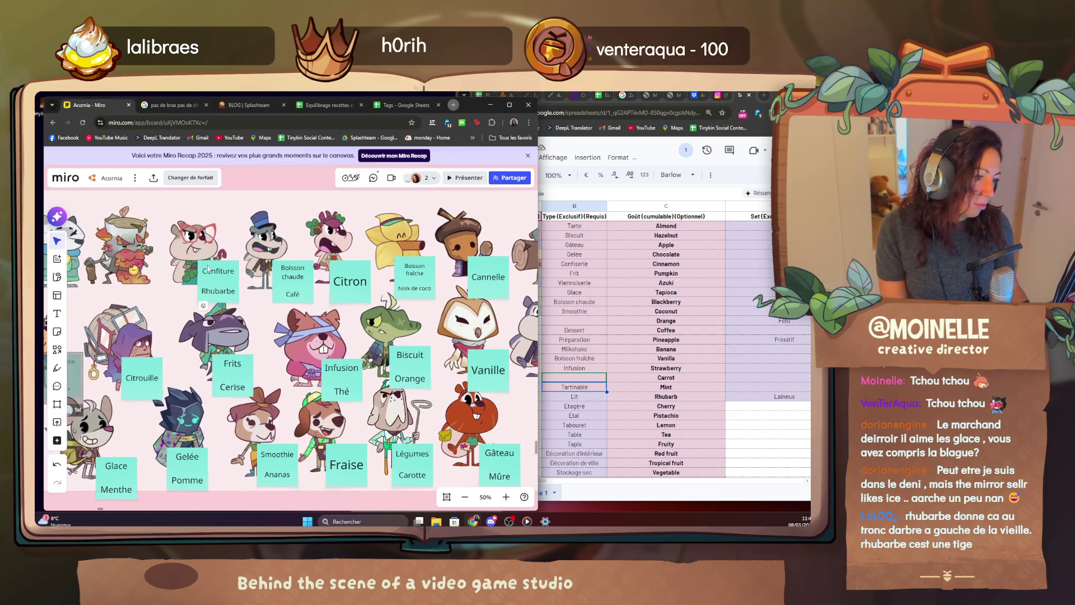
pyautogui.click(208, 269)
pyautogui.write('j')
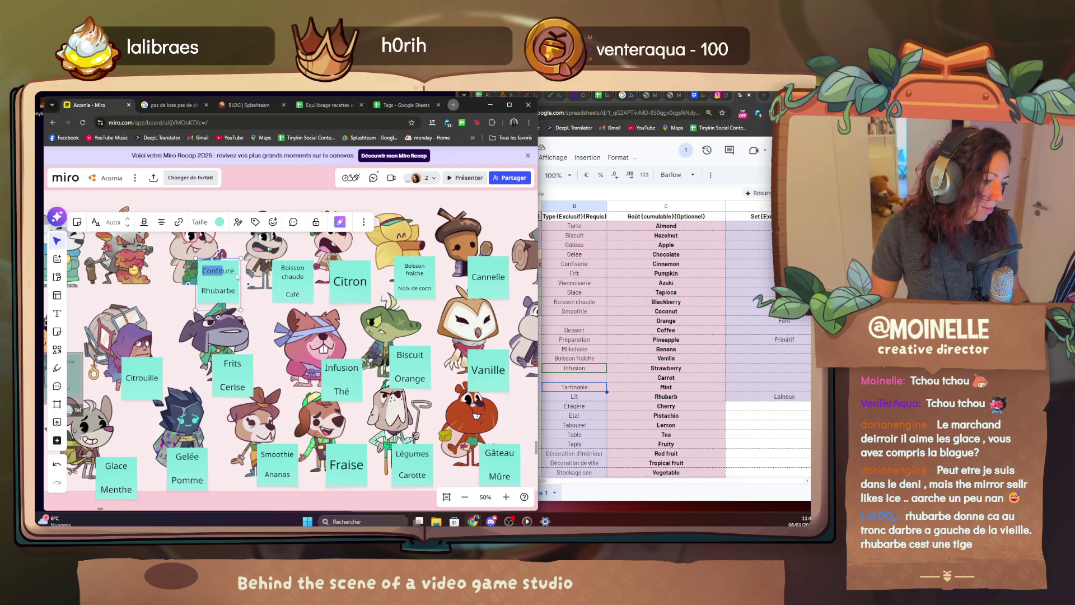
pyautogui.write('Tarti')
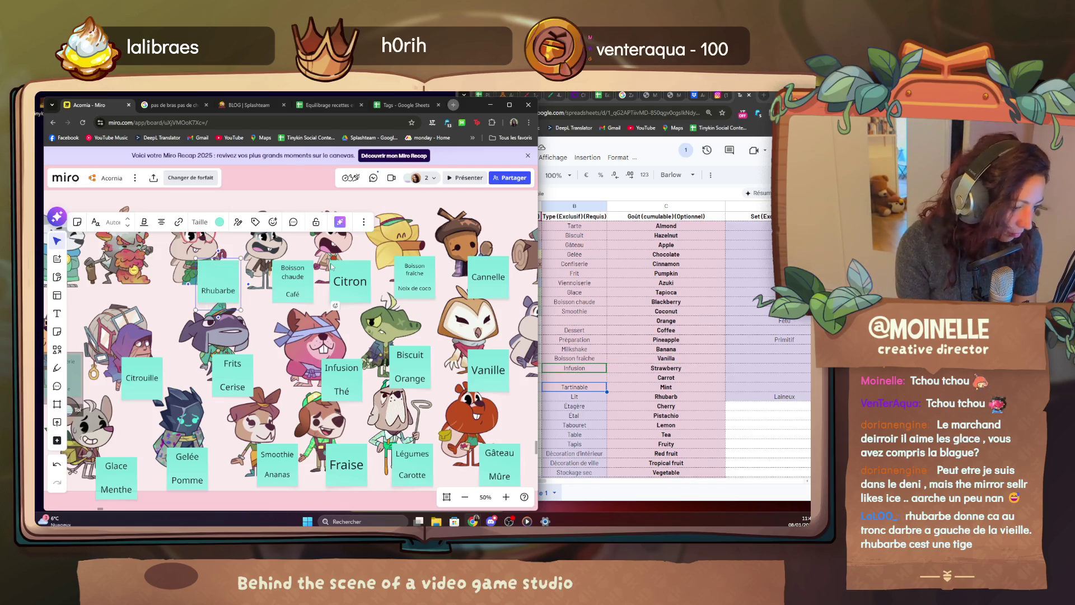
pyautogui.write('nable')
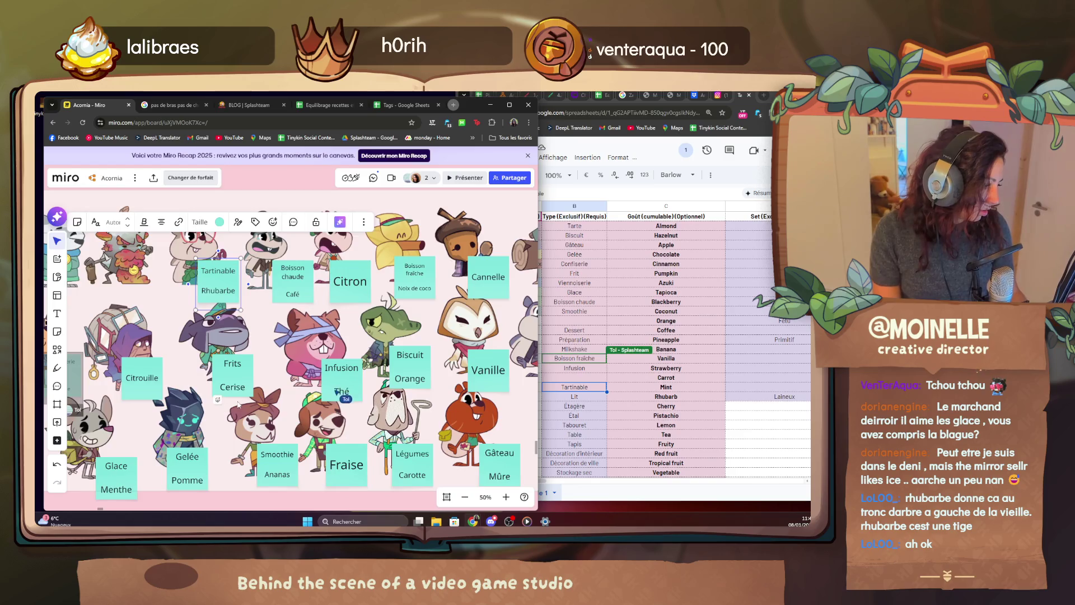
pyautogui.scroll(-2, 336, 361)
pyautogui.hscroll(2, 198, 361)
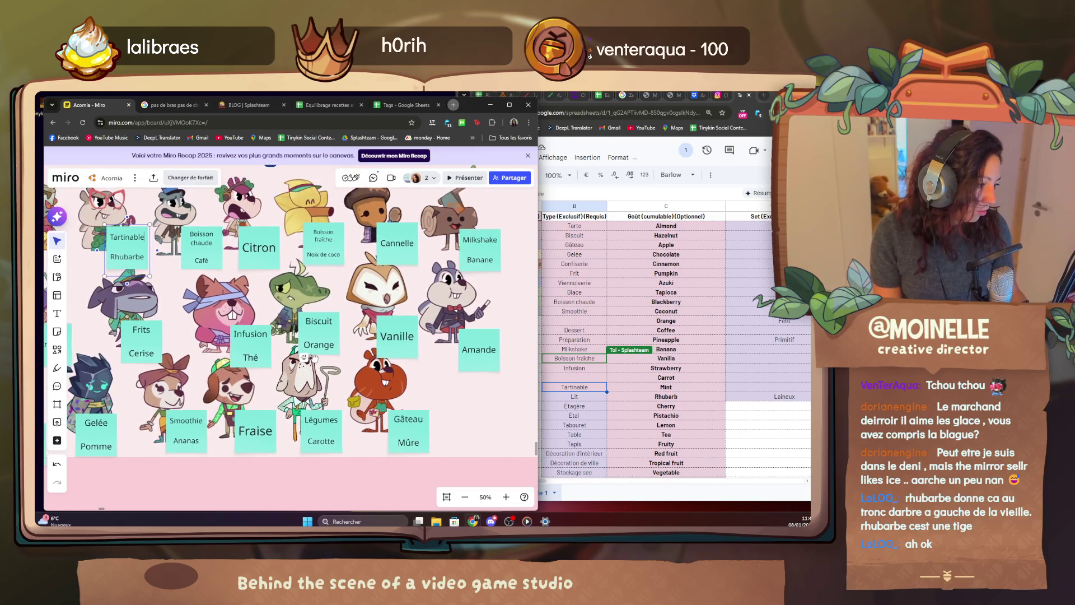
pyautogui.hscroll(2, 252, 361)
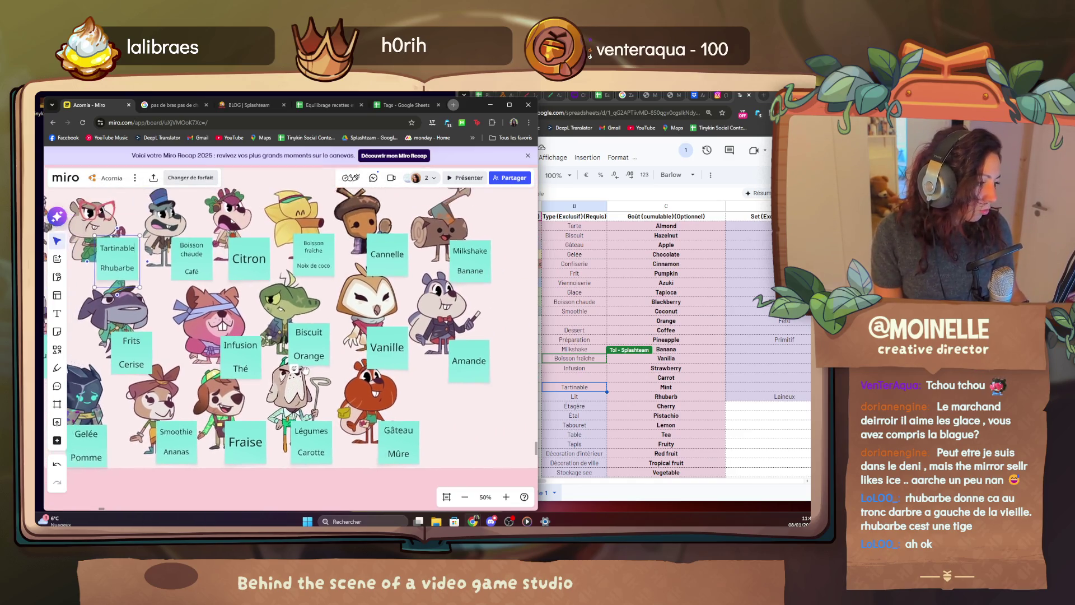
pyautogui.hscroll(-3, 286, 361)
pyautogui.scroll(-2, 285, 362)
pyautogui.scroll(-1, 430, 343)
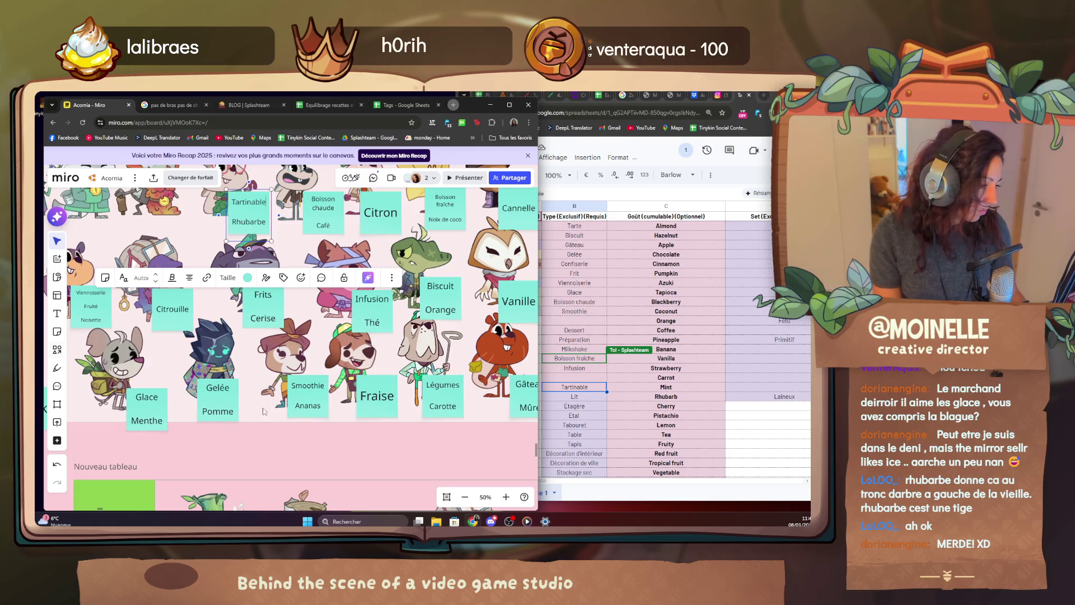
# Pan the board to bring the Citron and Fraise stickies into view for tagging.
pyautogui.moveTo(335, 324)
pyautogui.mouseDown()
pyautogui.moveTo(284, 352)
pyautogui.moveTo(403, 253)
pyautogui.moveTo(298, 358)
pyautogui.moveTo(346, 336)
pyautogui.moveTo(488, 319)
pyautogui.moveTo(337, 277)
pyautogui.mouseUp()
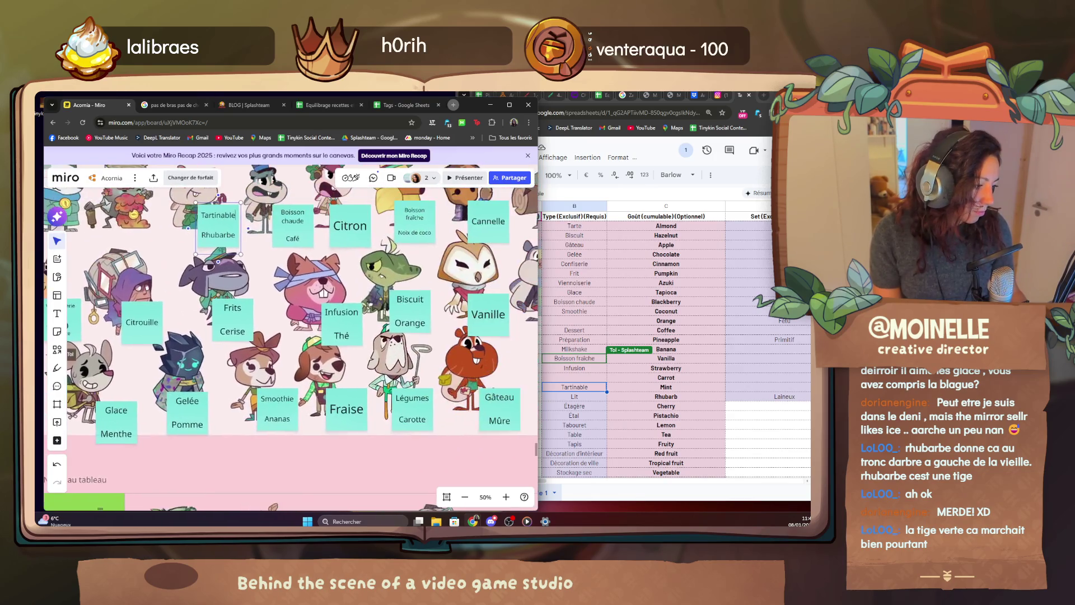
pyautogui.moveTo(474, 341); pyautogui.dragTo(349, 407)
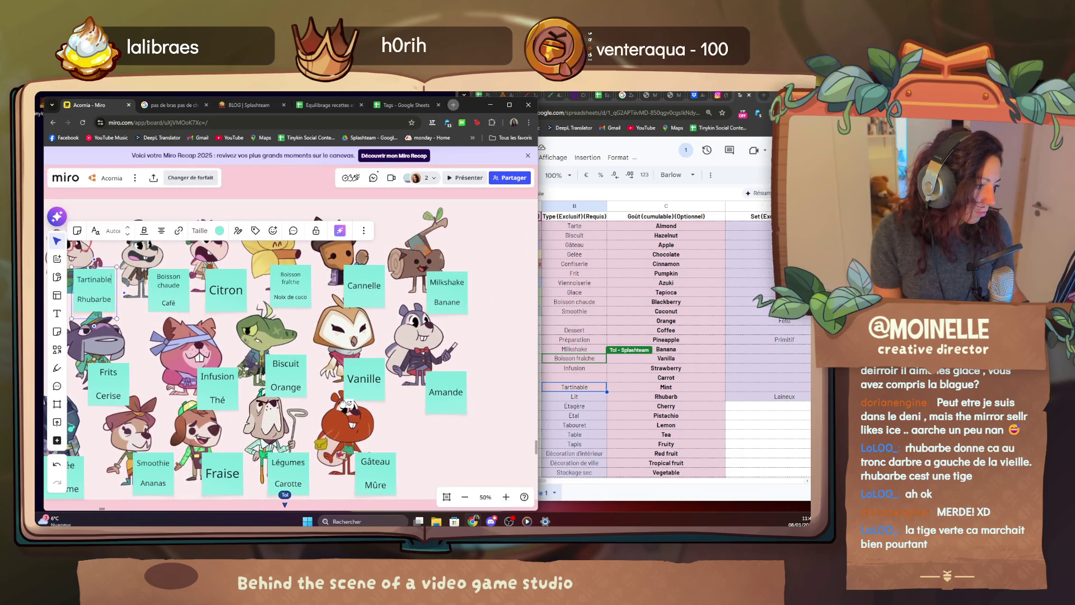
pyautogui.moveTo(349, 407); pyautogui.dragTo(426, 378)
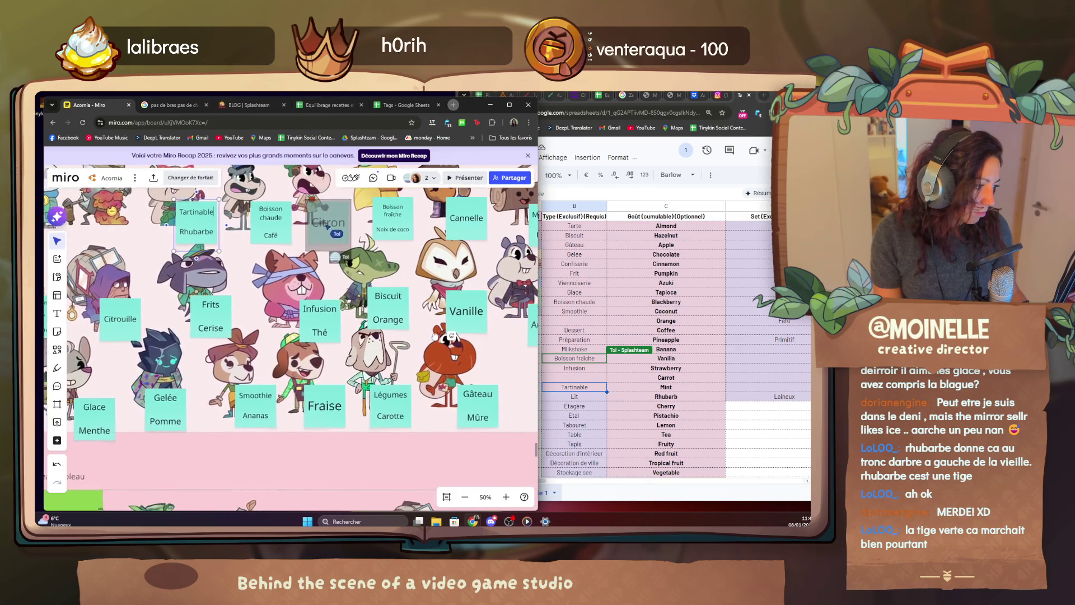
pyautogui.moveTo(451, 338); pyautogui.dragTo(421, 336)
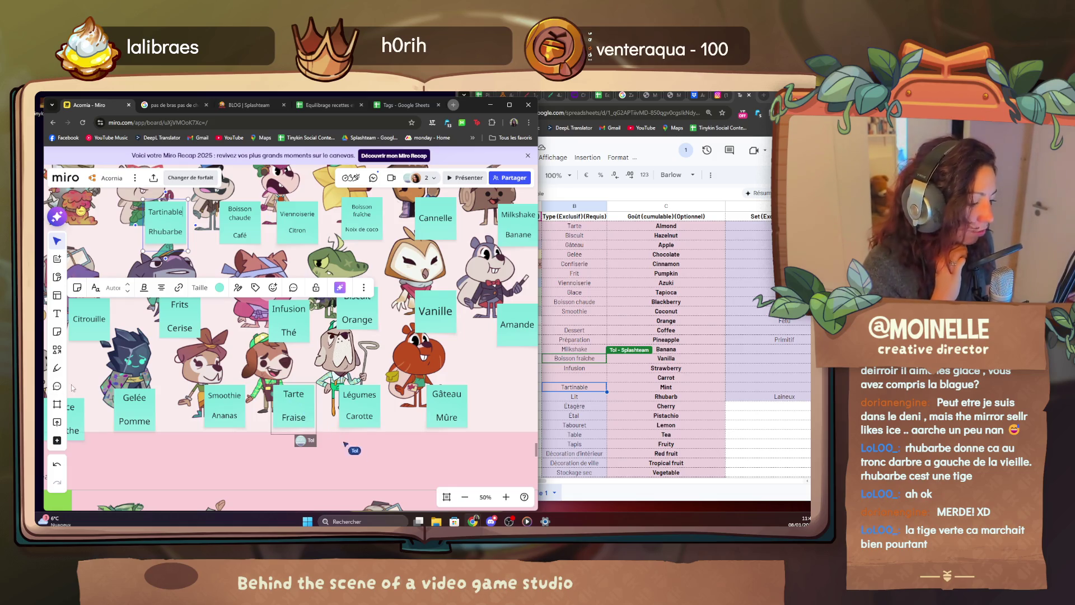
pyautogui.scroll(-5, 288, 344)
pyautogui.moveTo(252, 252); pyautogui.dragTo(289, 345)
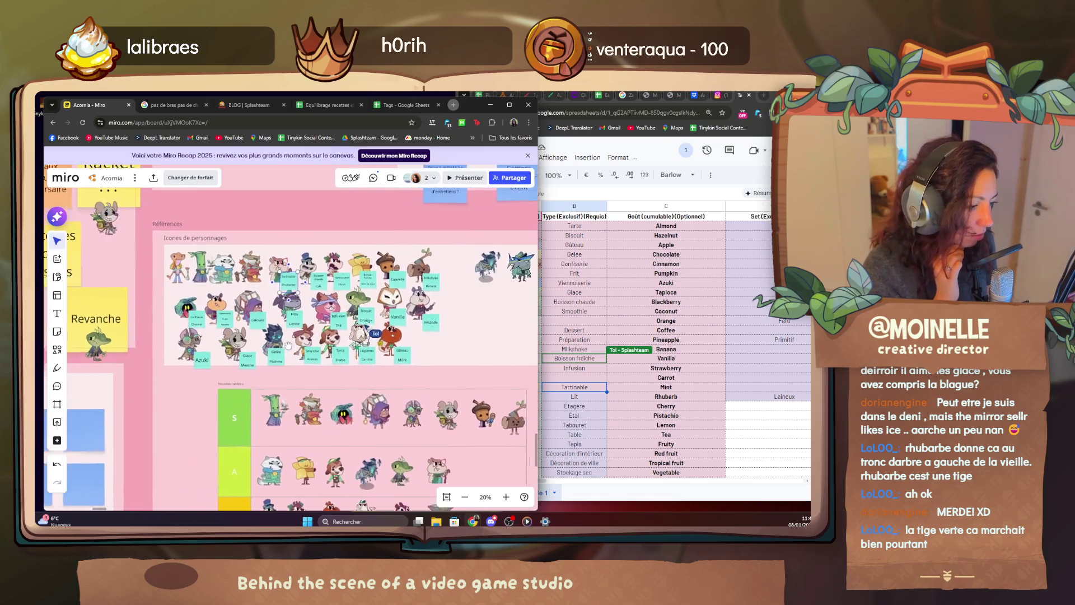
pyautogui.click(289, 344)
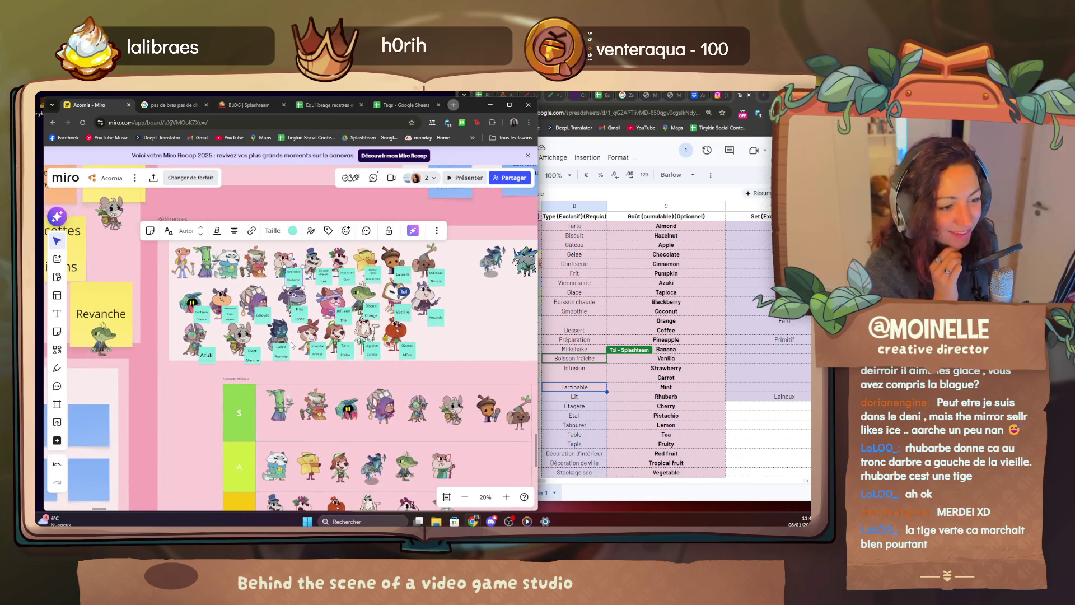
pyautogui.scroll(-2, 289, 344)
pyautogui.moveTo(383, 397)
pyautogui.mouseDown()
pyautogui.moveTo(277, 361)
pyautogui.moveTo(183, 286)
pyautogui.moveTo(252, 353)
pyautogui.mouseUp()
pyautogui.scroll(2, 253, 353)
pyautogui.scroll(1, 244, 306)
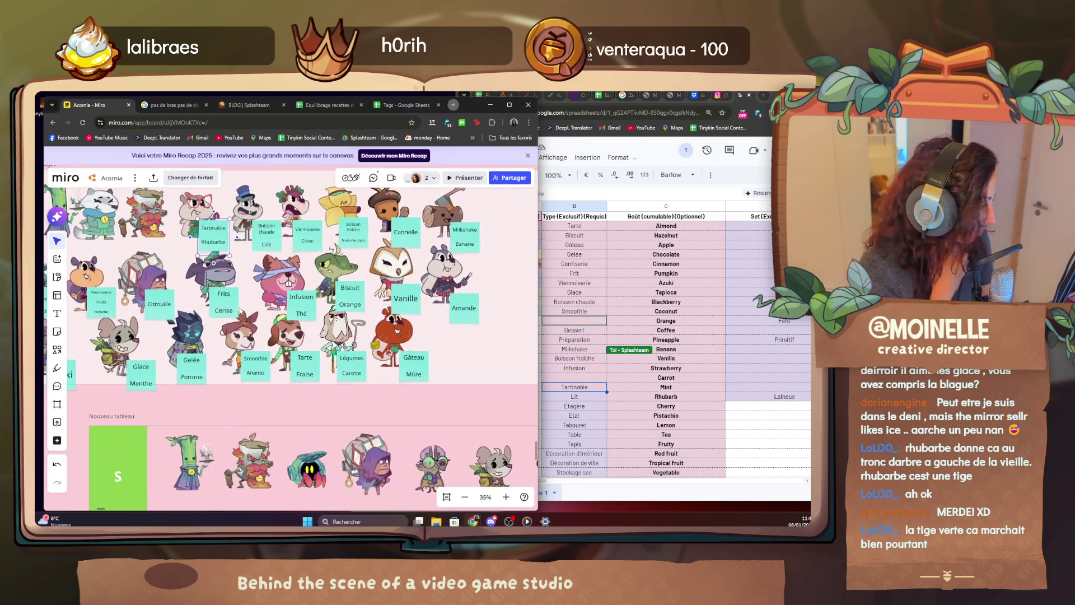
pyautogui.scroll(2, 243, 306)
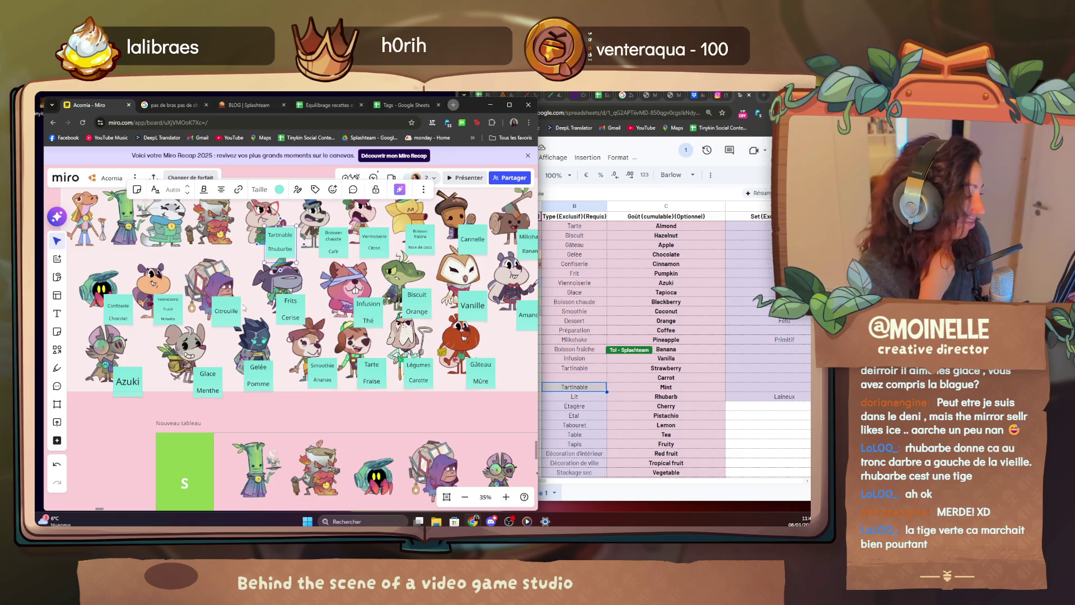
pyautogui.scroll(-2, 476, 386)
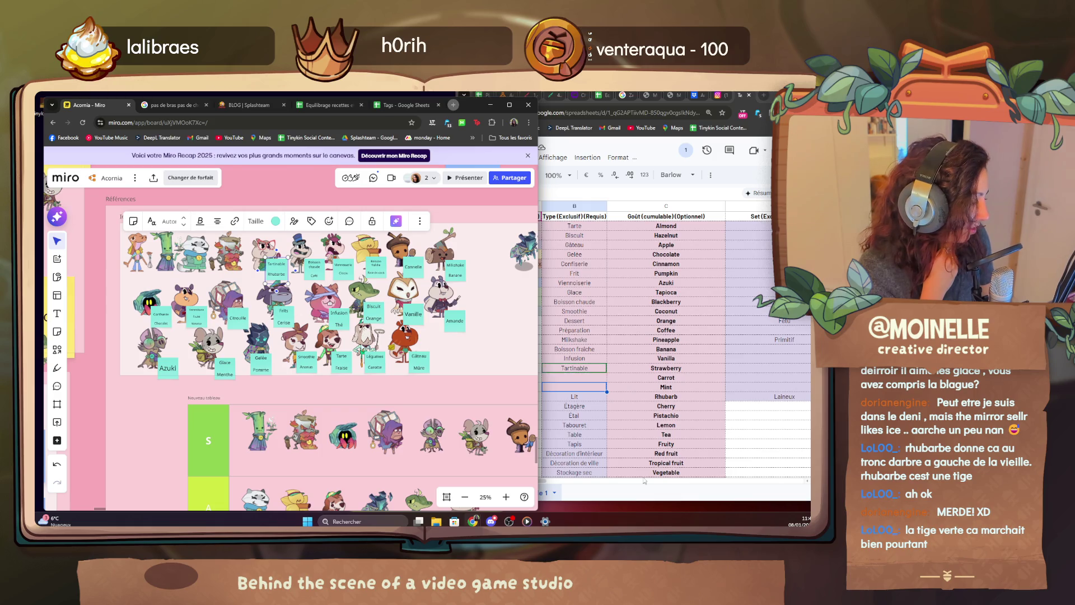
pyautogui.click(547, 484)
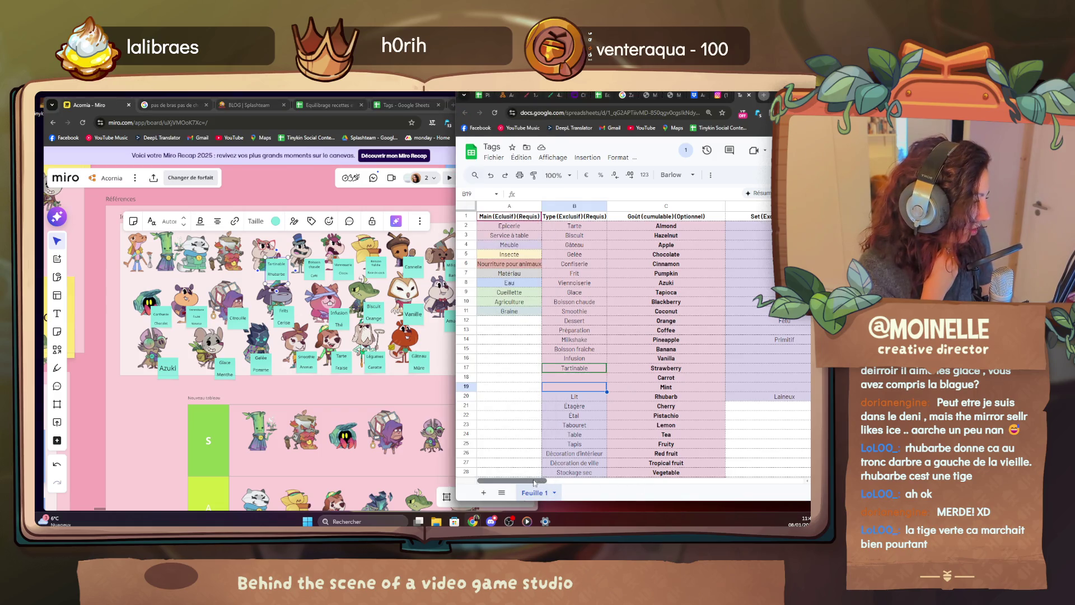
pyautogui.click(350, 388)
pyautogui.scroll(2, 350, 386)
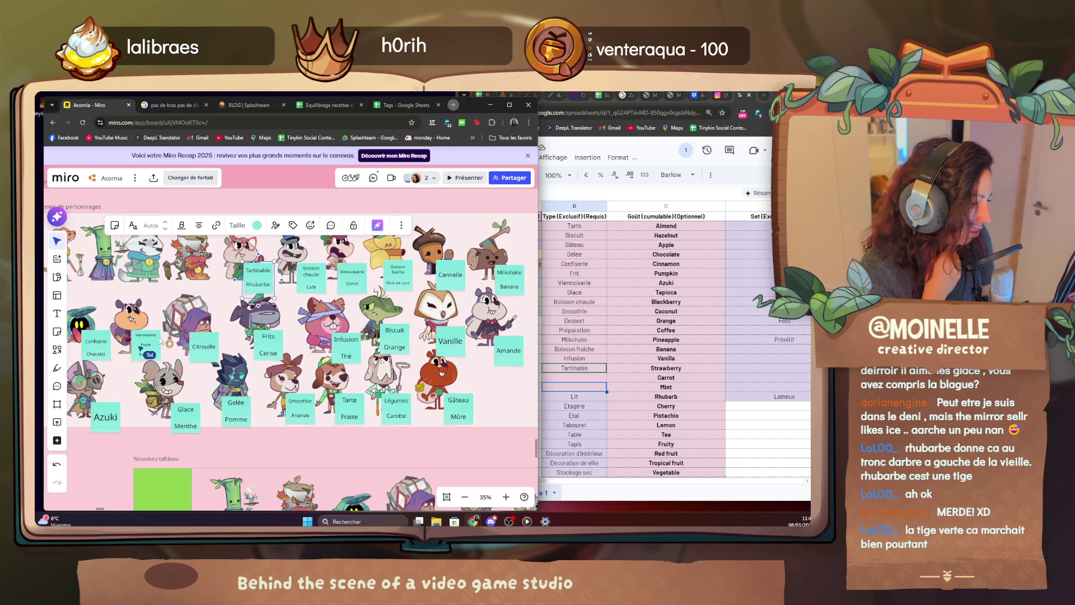
pyautogui.hscroll(-3, 227, 340)
pyautogui.scroll(2, 191, 341)
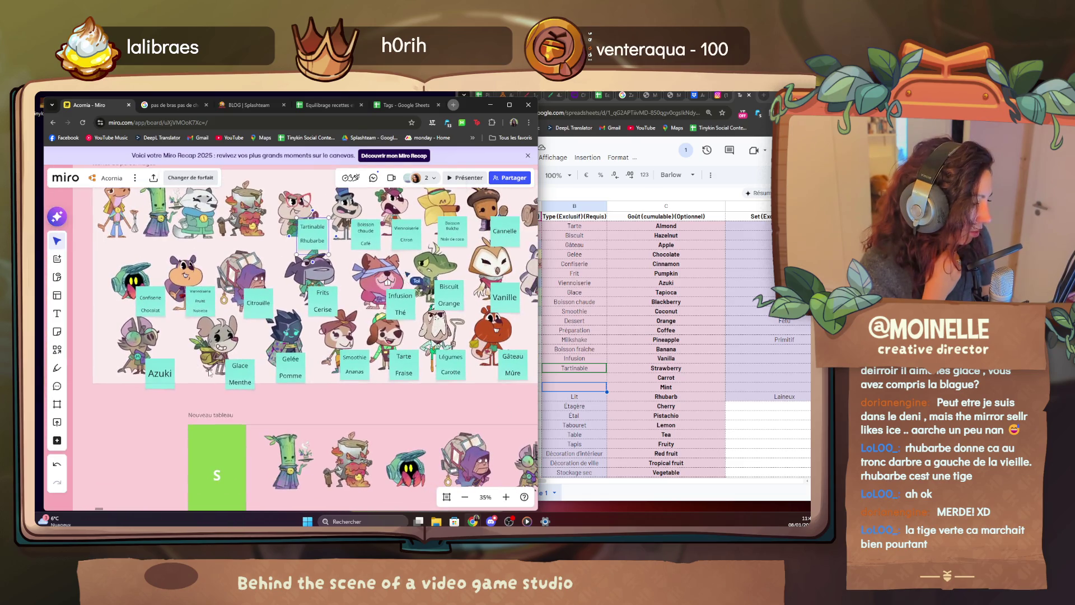
# Select a character sticky, then locate and select the Tartinable/Rhubarbe sticky.
pyautogui.click(379, 283)
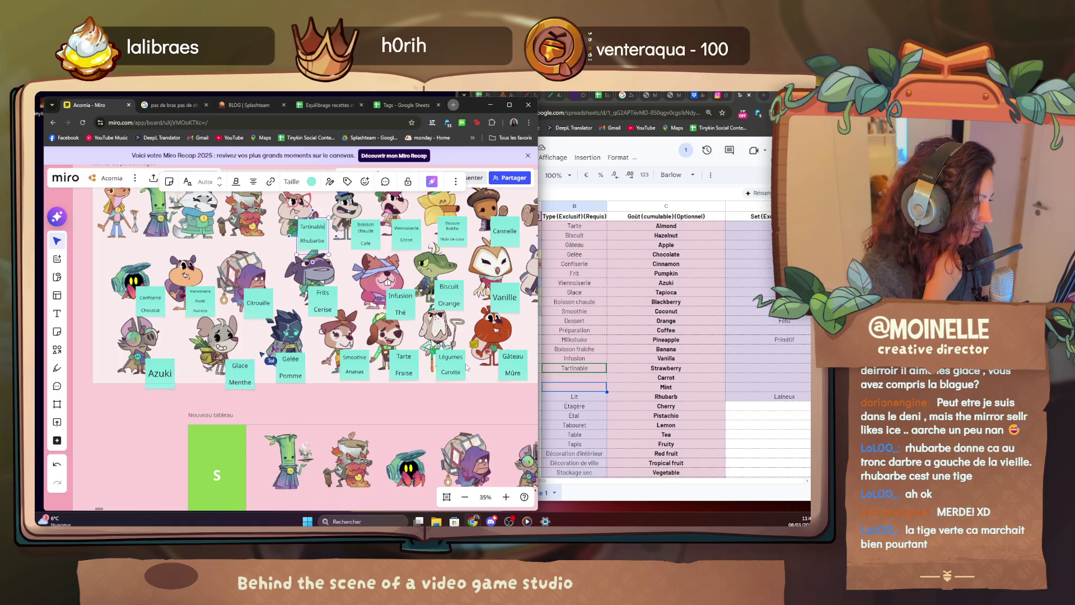
pyautogui.hscroll(3, 420, 357)
pyautogui.hscroll(-2, 420, 357)
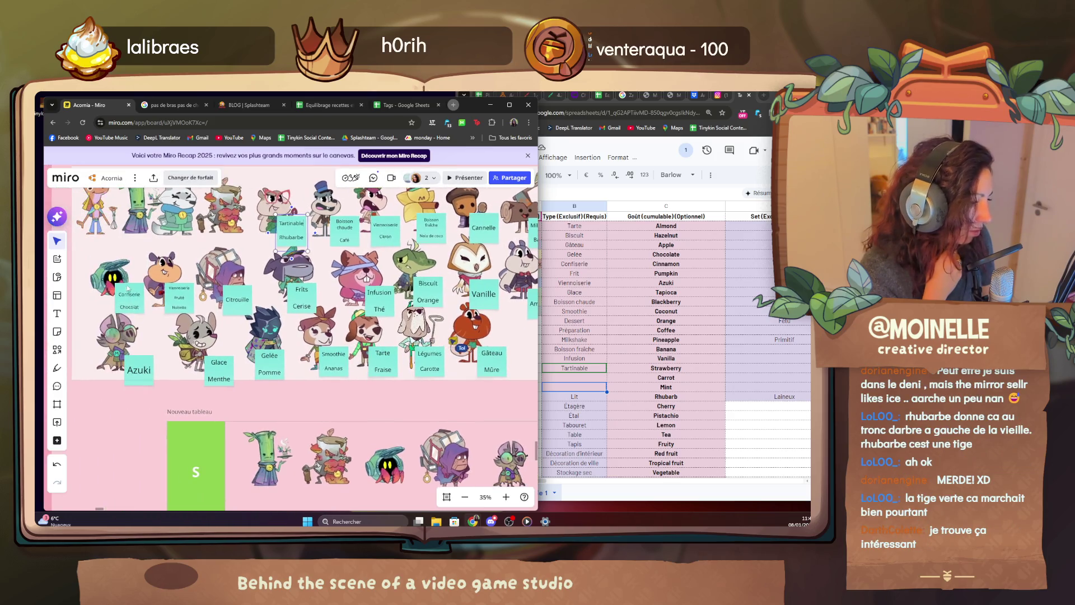
pyautogui.scroll(4, 176, 321)
pyautogui.scroll(3, 177, 320)
pyautogui.scroll(-2, 253, 353)
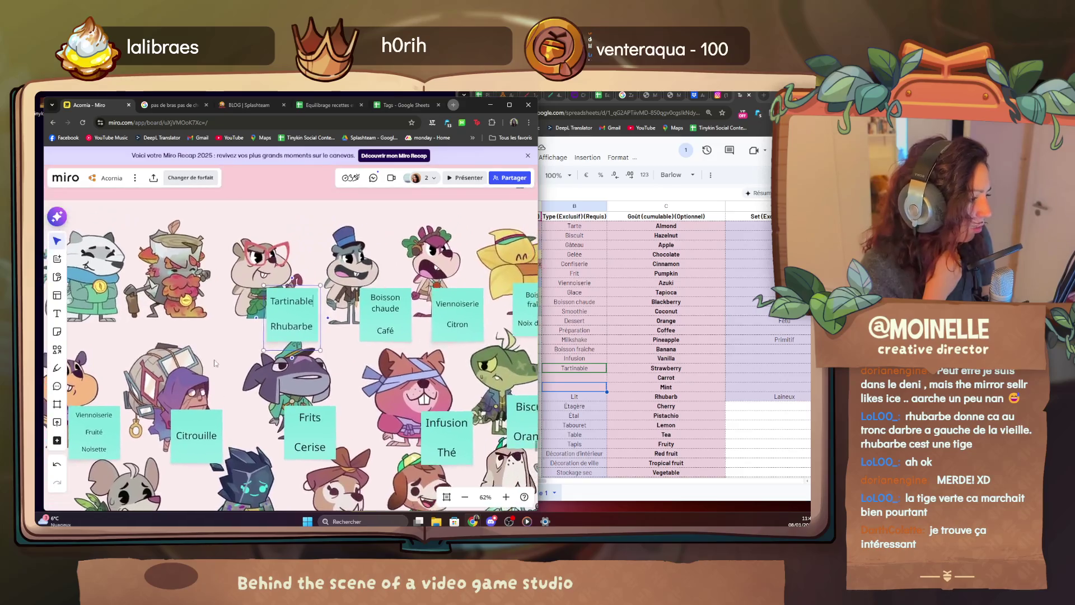
pyautogui.scroll(3, 278, 370)
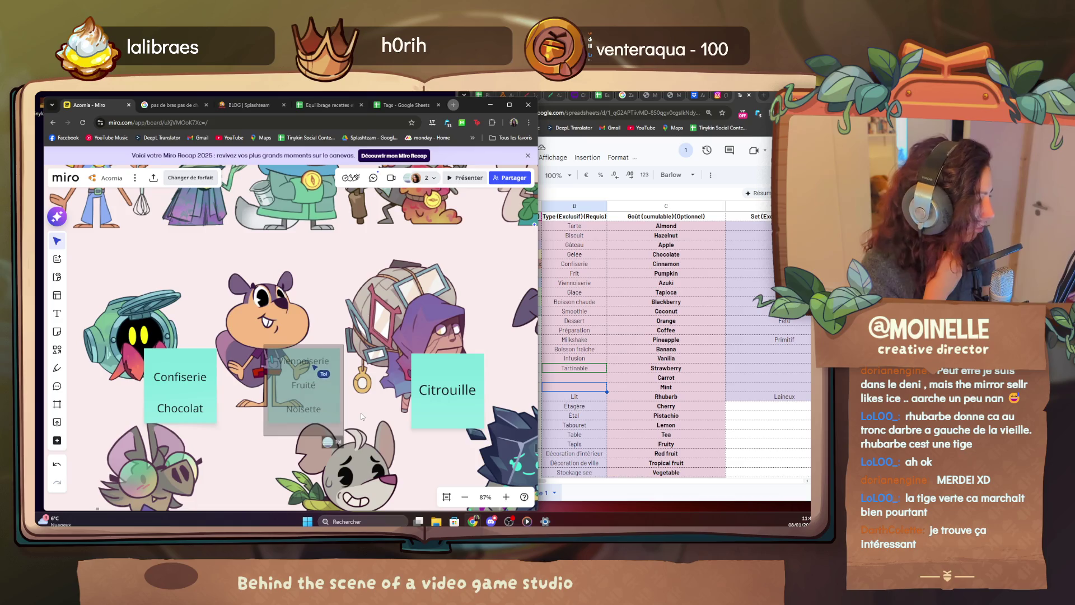
pyautogui.moveTo(360, 412); pyautogui.dragTo(168, 470)
pyautogui.click(398, 243)
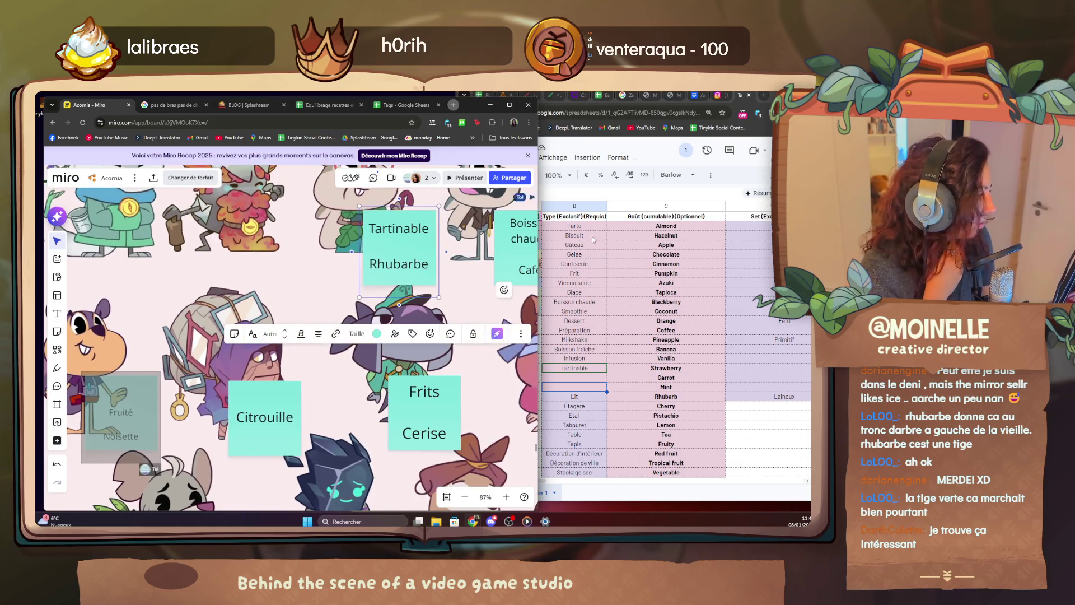
pyautogui.scroll(-3, 313, 326)
pyautogui.scroll(-2, 312, 326)
pyautogui.scroll(-2, 313, 326)
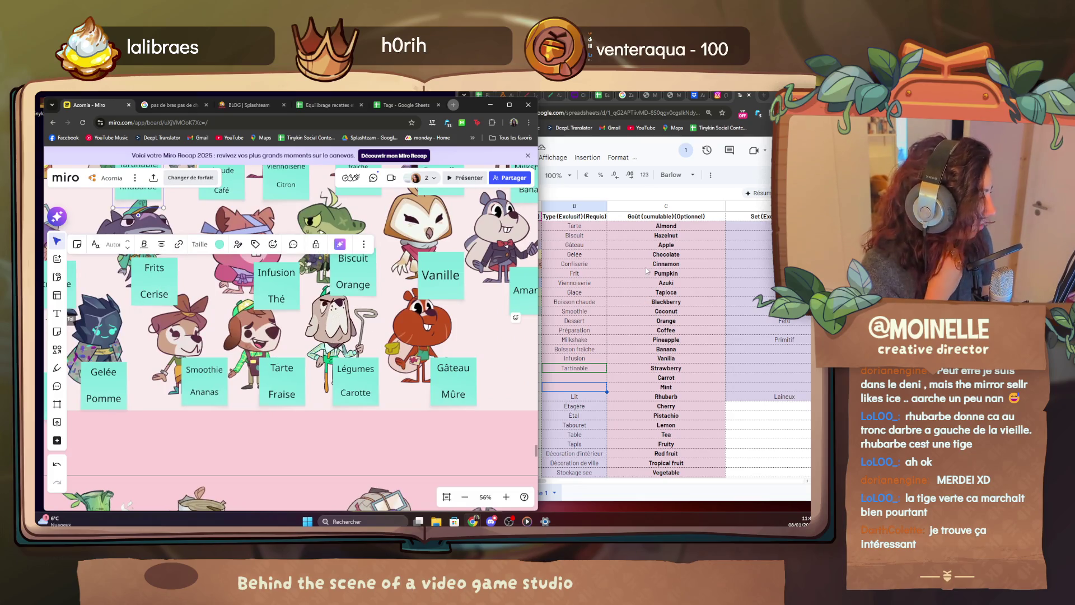
pyautogui.moveTo(471, 332)
pyautogui.mouseDown()
pyautogui.moveTo(210, 332)
pyautogui.moveTo(336, 332)
pyautogui.mouseUp()
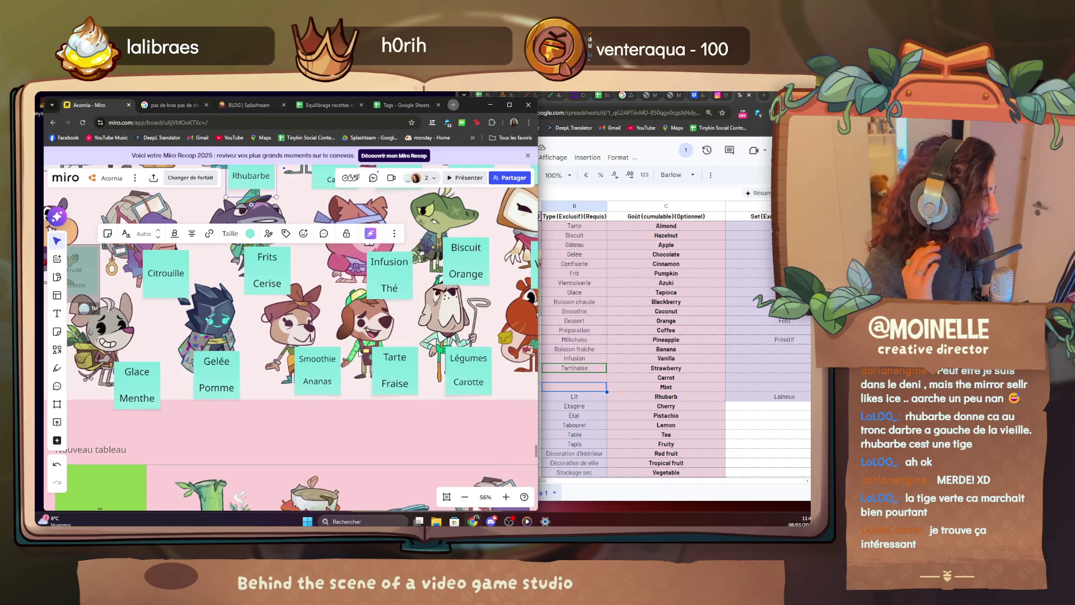
pyautogui.scroll(3, 294, 336)
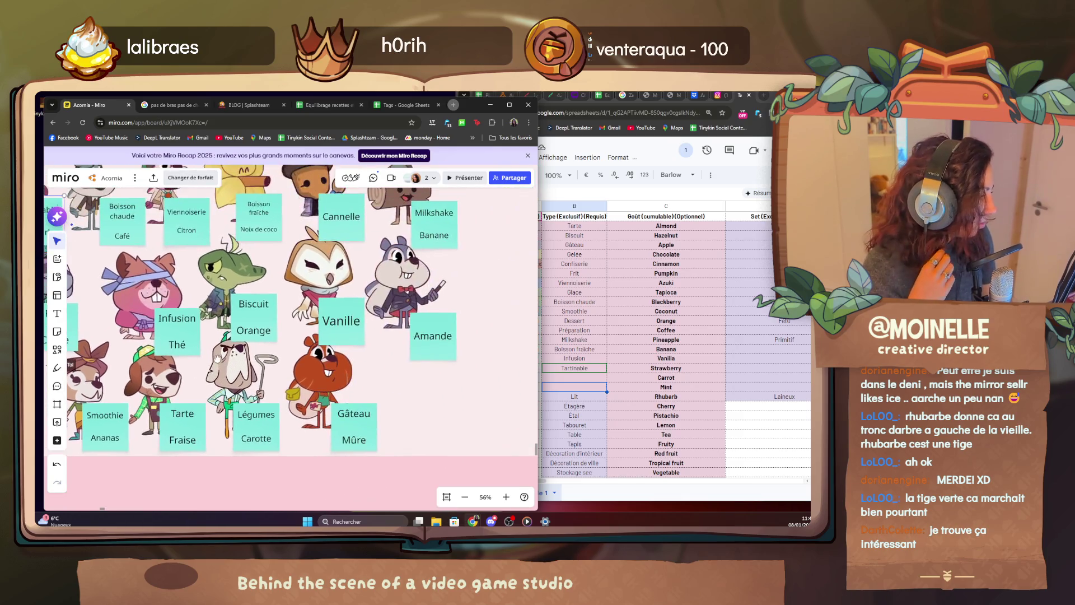
pyautogui.scroll(3, 294, 336)
pyautogui.hscroll(3, 294, 337)
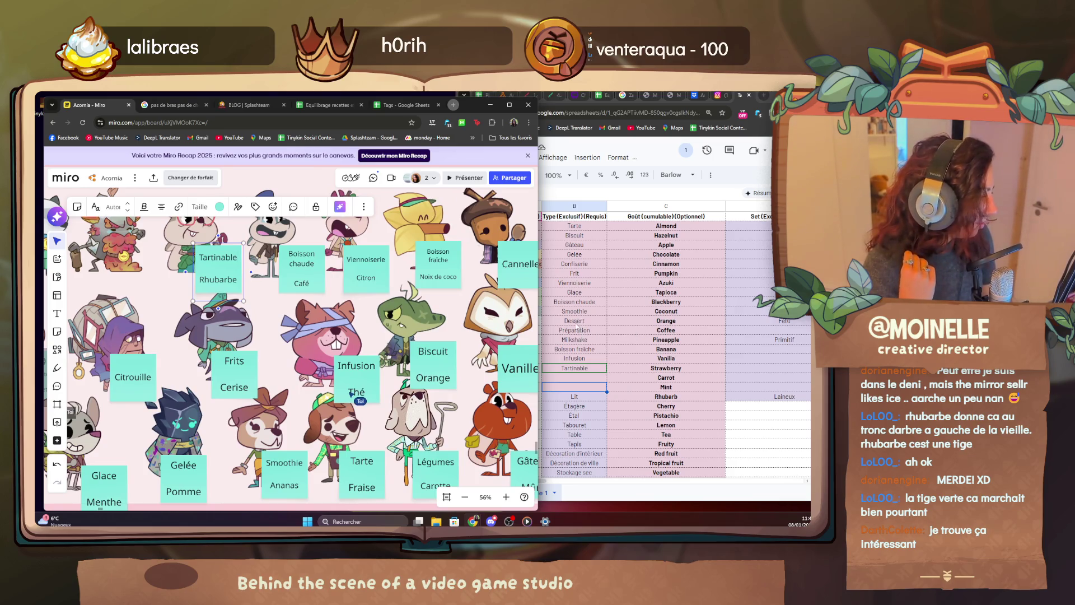
pyautogui.scroll(1, 182, 418)
pyautogui.hscroll(-3, 182, 418)
pyautogui.hscroll(5, 183, 418)
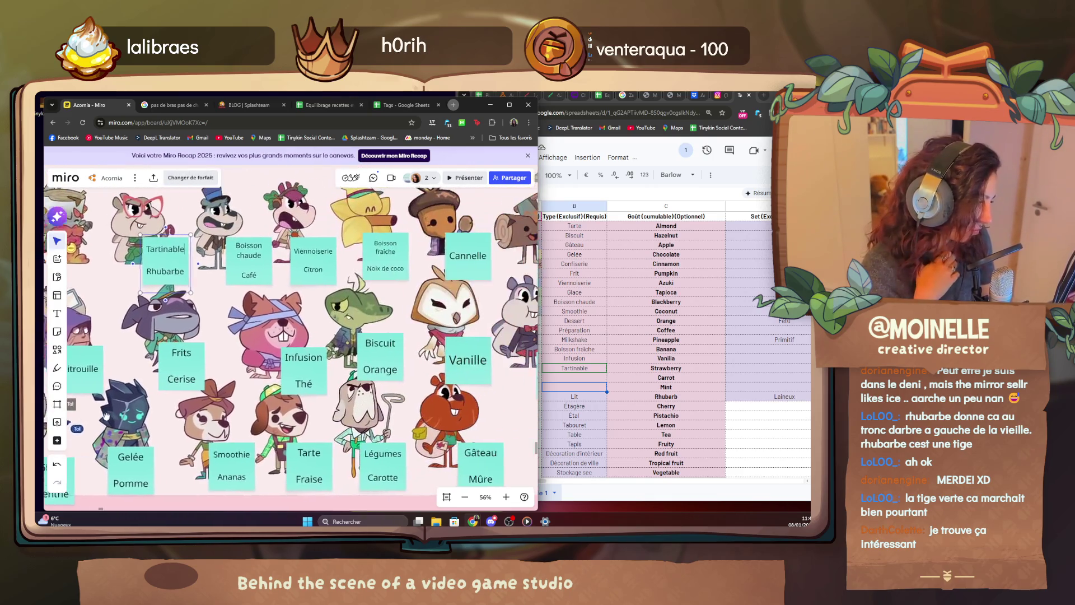
pyautogui.hscroll(3, 182, 418)
pyautogui.hscroll(4, 294, 336)
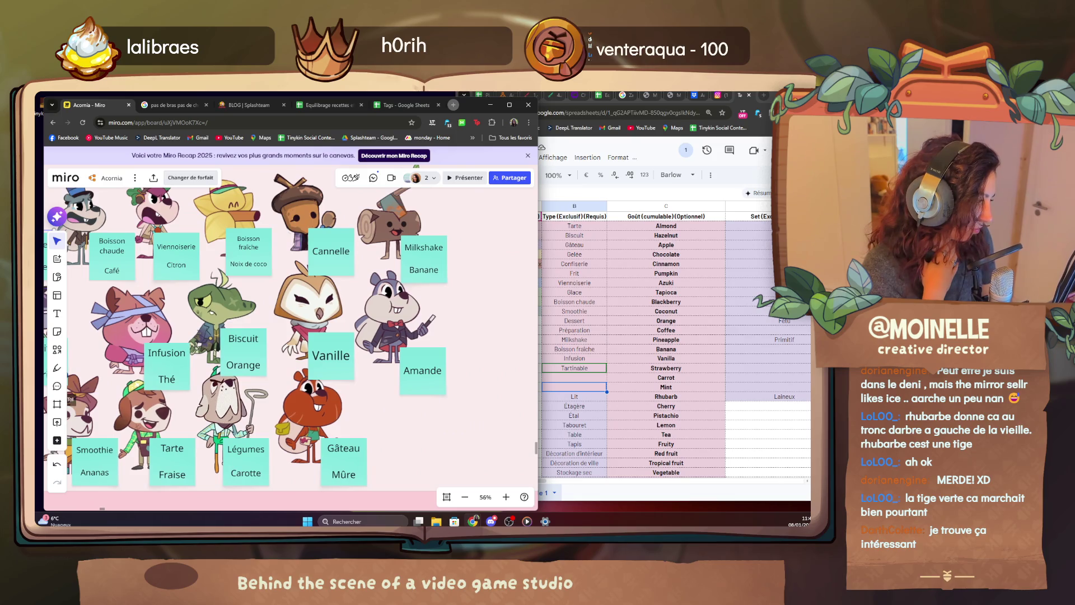
pyautogui.hscroll(-4, 295, 336)
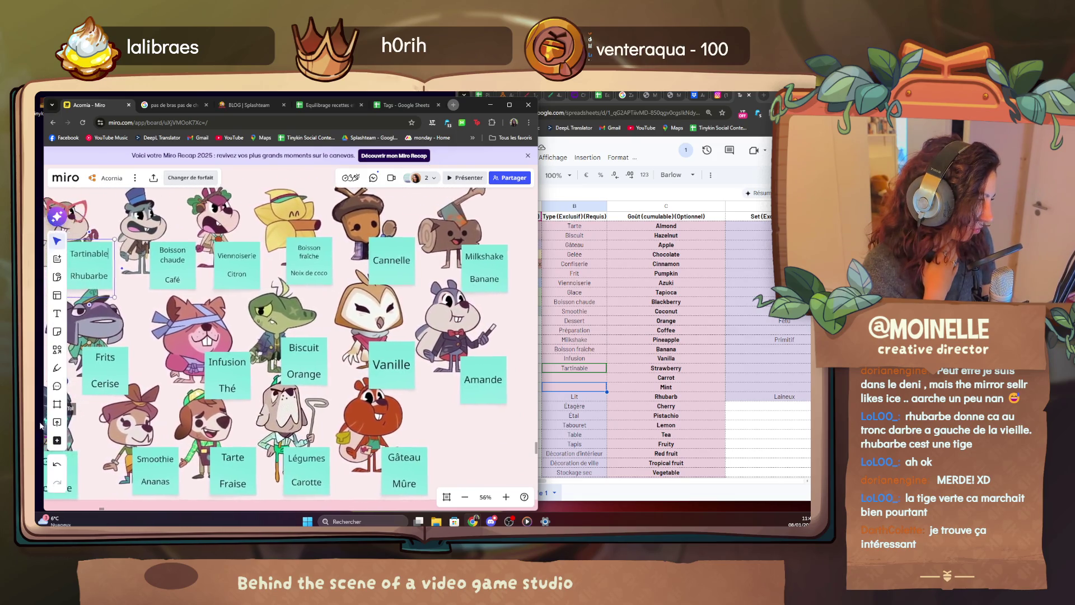
pyautogui.scroll(2, 294, 336)
# Reselect the Tartinable/Rhubarbe sticky and bring the Tags spreadsheet to the front.
pyautogui.click(90, 265)
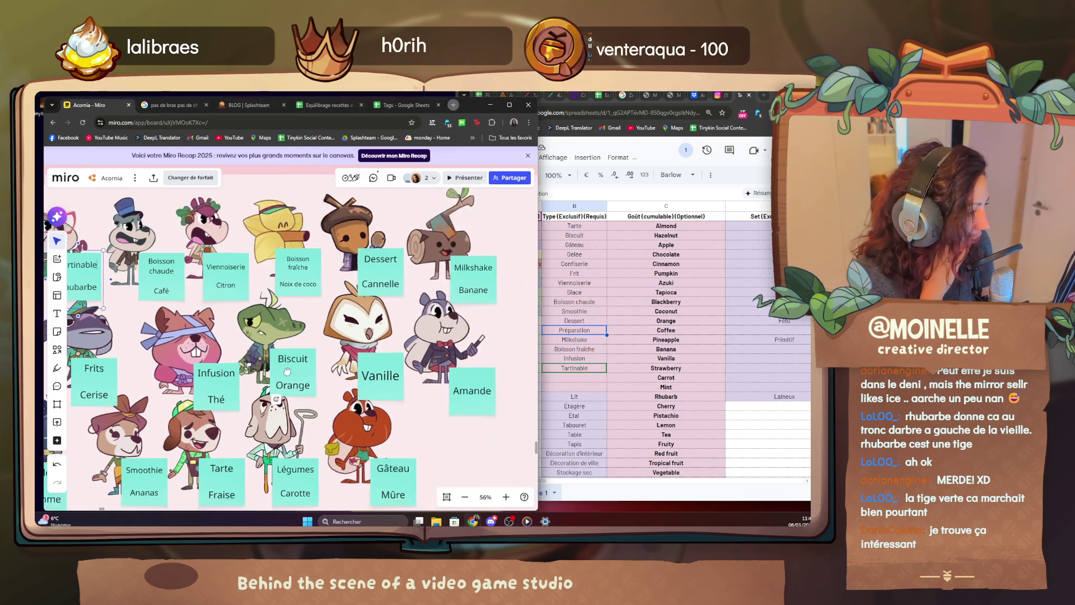
pyautogui.moveTo(328, 391); pyautogui.dragTo(226, 345)
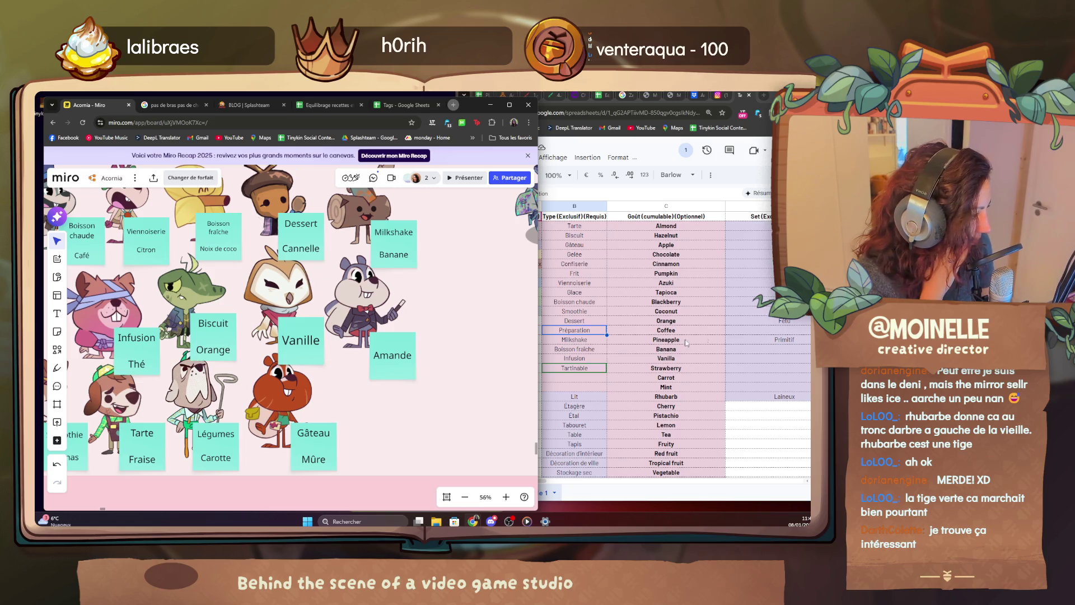
pyautogui.click(585, 346)
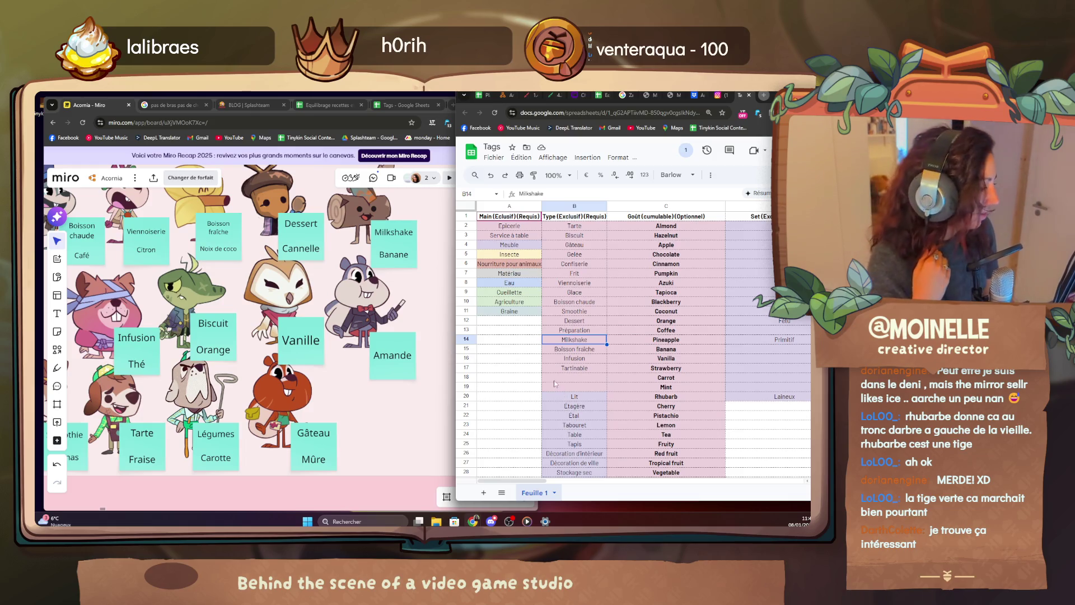
# Enter Caramélisé in B18 and Miel in B19 of the Type column, fixing the spelling.
pyautogui.click(565, 352)
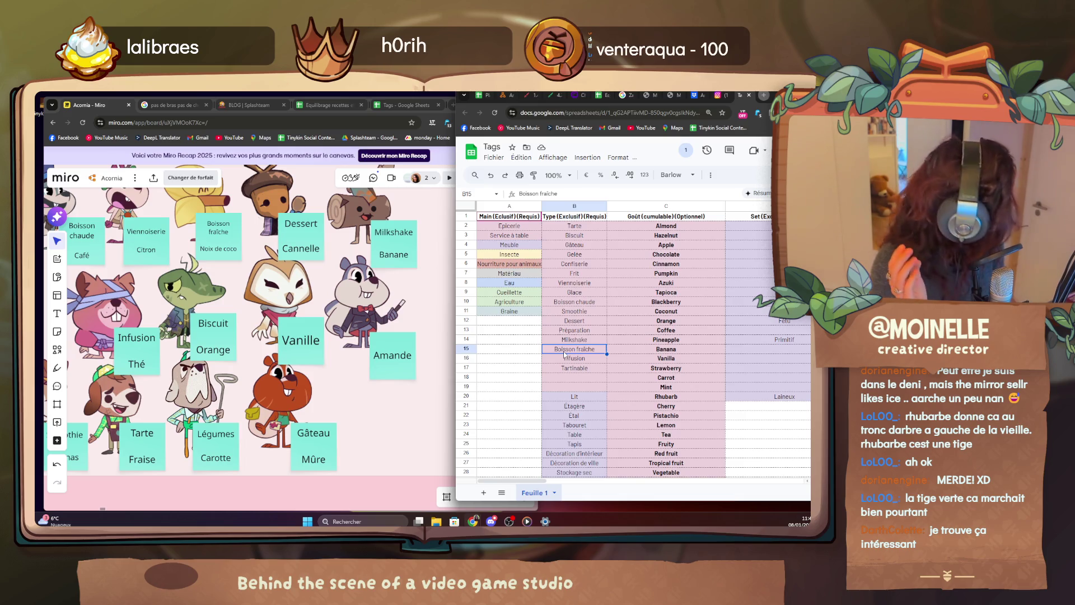
pyautogui.click(557, 380)
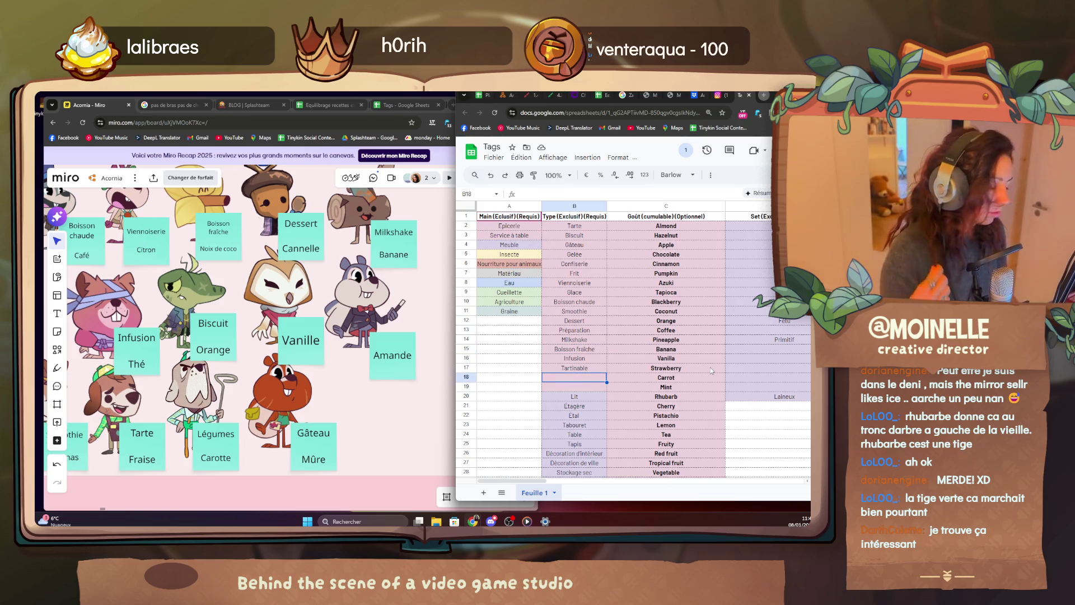
pyautogui.write('Camréll')
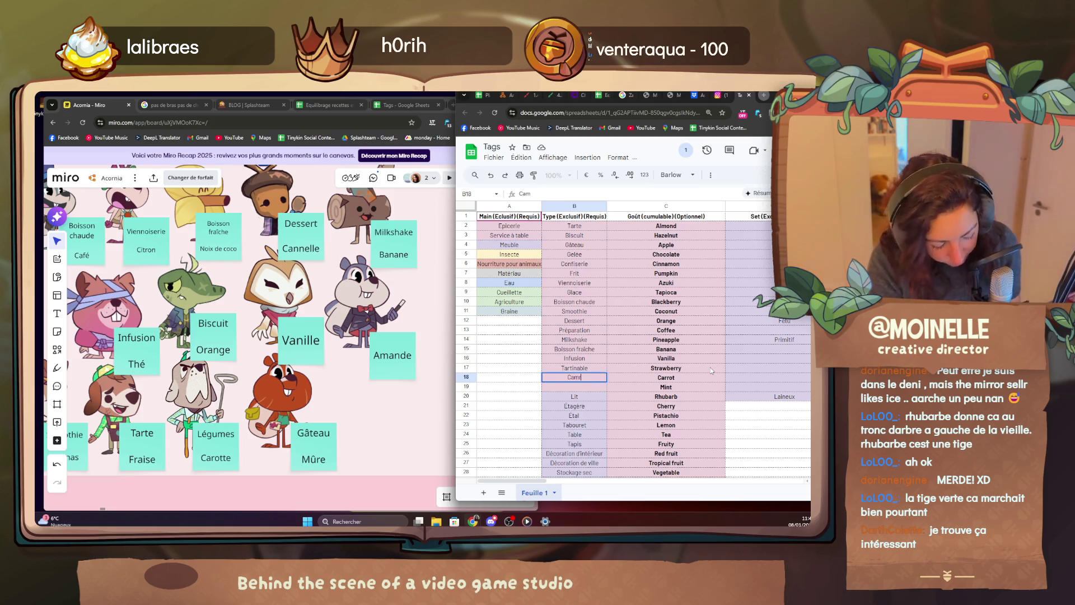
pyautogui.press('BackSpace')
pyautogui.press('BackSpace')
pyautogui.press('BackSpace')
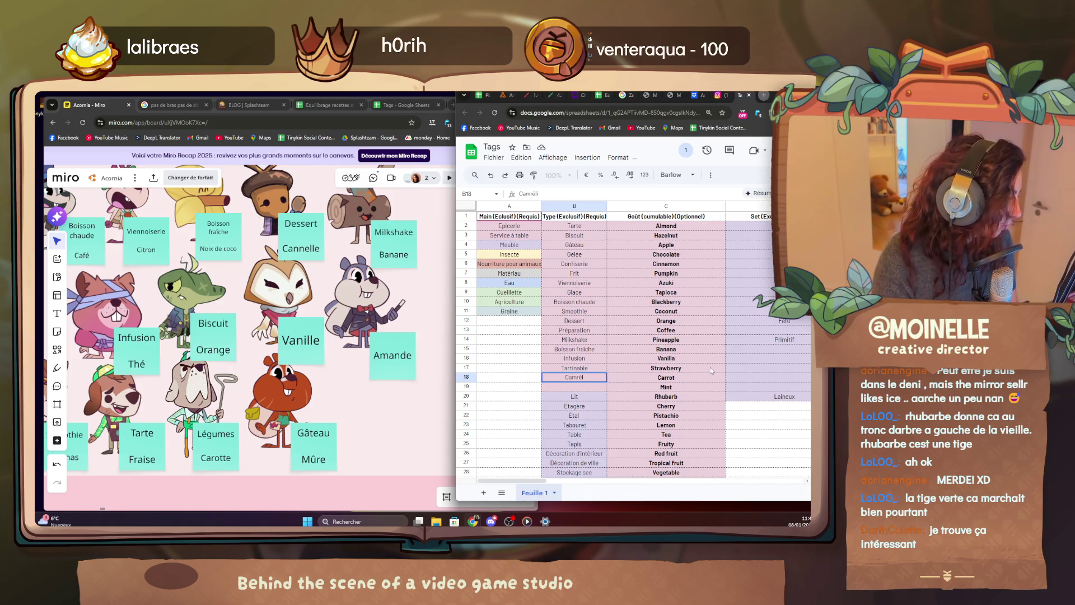
pyautogui.press('BackSpace')
pyautogui.write('r')
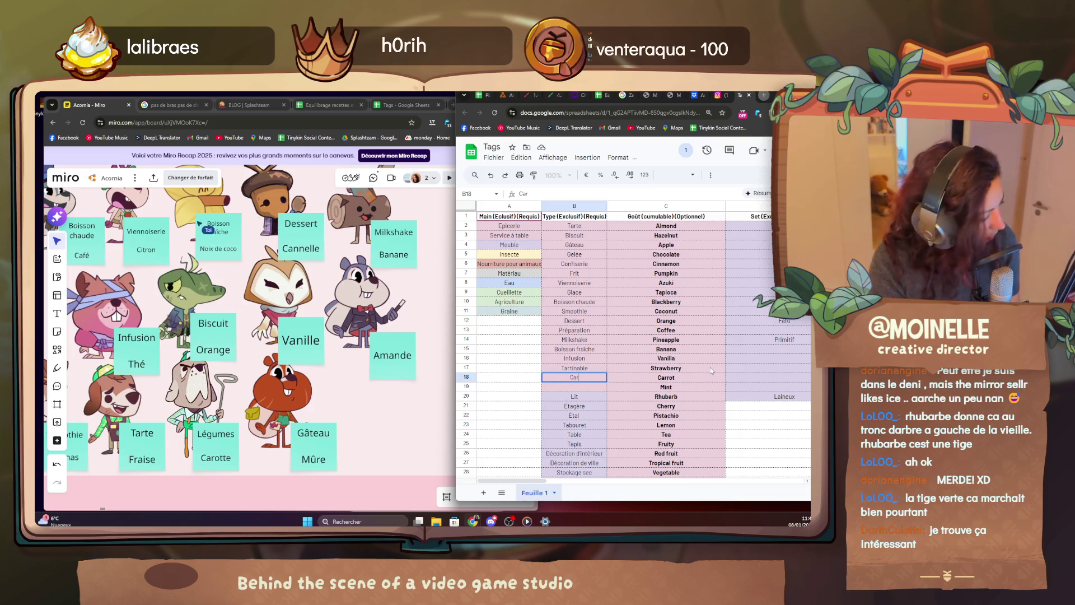
pyautogui.write('amèlis')
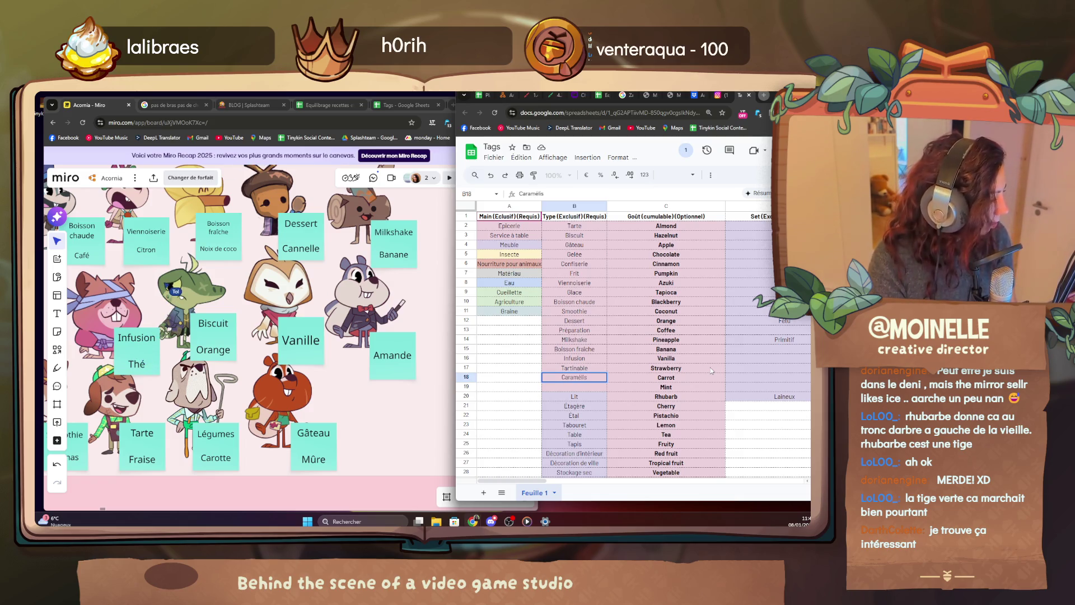
pyautogui.write('é')
pyautogui.press('Return')
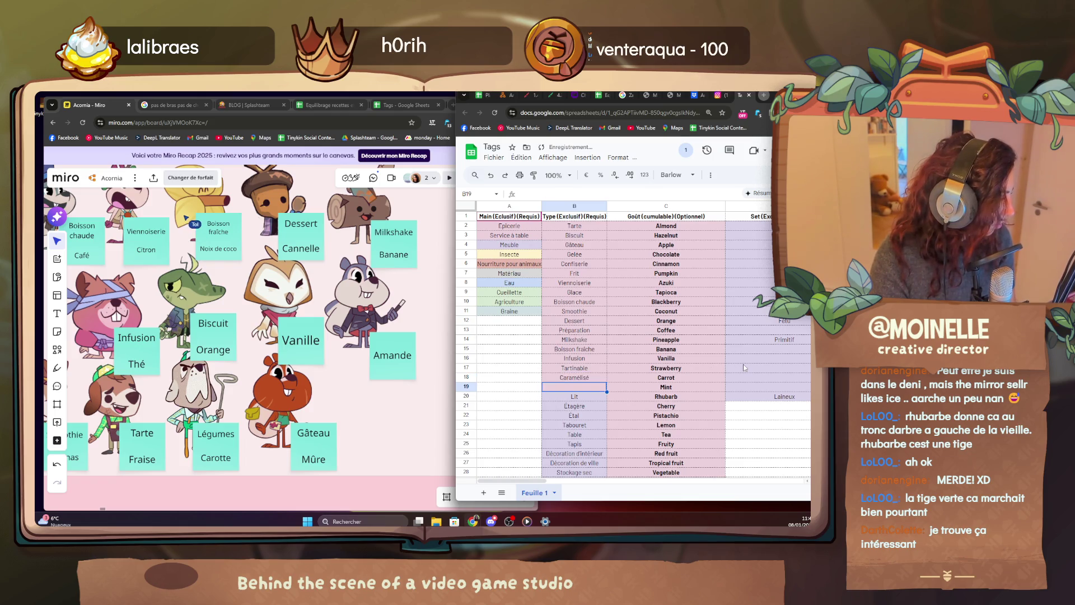
pyautogui.write('Miel')
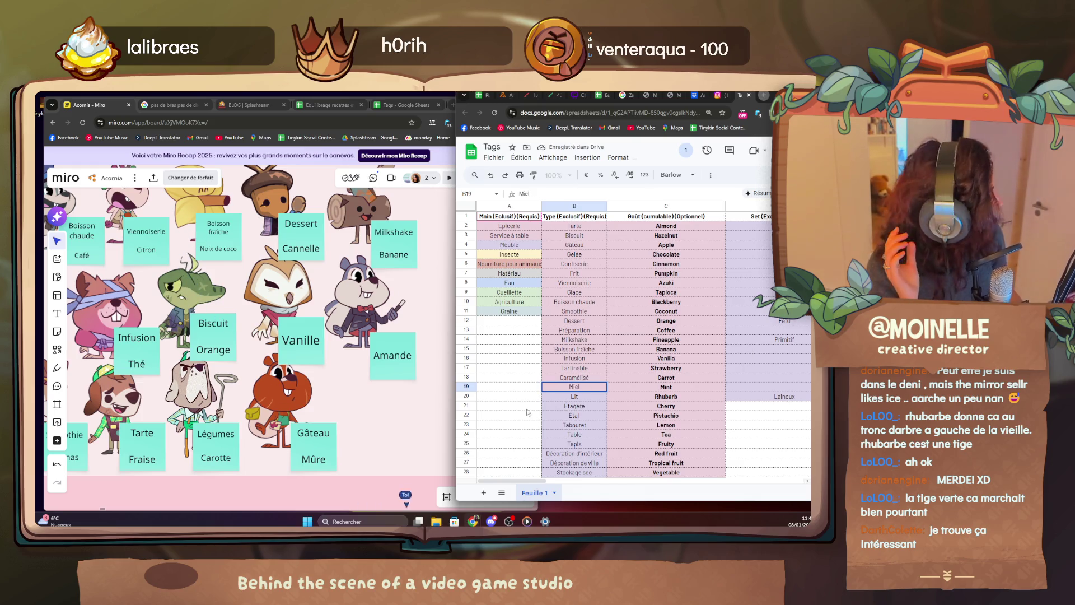
pyautogui.press('Return')
pyautogui.click(508, 406)
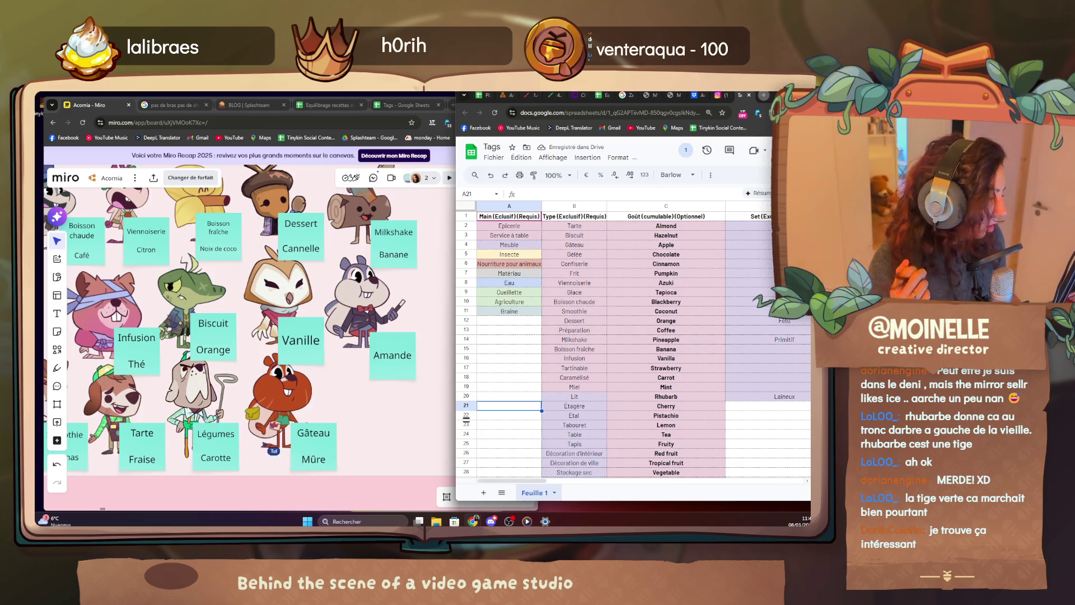
# On the Miro board select the Smoothie/Ananas note, pan to the Azuki note, then return to the Tags sheet.
pyautogui.click(334, 483)
pyautogui.scroll(-2, 333, 471)
pyautogui.scroll(2, 370, 277)
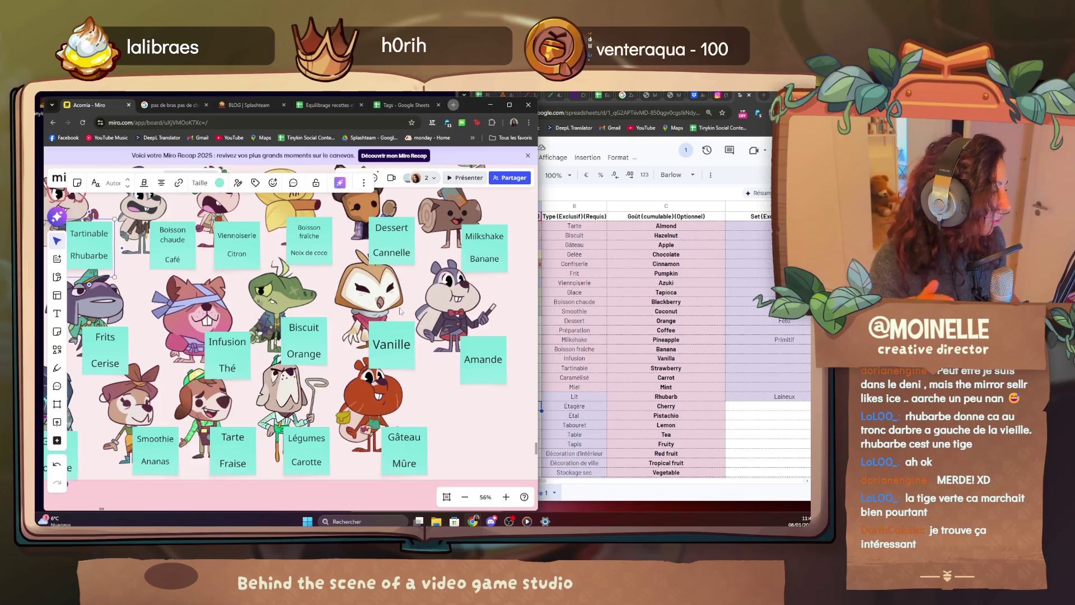
pyautogui.scroll(3, 382, 318)
pyautogui.scroll(-3, 382, 318)
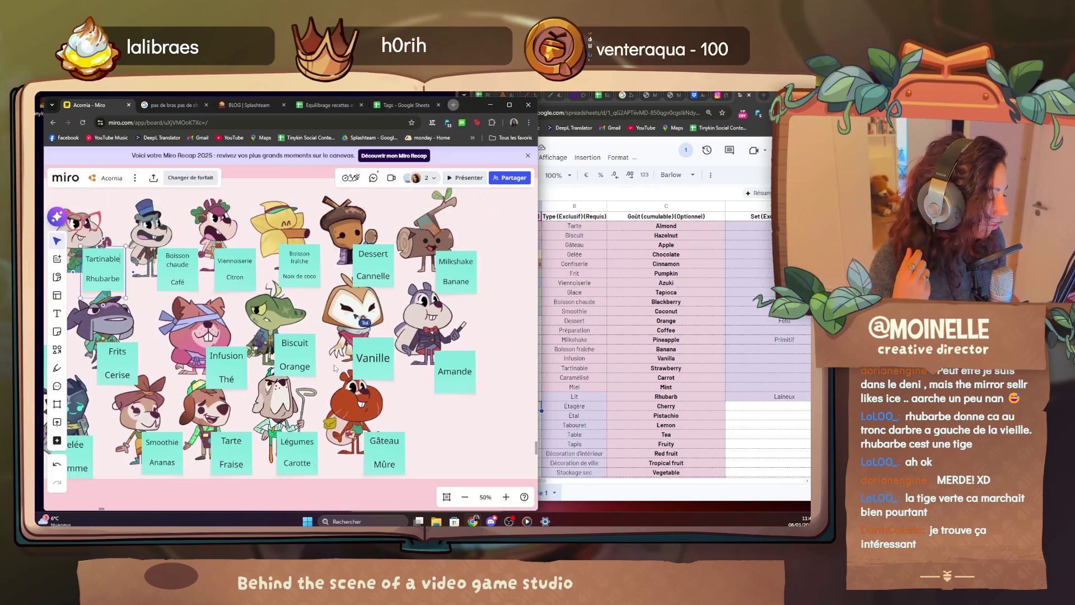
pyautogui.moveTo(382, 317)
pyautogui.mouseDown()
pyautogui.moveTo(323, 401)
pyautogui.moveTo(403, 277)
pyautogui.mouseUp()
pyautogui.click(434, 377)
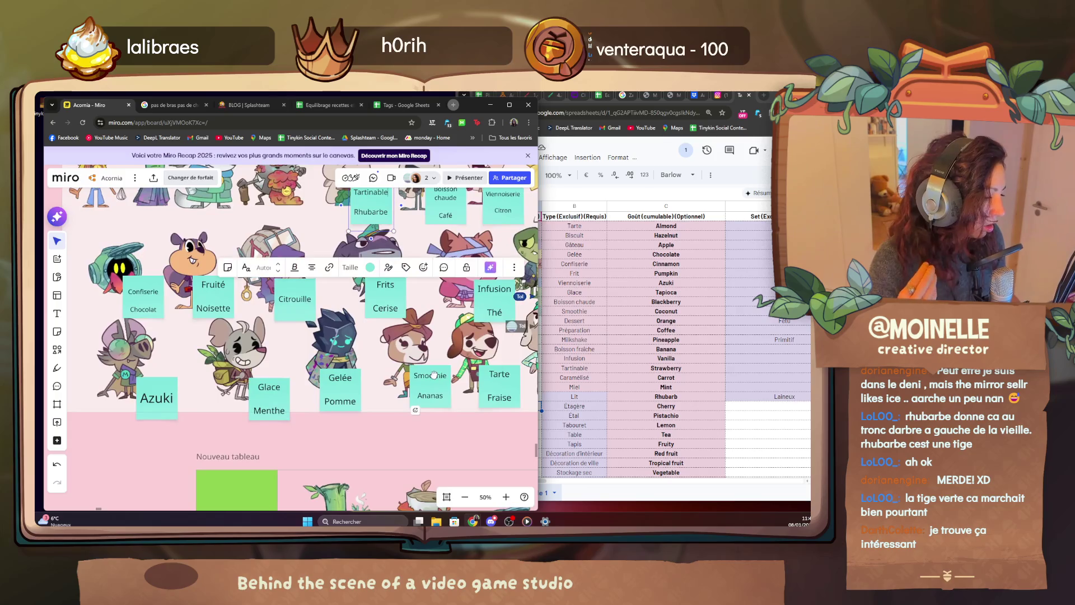
pyautogui.moveTo(434, 377)
pyautogui.mouseDown()
pyautogui.moveTo(179, 418)
pyautogui.moveTo(245, 397)
pyautogui.mouseUp()
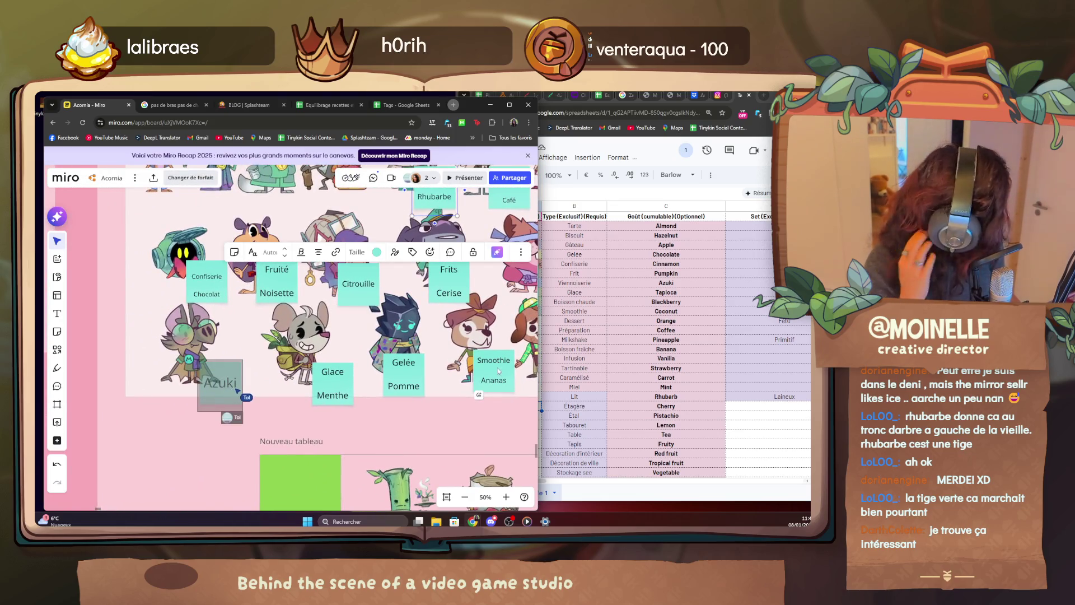
pyautogui.scroll(-3, 621, 413)
pyautogui.scroll(-3, 620, 414)
pyautogui.write('Caram')
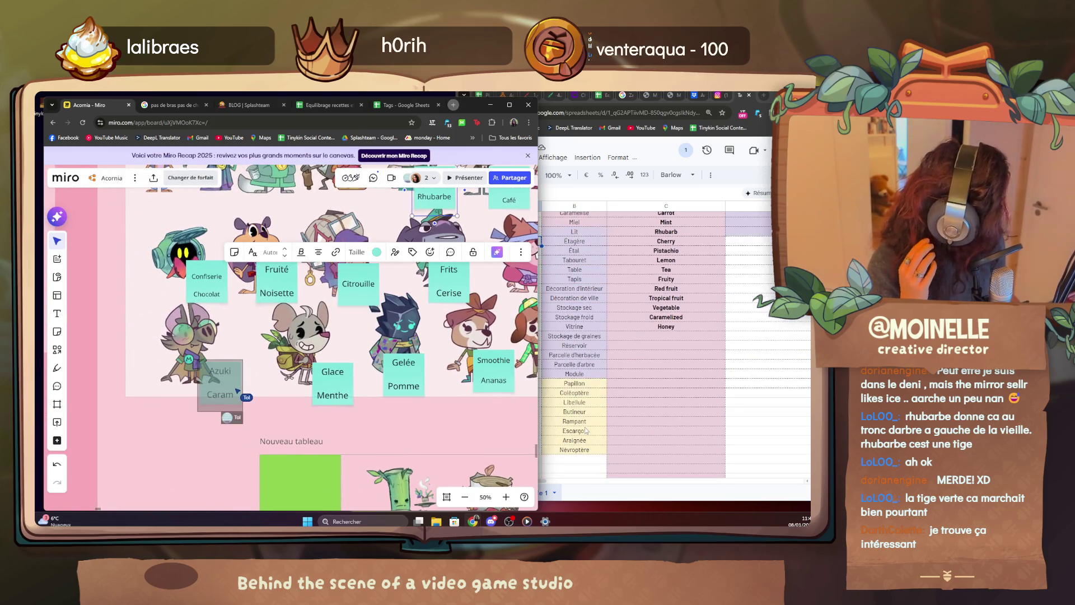
pyautogui.click(581, 429)
pyautogui.scroll(8, 558, 477)
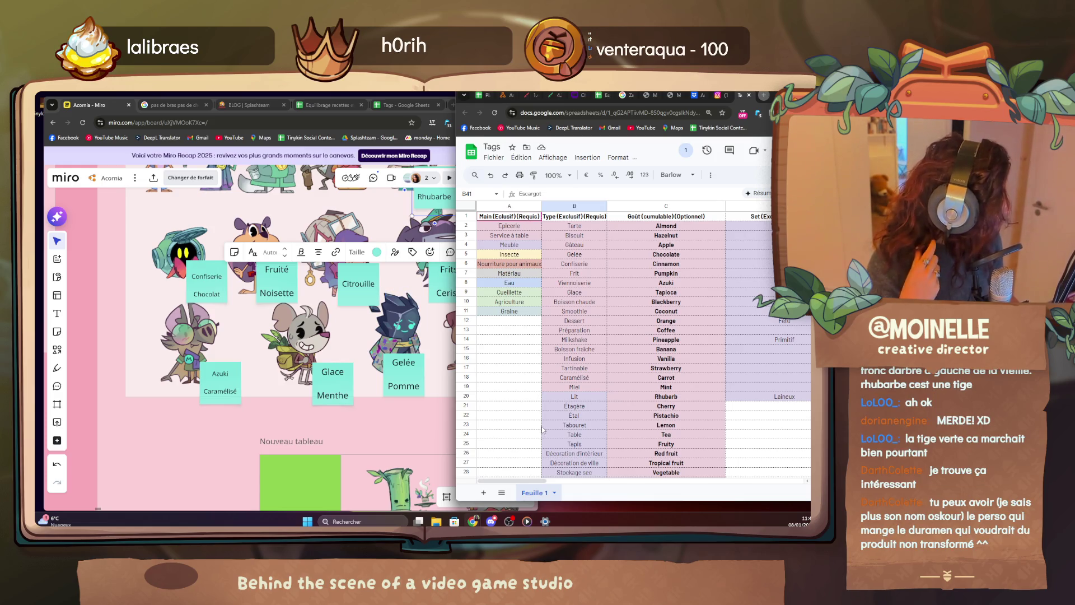
pyautogui.scroll(-4, 591, 463)
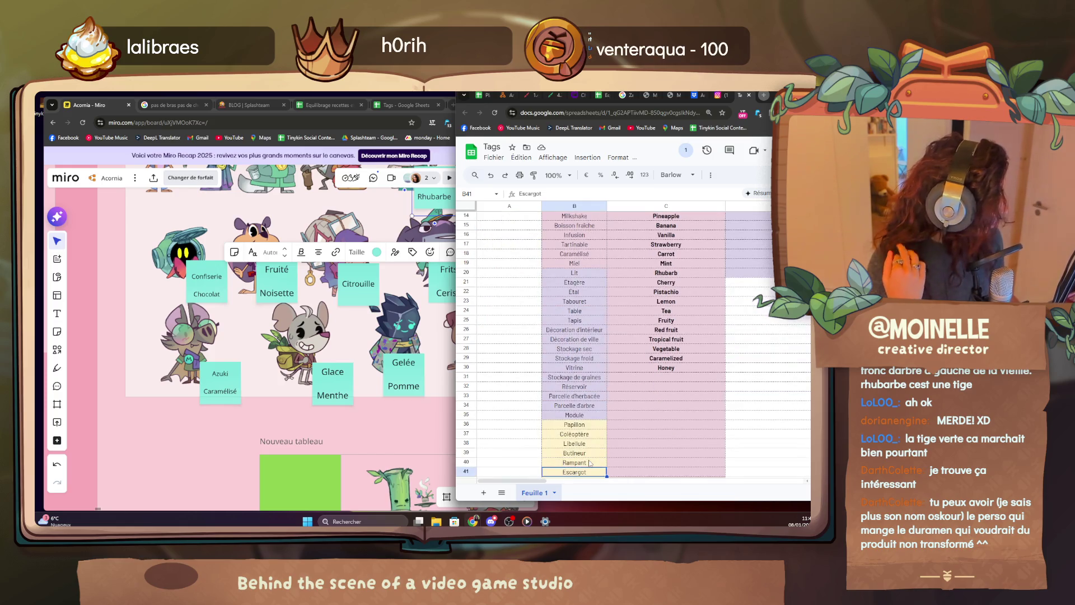
pyautogui.scroll(4, 590, 463)
# Clear Caramélisé and Miel from B18:B19 and bring the Miro board back to the front.
pyautogui.moveTo(582, 387); pyautogui.dragTo(581, 379)
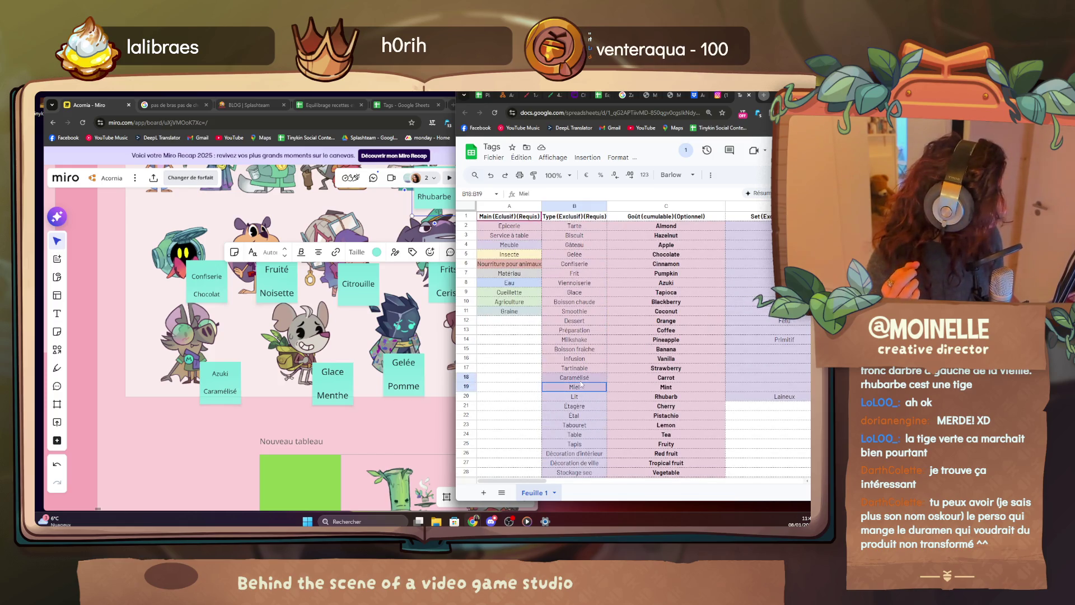
pyautogui.press('Delete')
pyautogui.click(521, 386)
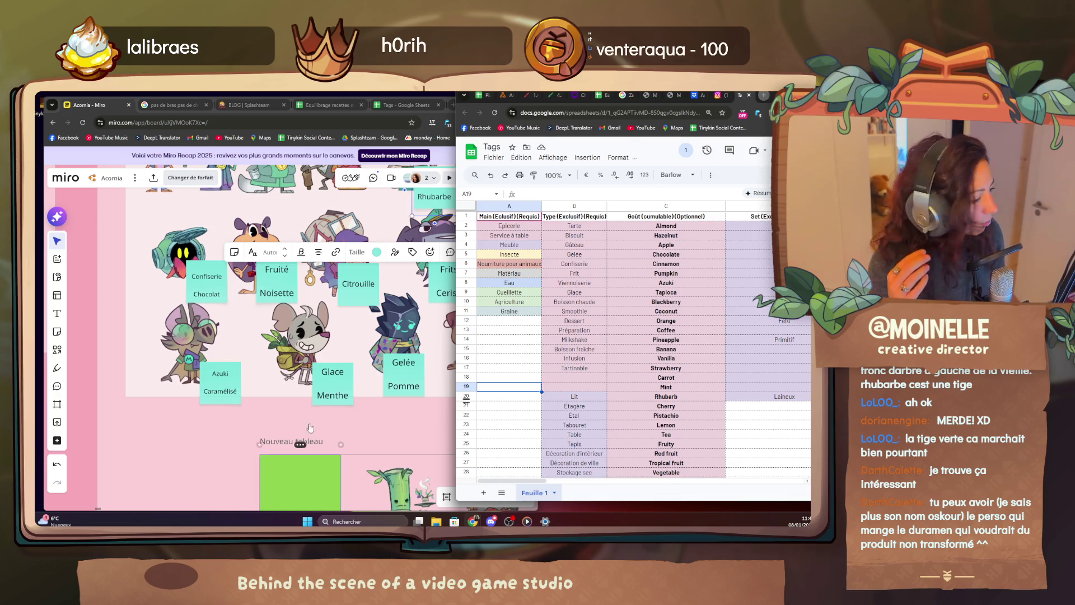
pyautogui.click(379, 445)
pyautogui.scroll(-4, 370, 378)
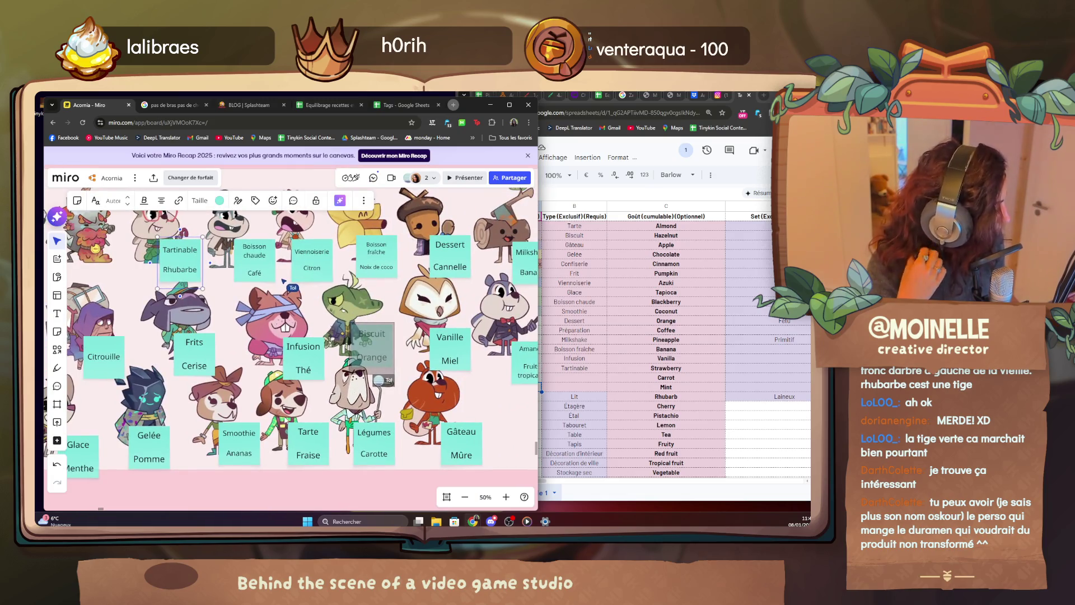